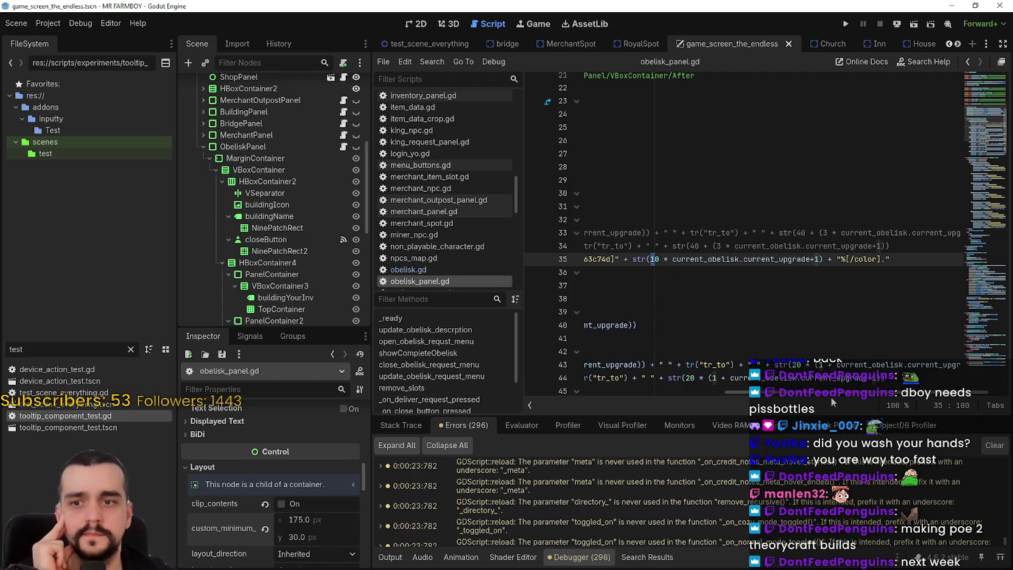
# Step: Change line 35's multiplier from 10 to 10.0, save obelisk_panel.gd, and run the project
pyautogui.hscroll(-2, 699, 259)
pyautogui.click(699, 259)
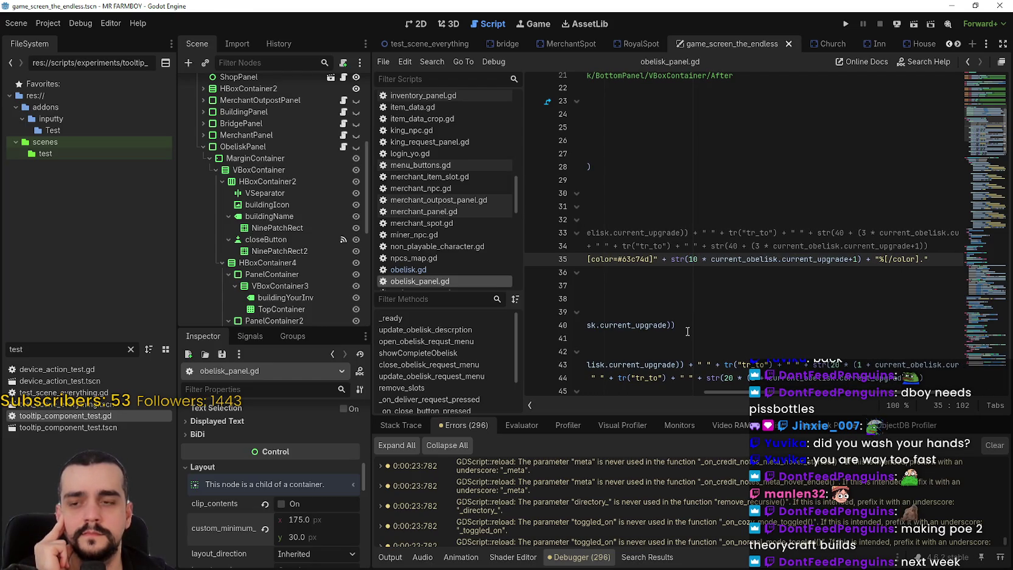
pyautogui.write('.0')
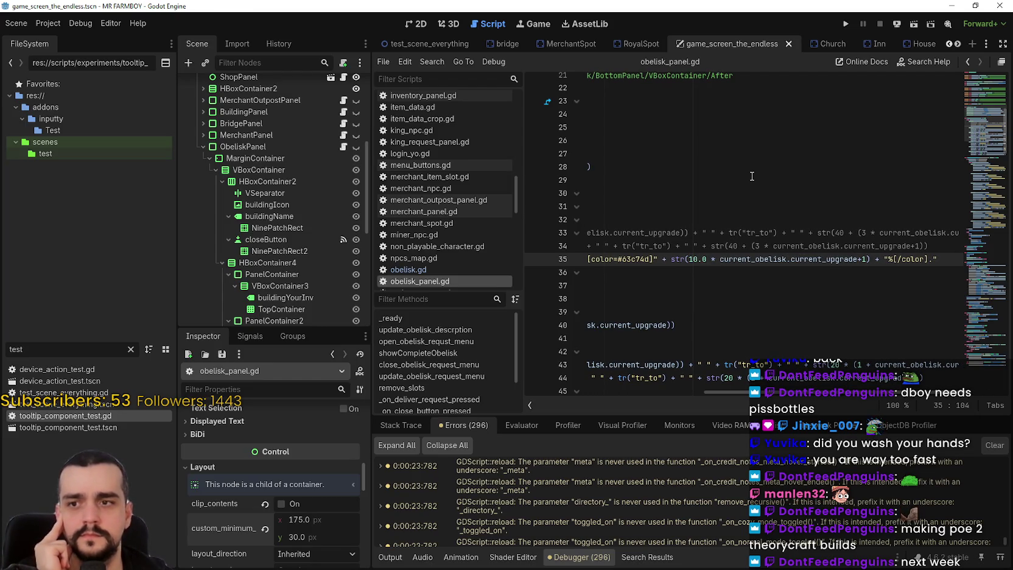
pyautogui.hotkey('ctrl', 's')
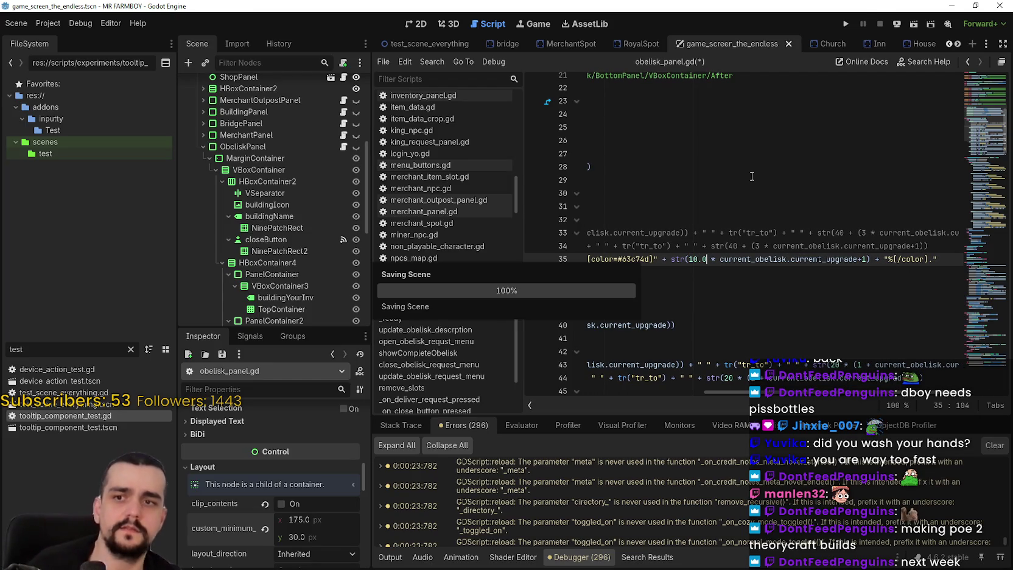
pyautogui.click(847, 24)
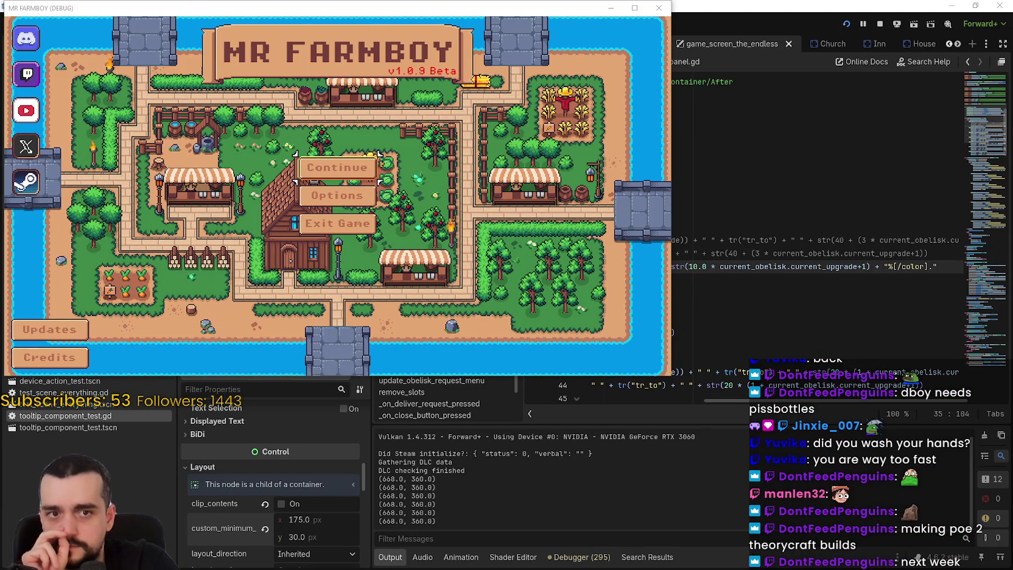
# Step: Create and confirm a new save game, then dismiss the king's intro letter
pyautogui.click(338, 168)
pyautogui.click(341, 244)
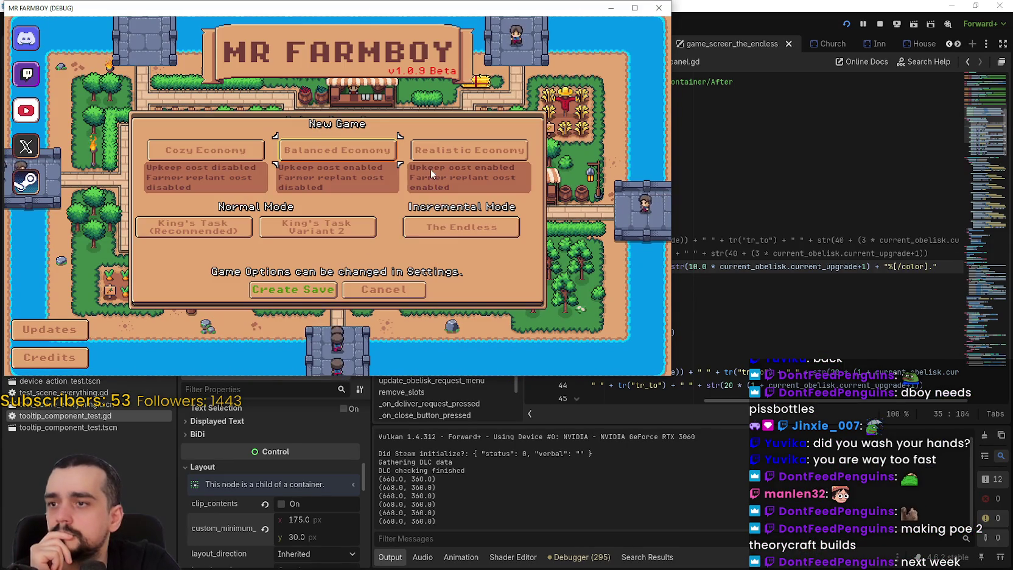
pyautogui.press('Return')
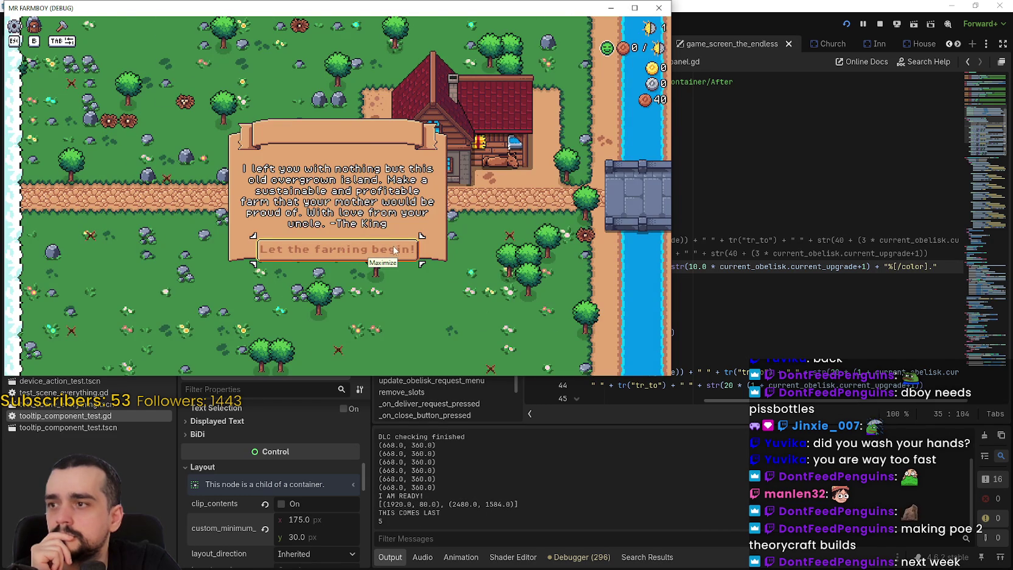
pyautogui.click(342, 251)
# Step: Maximize the game window and walk the farmer north to open the Worker Speed Poneglyph panel
pyautogui.press('super+Up')
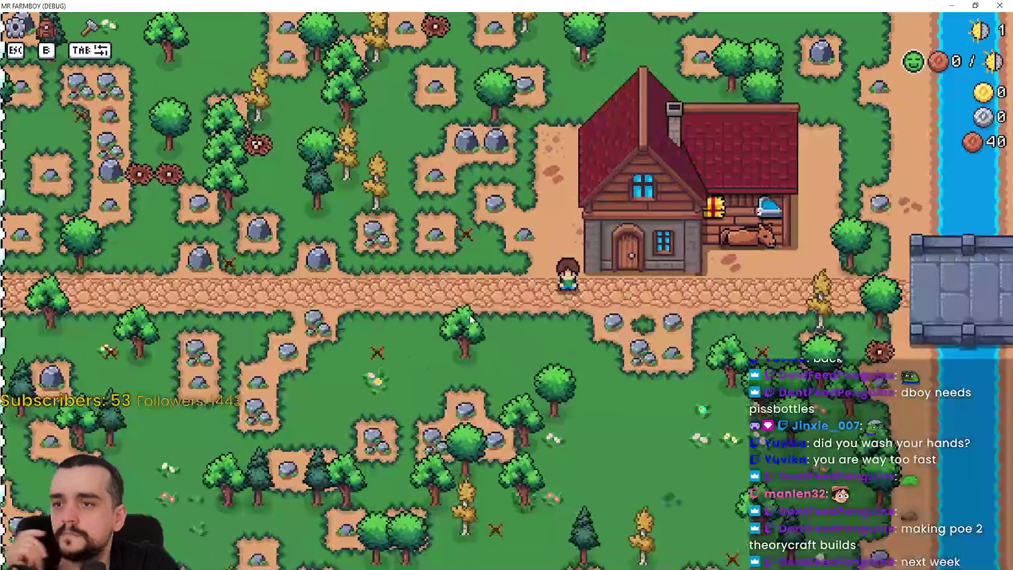
pyautogui.press('w')
pyautogui.press('d')
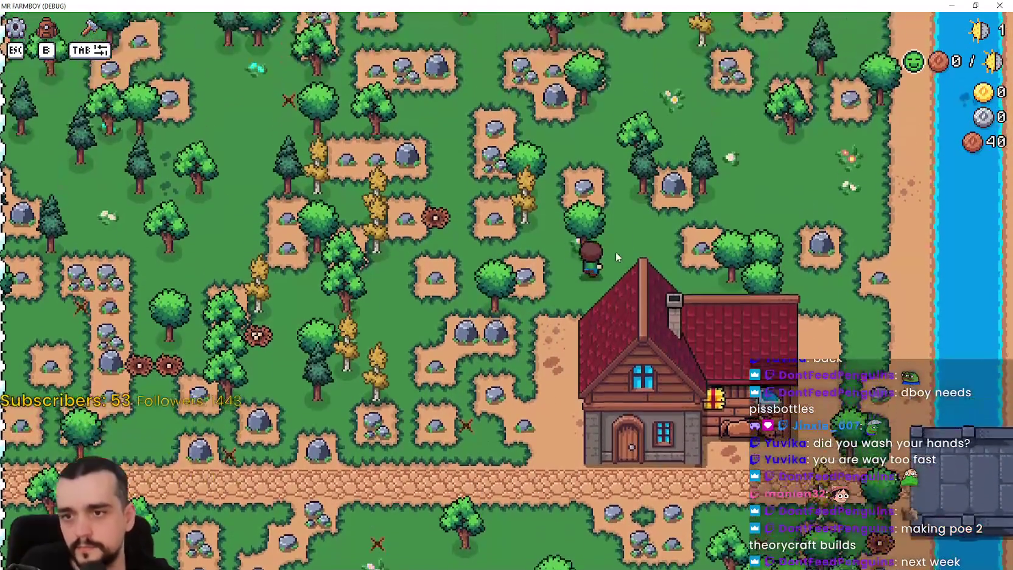
pyautogui.press('w')
pyautogui.press('d')
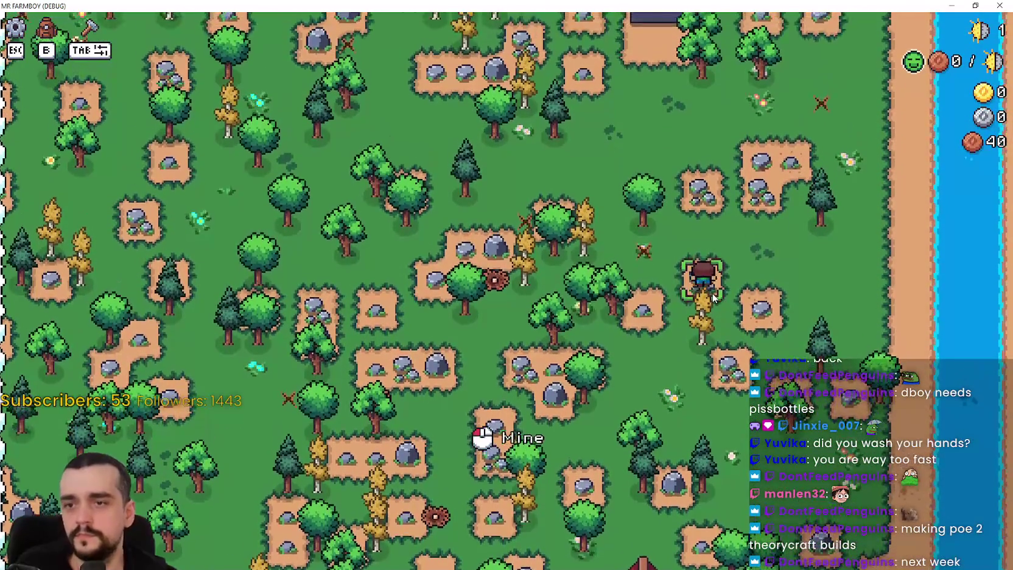
pyautogui.press('w')
pyautogui.press('e')
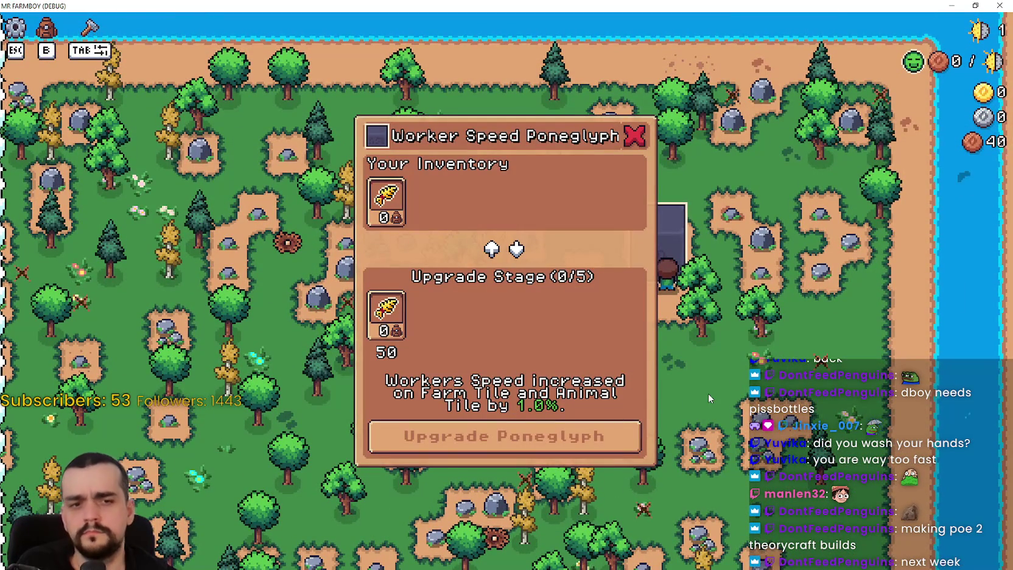
pyautogui.press('Escape')
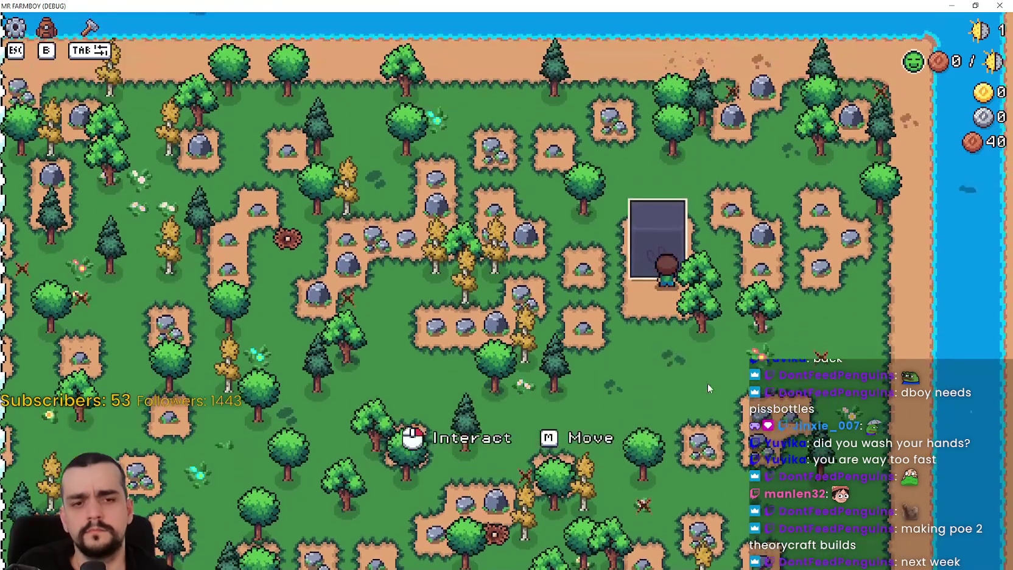
pyautogui.press('e')
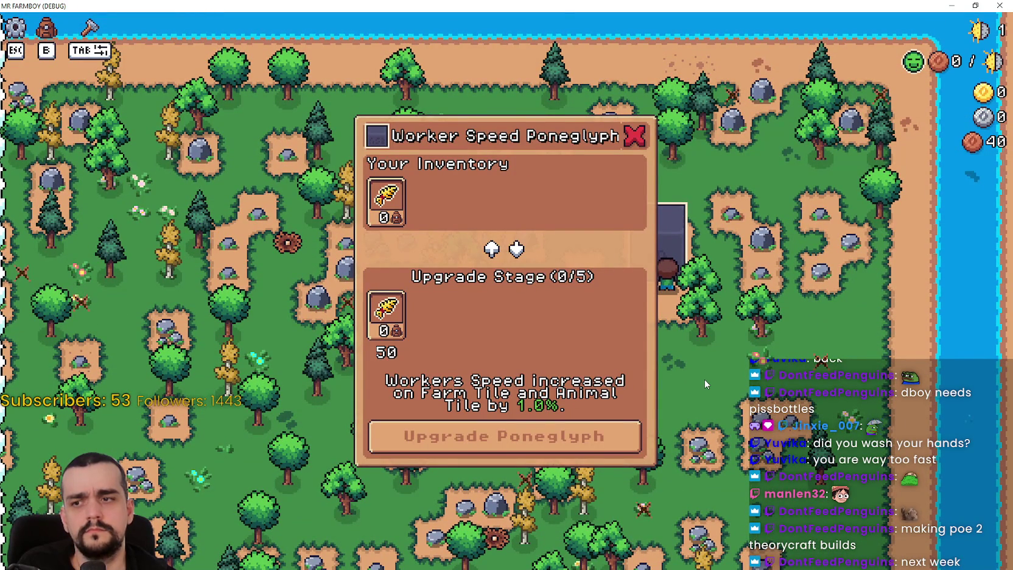
# Step: Stop the running game and delete the .0 from line 35's multiplier
pyautogui.press('F5')
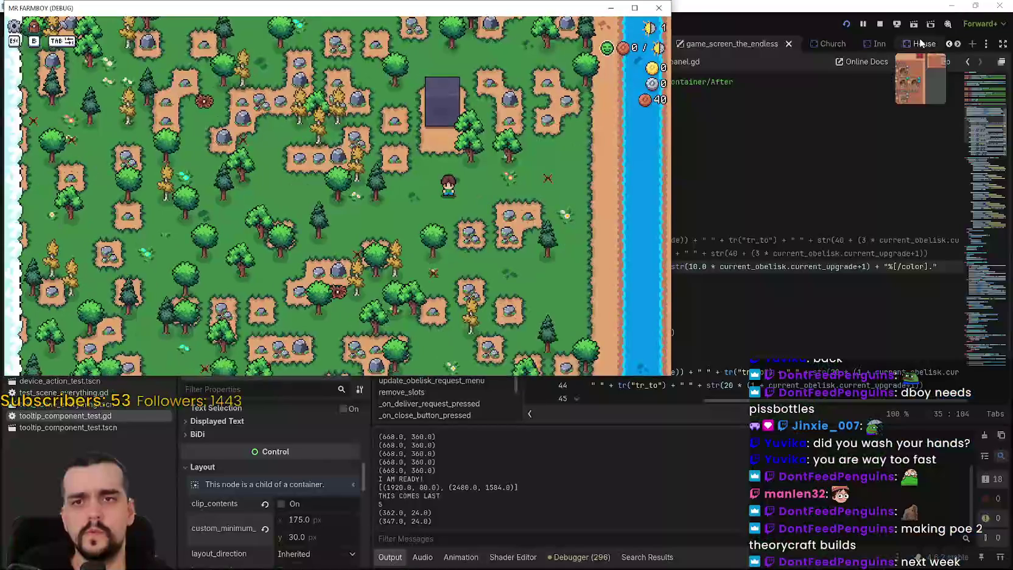
pyautogui.click(880, 24)
pyautogui.press('BackSpace')
pyautogui.press('BackSpace')
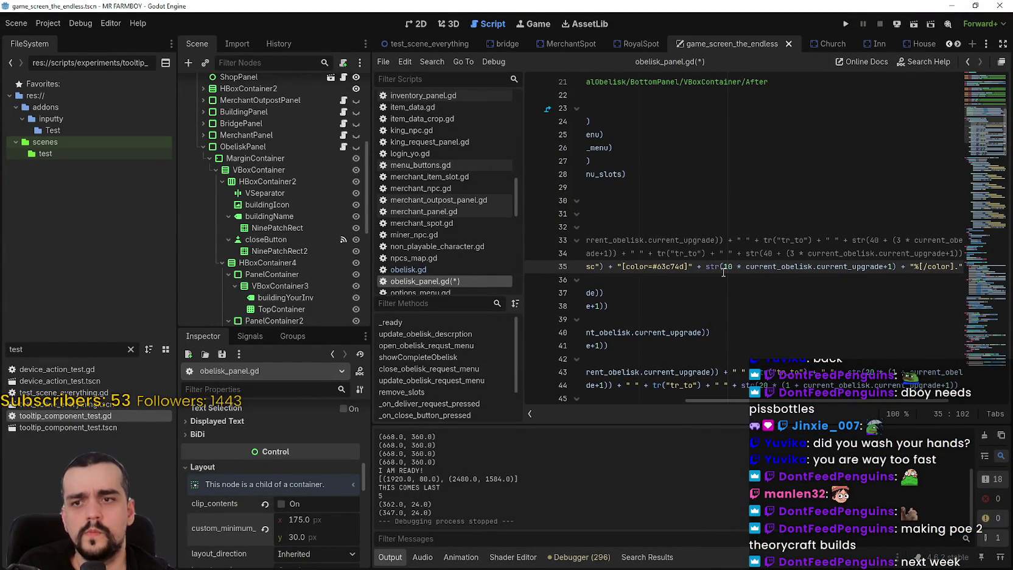
# Step: Make line 35's multiplier 100, save obelisk_panel.gd, and relaunch the game
pyautogui.moveTo(802, 268)
pyautogui.mouseDown()
pyautogui.moveTo(896, 265)
pyautogui.moveTo(888, 279)
pyautogui.mouseUp()
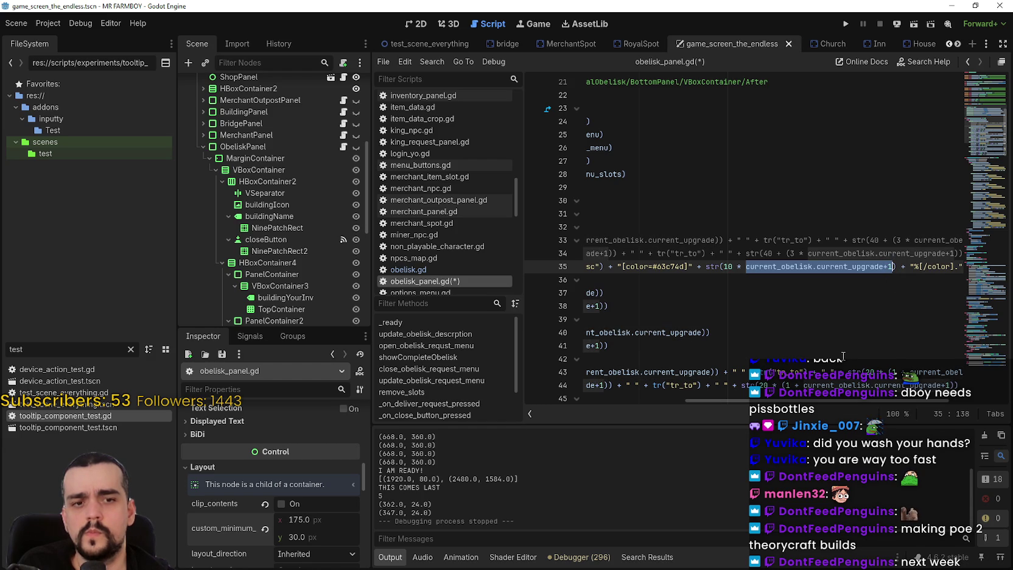
pyautogui.click(727, 266)
pyautogui.write('0')
pyautogui.hotkey('ctrl', 's')
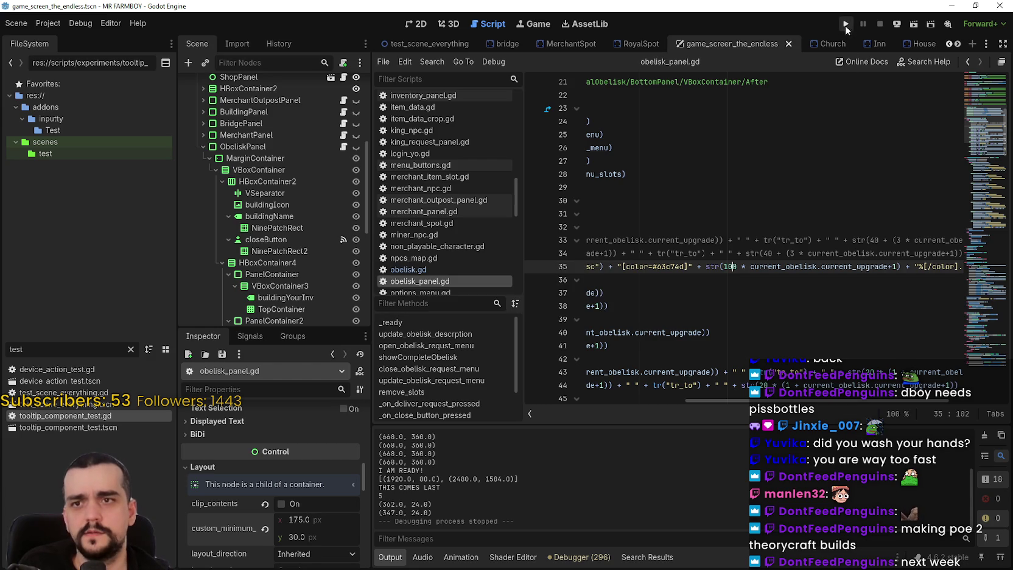
pyautogui.click(846, 24)
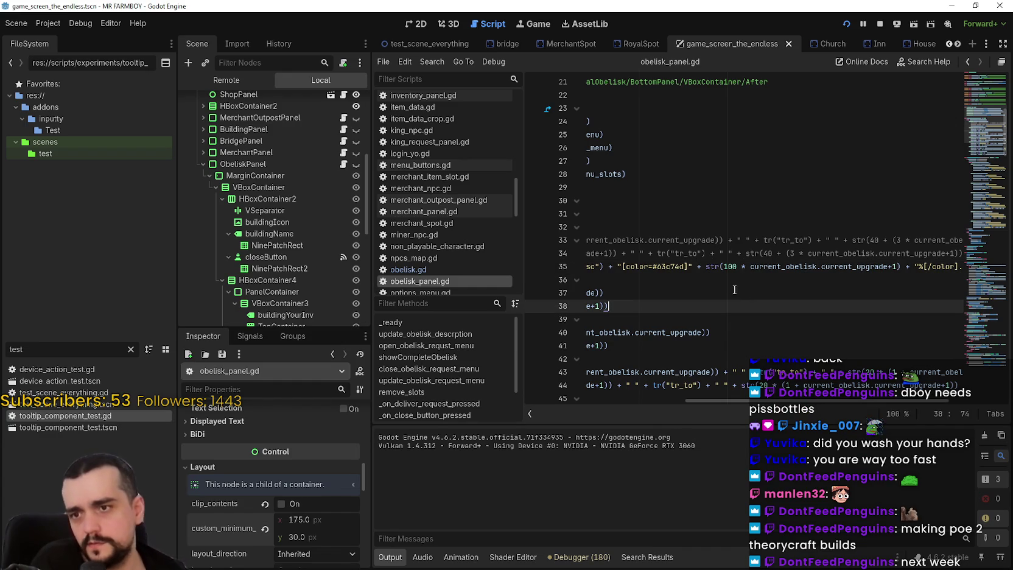
# Step: Add a breakpoint on line 35 of obelisk_panel.gd
pyautogui.moveTo(722, 279); pyautogui.dragTo(506, 259)
pyautogui.click(617, 272)
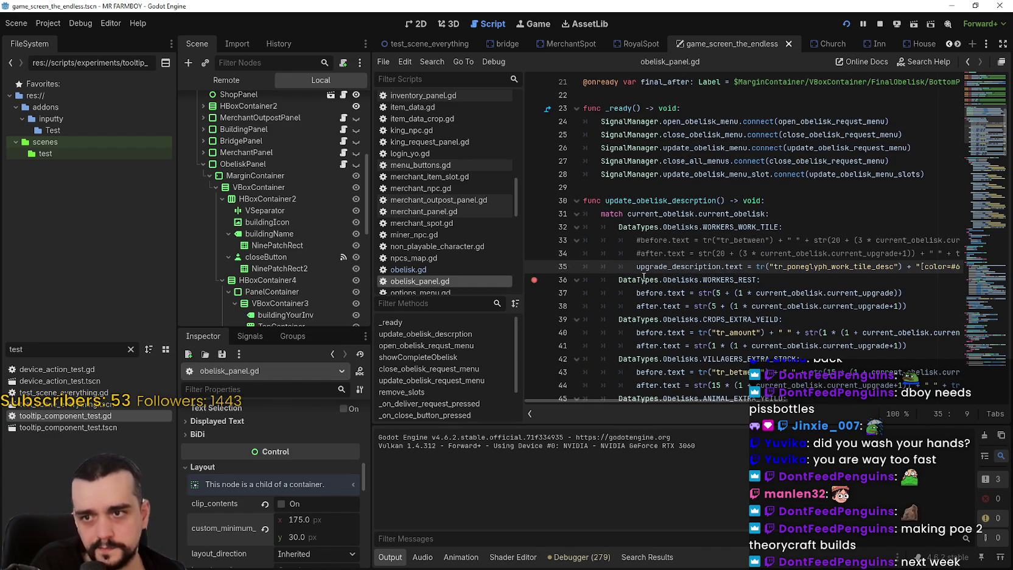
pyautogui.click(642, 277)
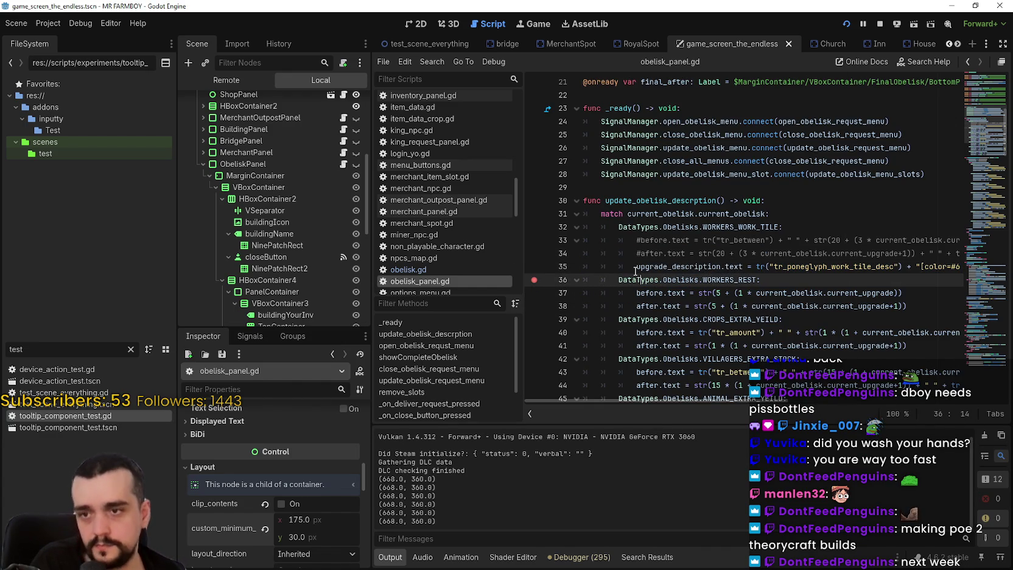
pyautogui.click(635, 268)
pyautogui.click(533, 271)
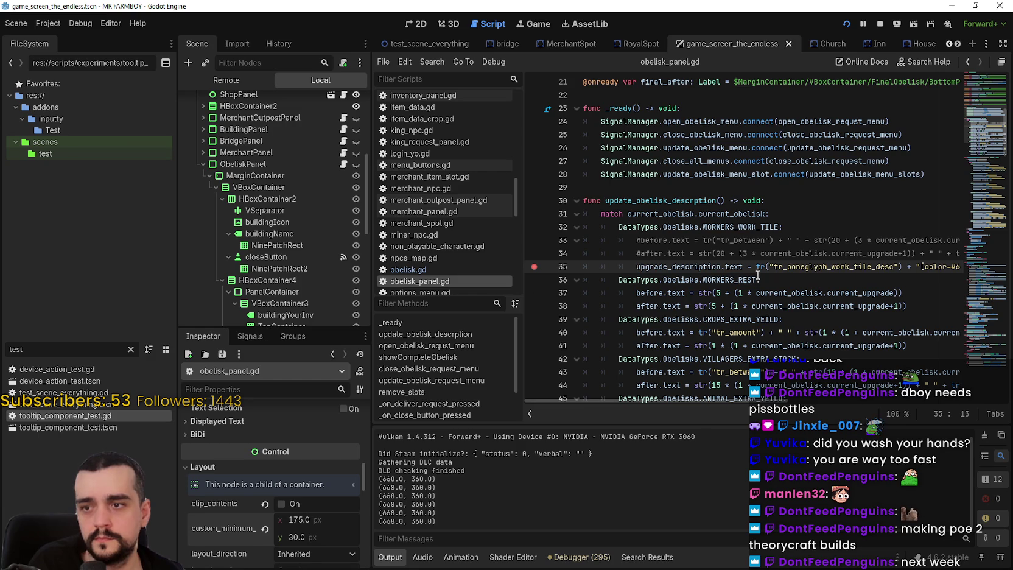
# Step: In the game, create a new save in The Endless mode and dismiss the intro letter
pyautogui.hotkey('alt', 'Tab')
pyautogui.click(362, 181)
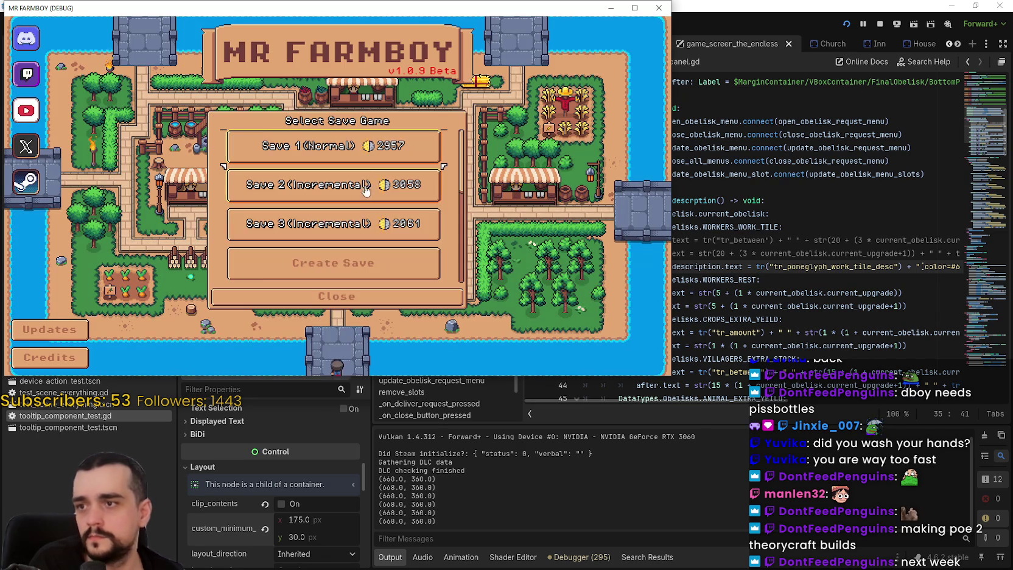
pyautogui.click(340, 242)
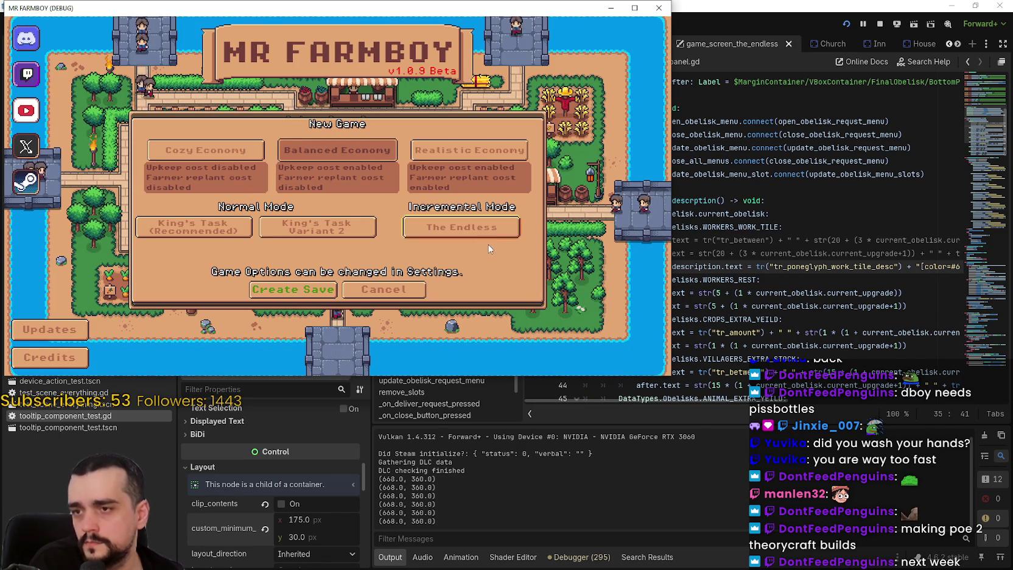
pyautogui.click(475, 237)
pyautogui.click(289, 290)
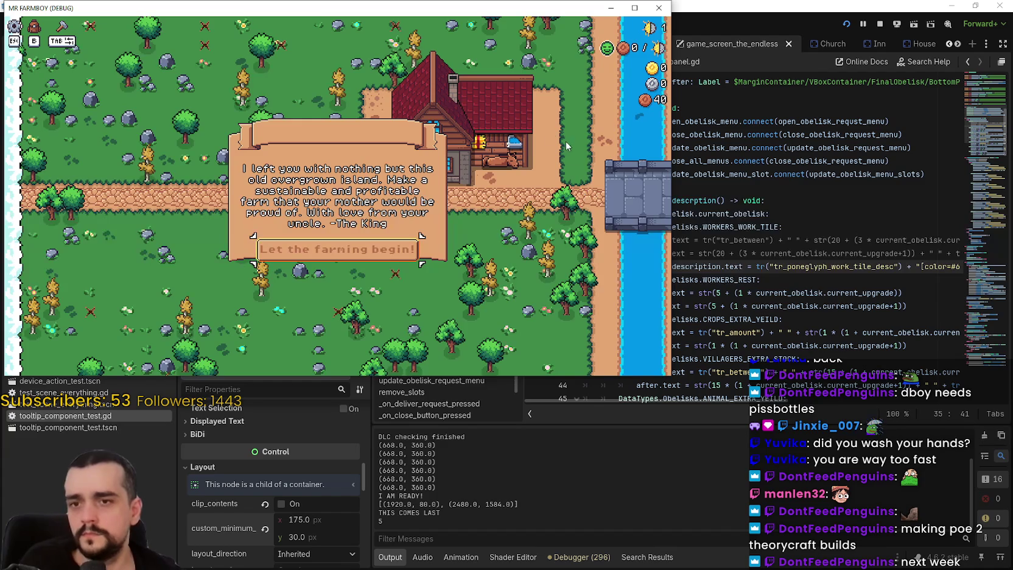
pyautogui.press('Return')
# Step: Maximize the game window and walk the farmer north to the obelisk
pyautogui.click(635, 7)
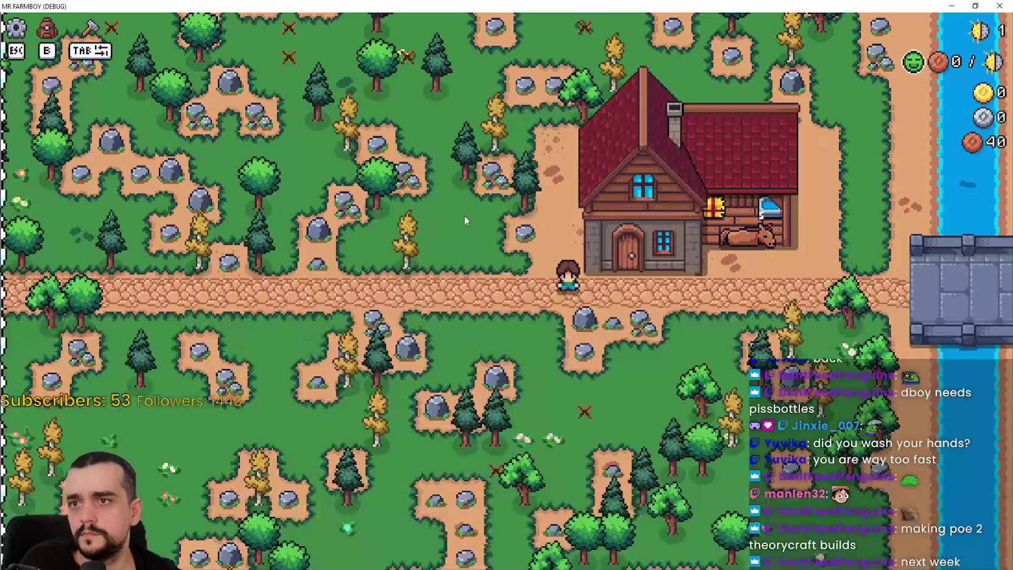
pyautogui.press('w')
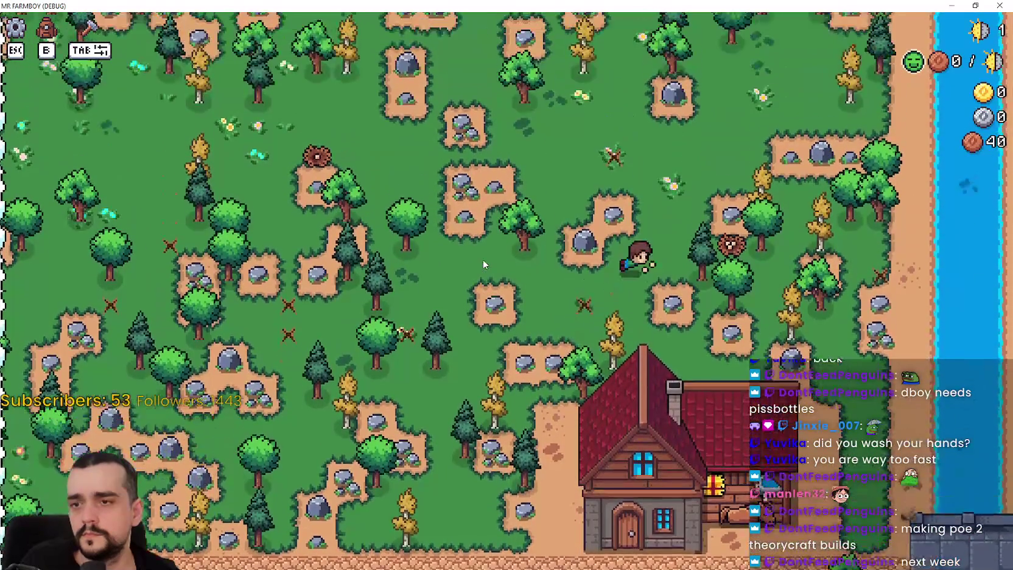
pyautogui.press('w')
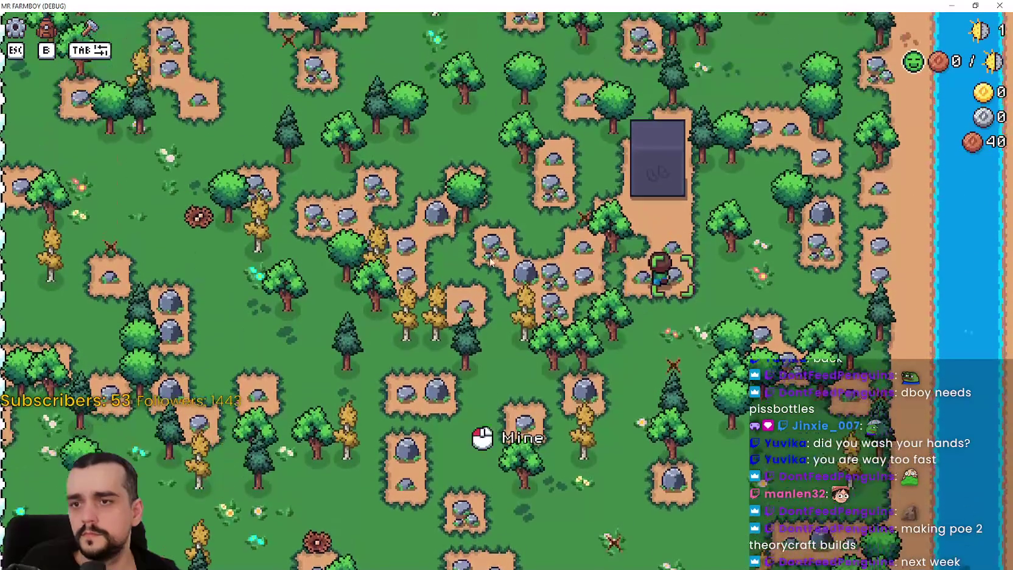
pyautogui.press('w')
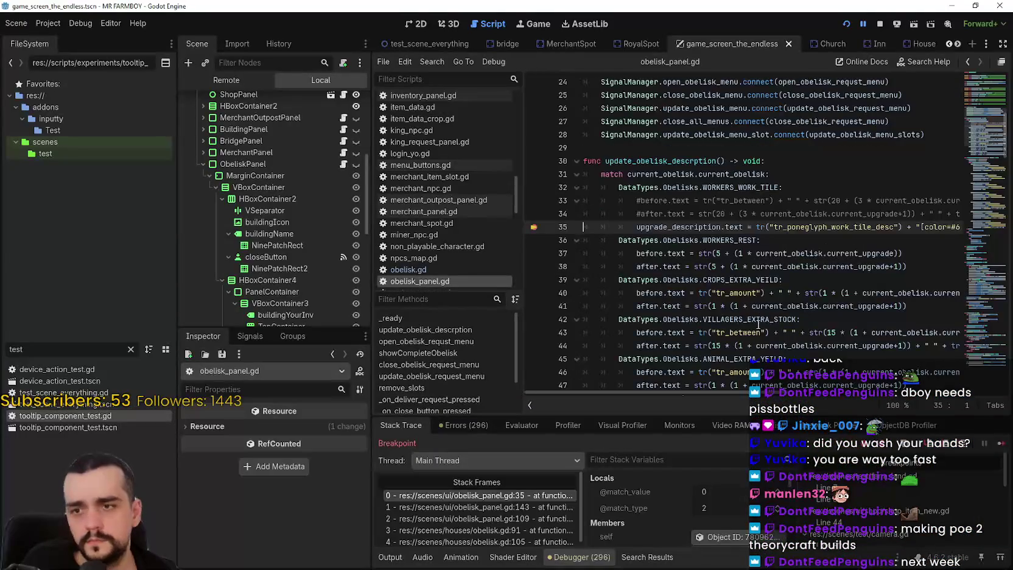
# Step: Filter the debugger's stack variables with 'curr' and inspect current_obelisk
pyautogui.scroll(-2, 704, 520)
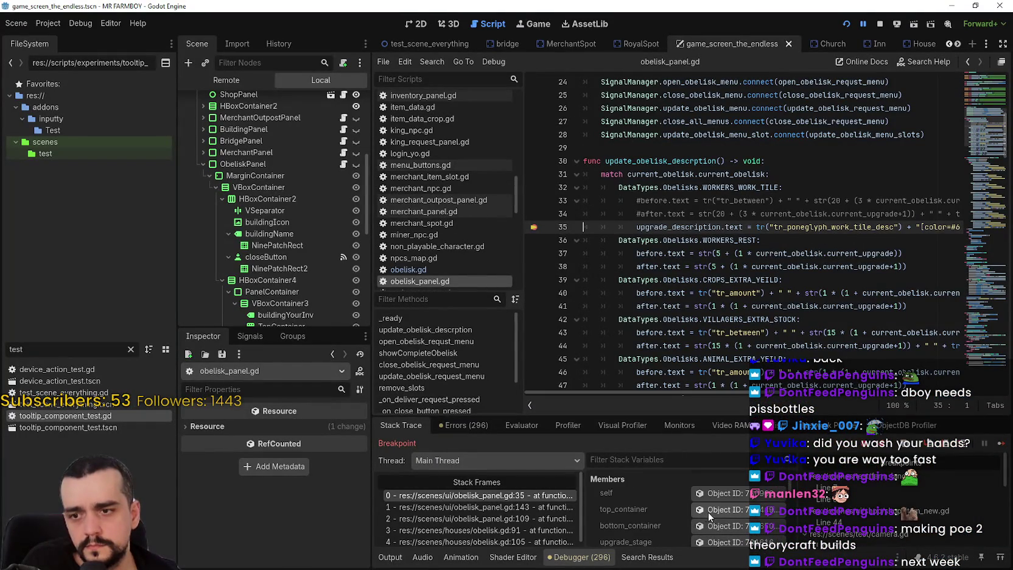
pyautogui.scroll(-3, 723, 504)
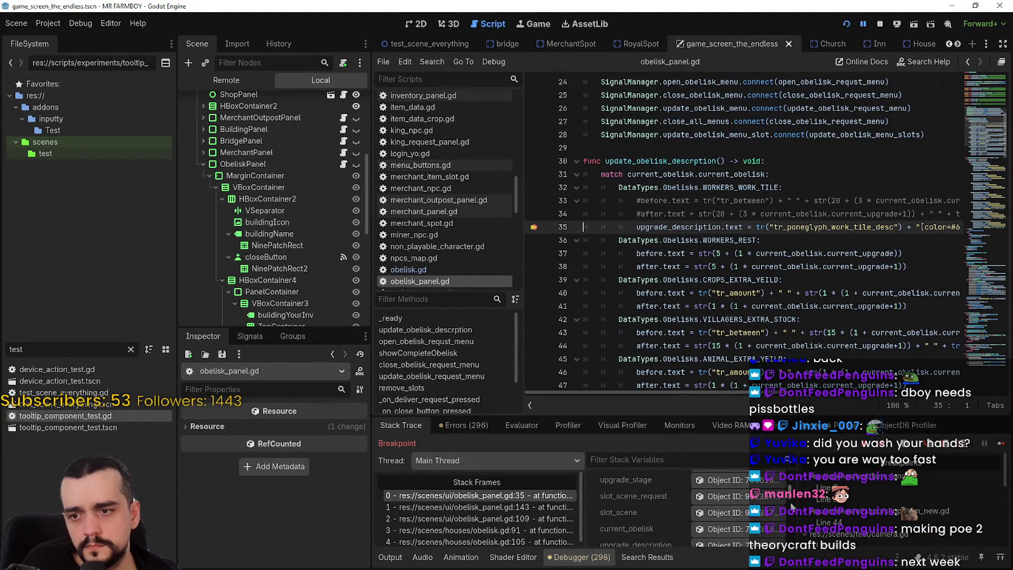
pyautogui.scroll(-5, 791, 514)
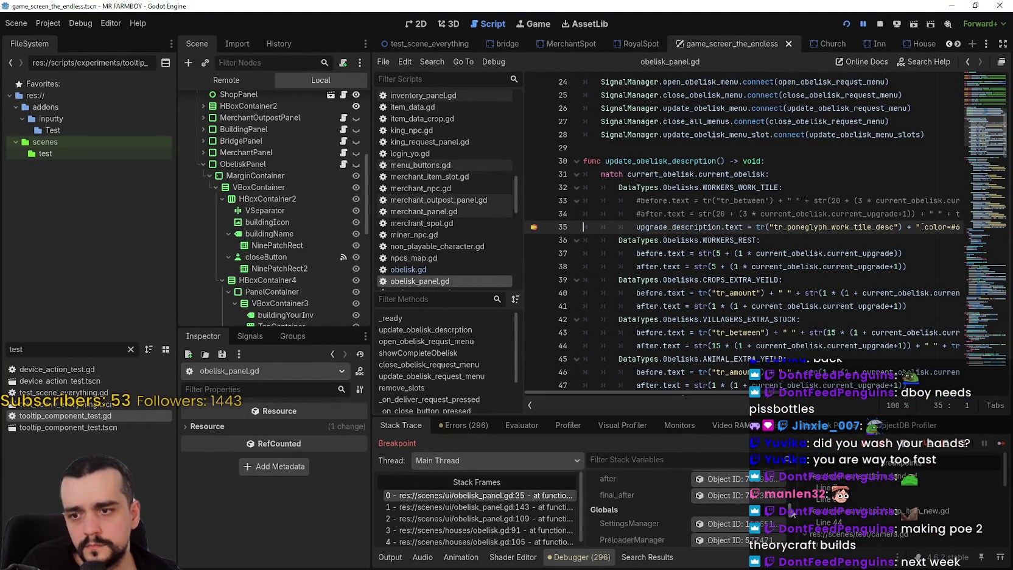
pyautogui.scroll(3, 792, 514)
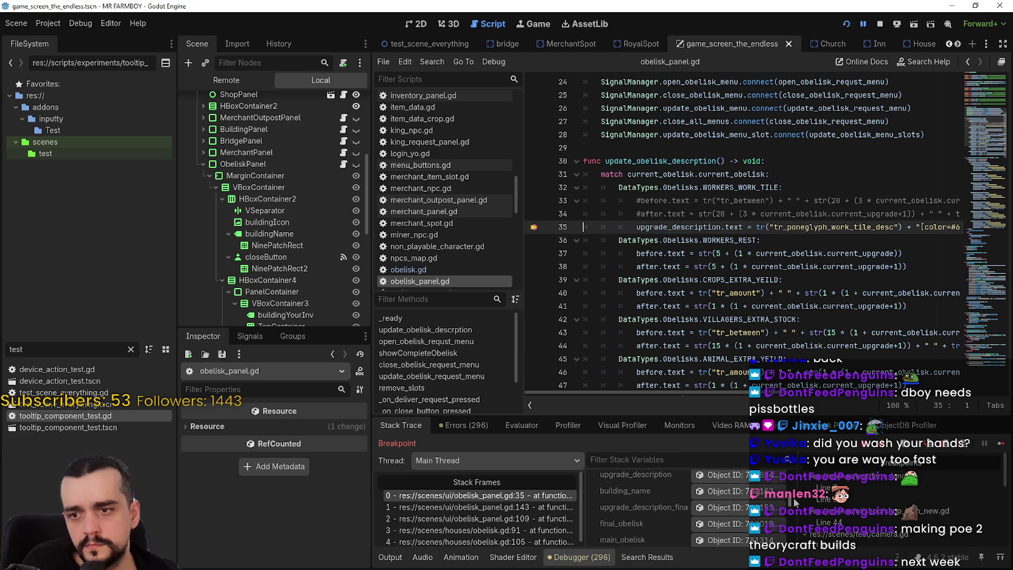
pyautogui.scroll(5, 794, 501)
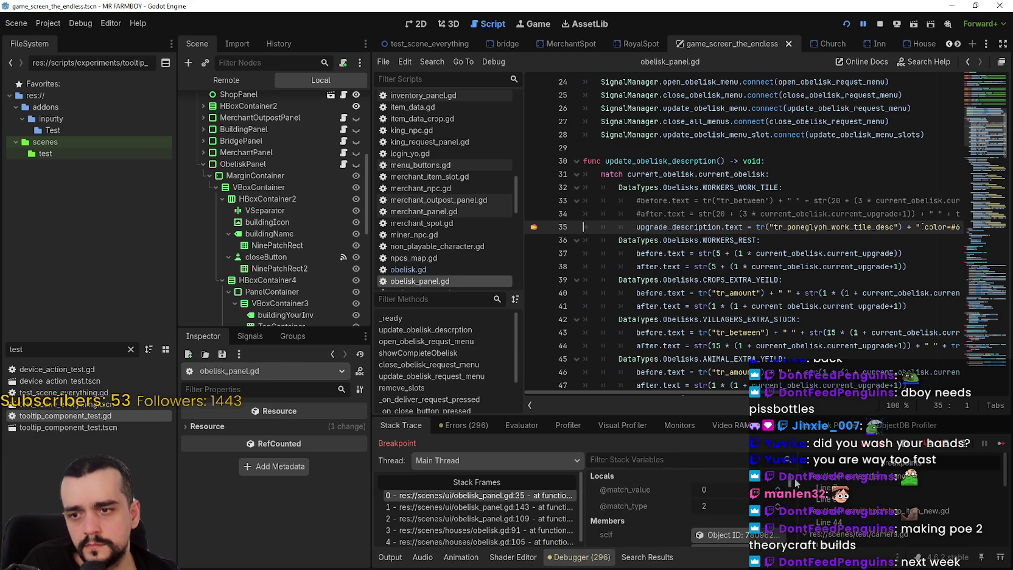
pyautogui.moveTo(755, 393)
pyautogui.mouseDown()
pyautogui.moveTo(924, 389)
pyautogui.moveTo(668, 392)
pyautogui.mouseUp()
pyautogui.click(670, 460)
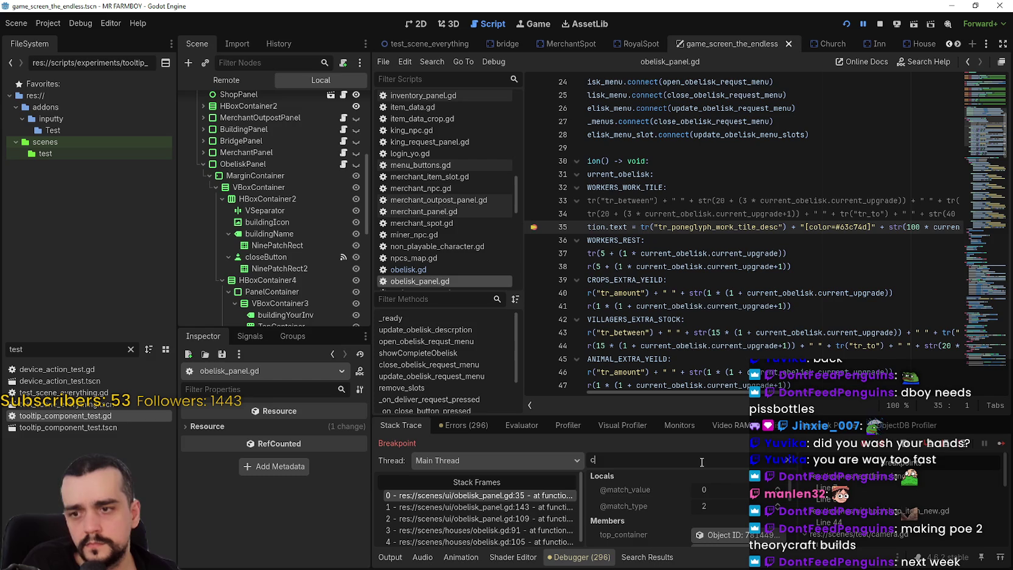
pyautogui.write('curr')
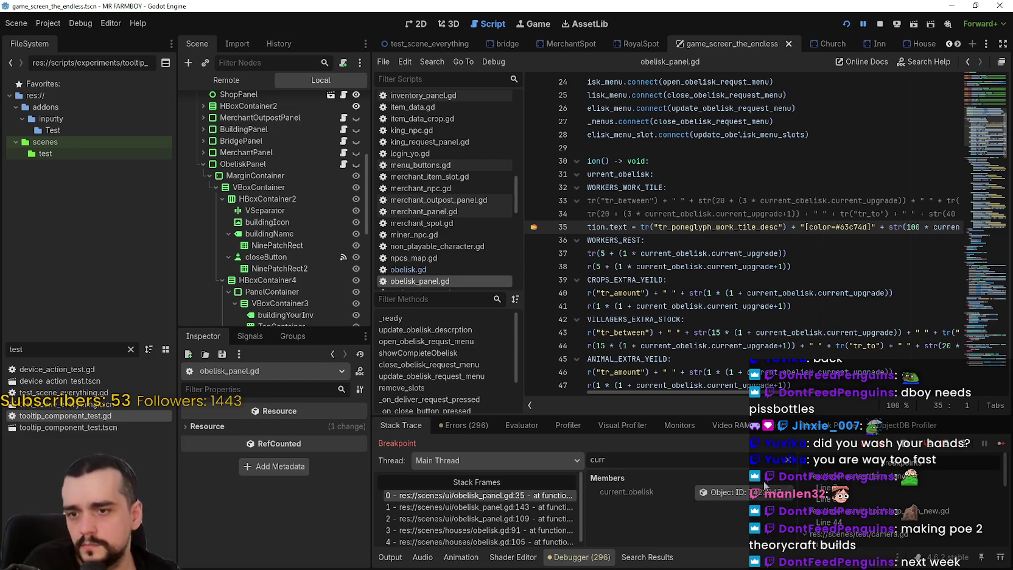
pyautogui.click(721, 492)
# Step: Browse current_obelisk's properties, including current_obelisk_items_, then resume from the breakpoint
pyautogui.scroll(-2, 230, 494)
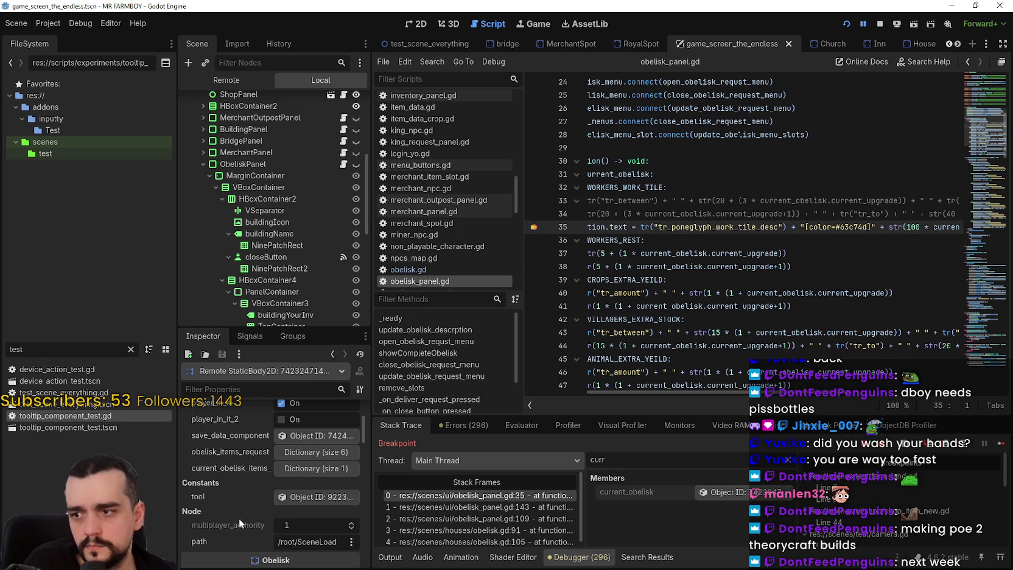
pyautogui.click(335, 467)
pyautogui.click(334, 467)
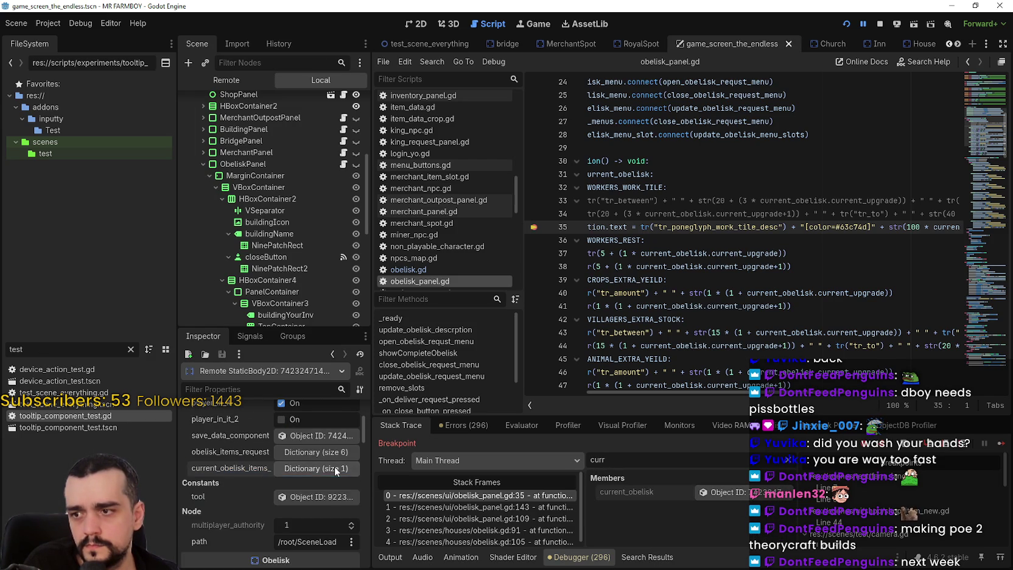
pyautogui.scroll(5, 323, 524)
pyautogui.scroll(-1, 322, 522)
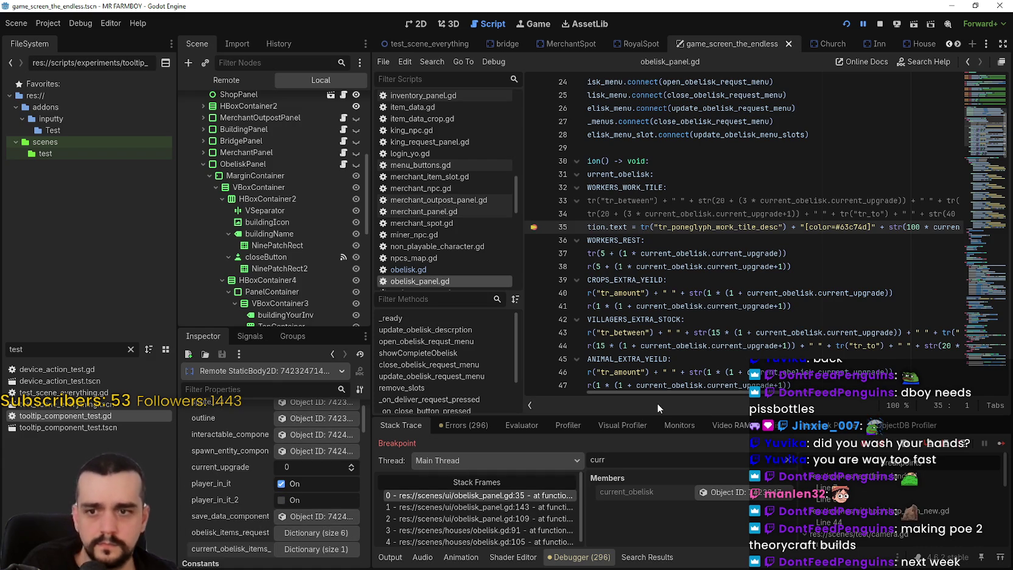
pyautogui.moveTo(657, 390)
pyautogui.mouseDown()
pyautogui.moveTo(771, 397)
pyautogui.moveTo(625, 397)
pyautogui.mouseUp()
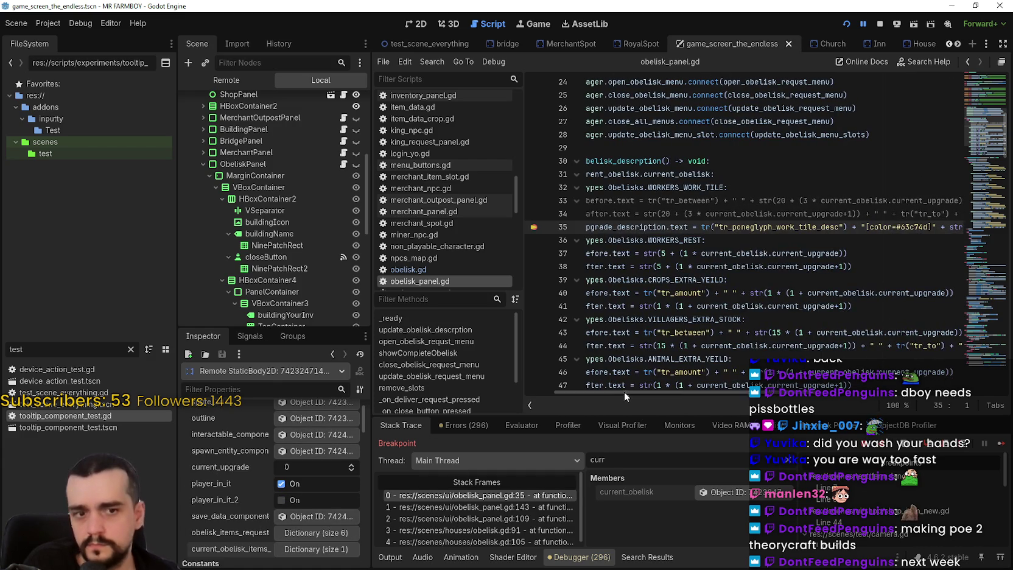
pyautogui.click(1001, 444)
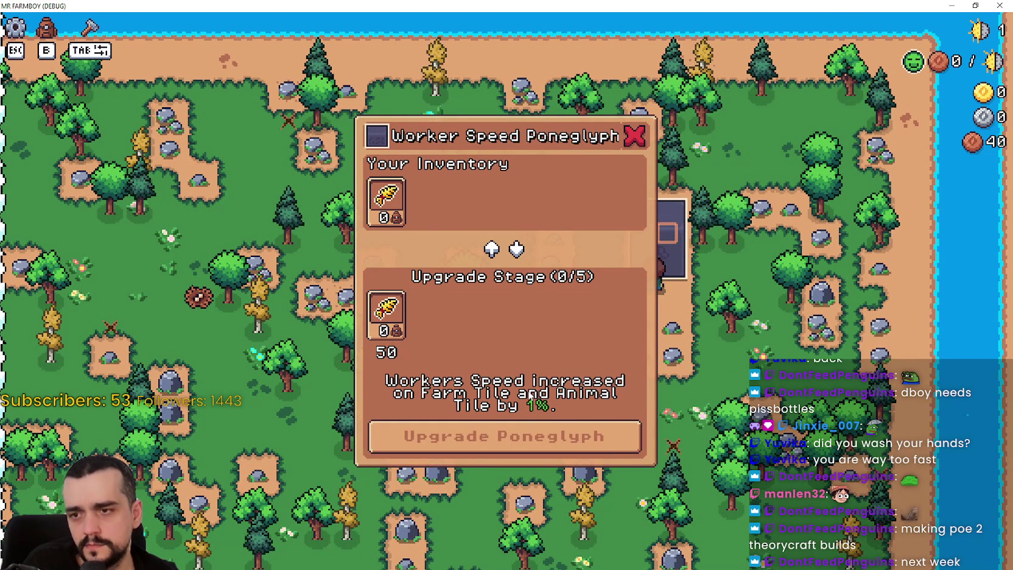
# Step: Close the poneglyph panel, stop the game, and return to line 35's percentage expression
pyautogui.press('Escape')
pyautogui.press('Escape')
pyautogui.press('F8')
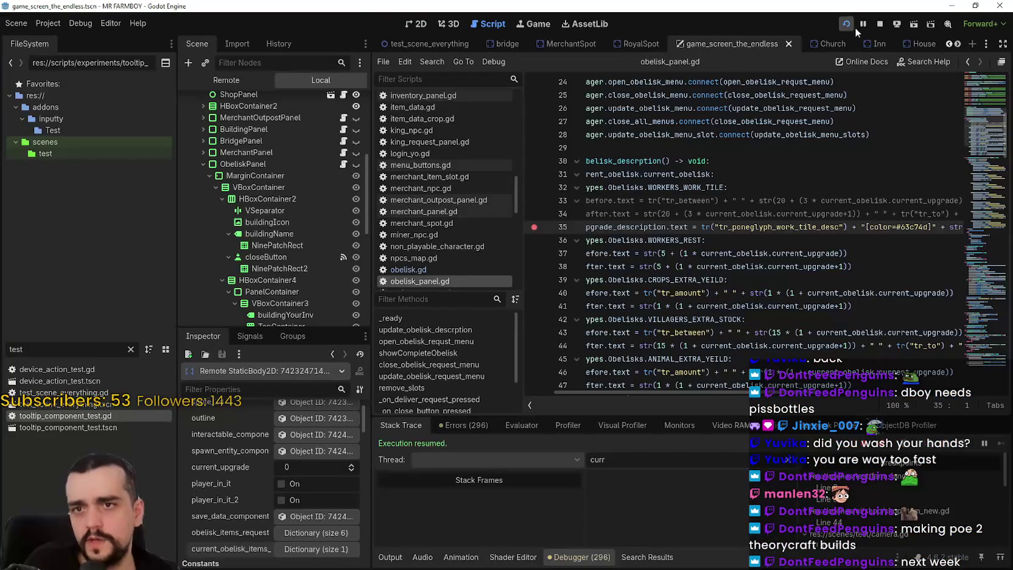
pyautogui.hscroll(5, 814, 236)
pyautogui.click(870, 231)
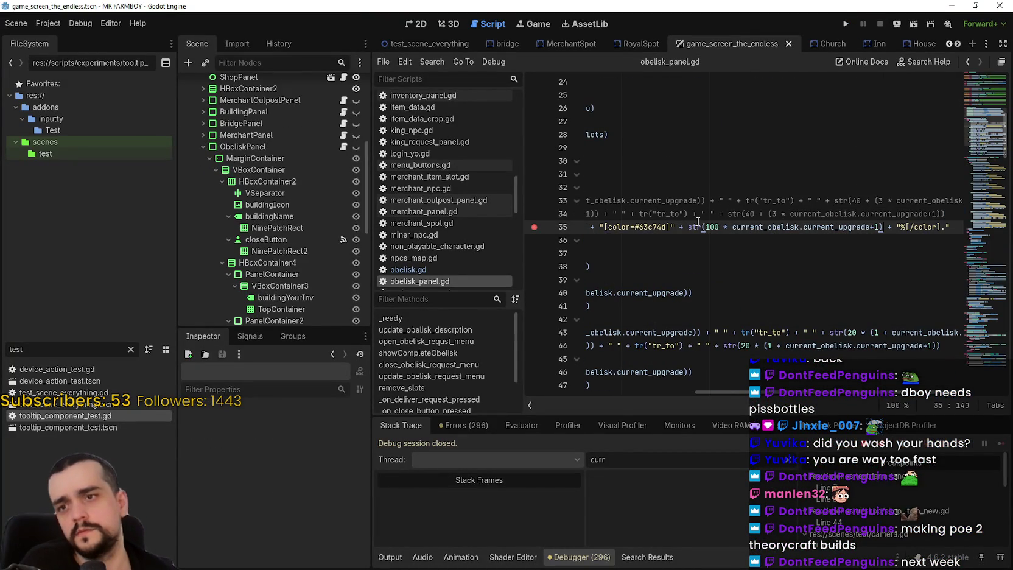
pyautogui.moveTo(698, 222)
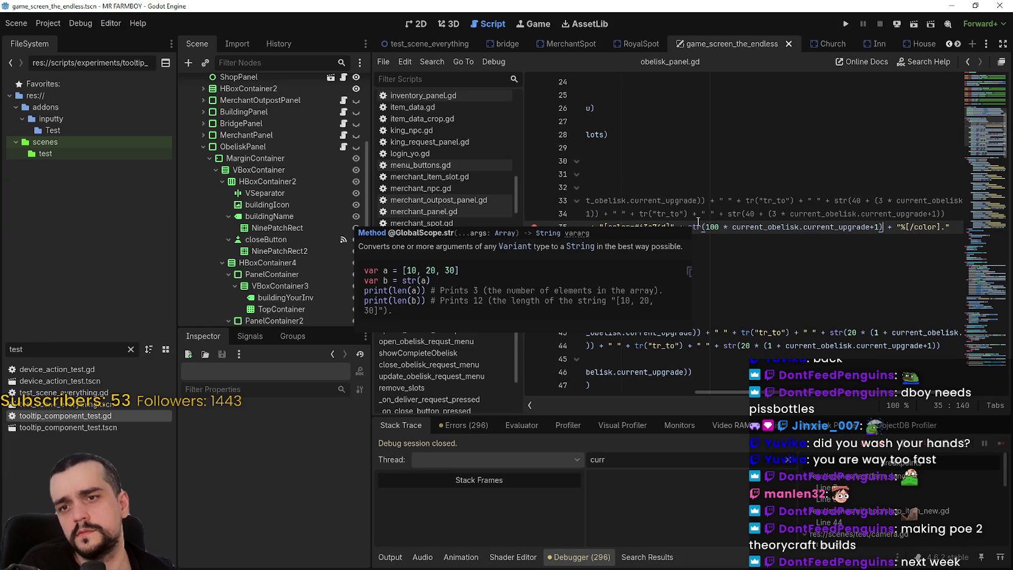
# Step: Change line 35 to str(10 * (current_obelisk.current_upgrade+1)) and save the script
pyautogui.click(734, 227)
pyautogui.press('Left')
pyautogui.press('Left')
pyautogui.press('Left')
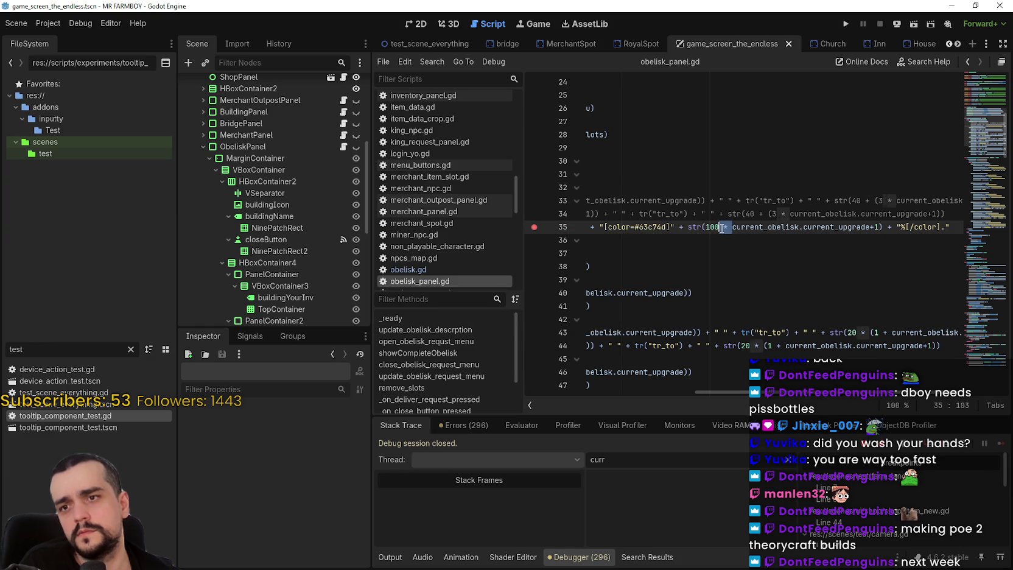
pyautogui.press('BackSpace')
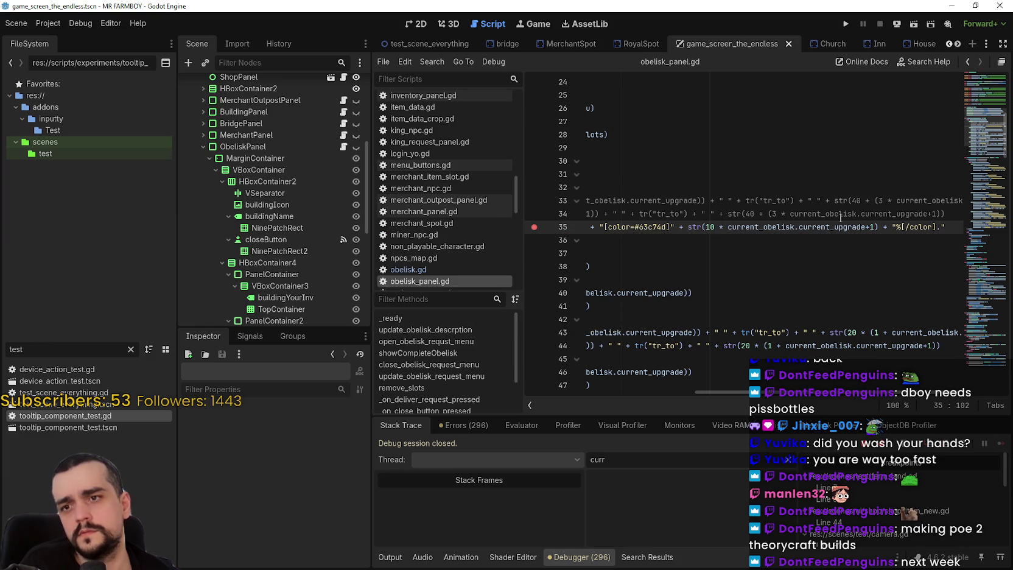
pyautogui.moveTo(746, 226); pyautogui.dragTo(875, 226)
pyautogui.write('(')
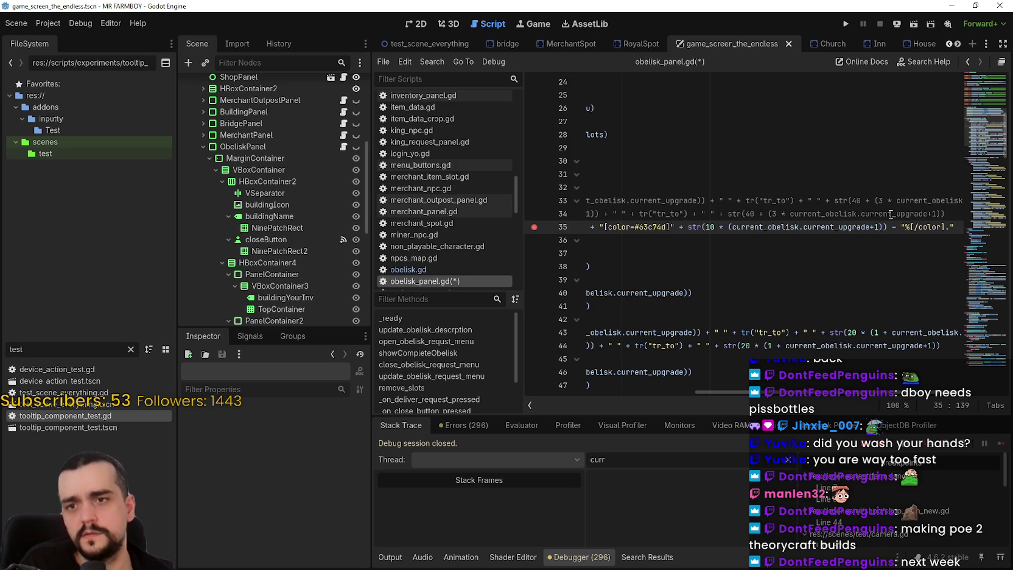
pyautogui.hotkey('ctrl', 's')
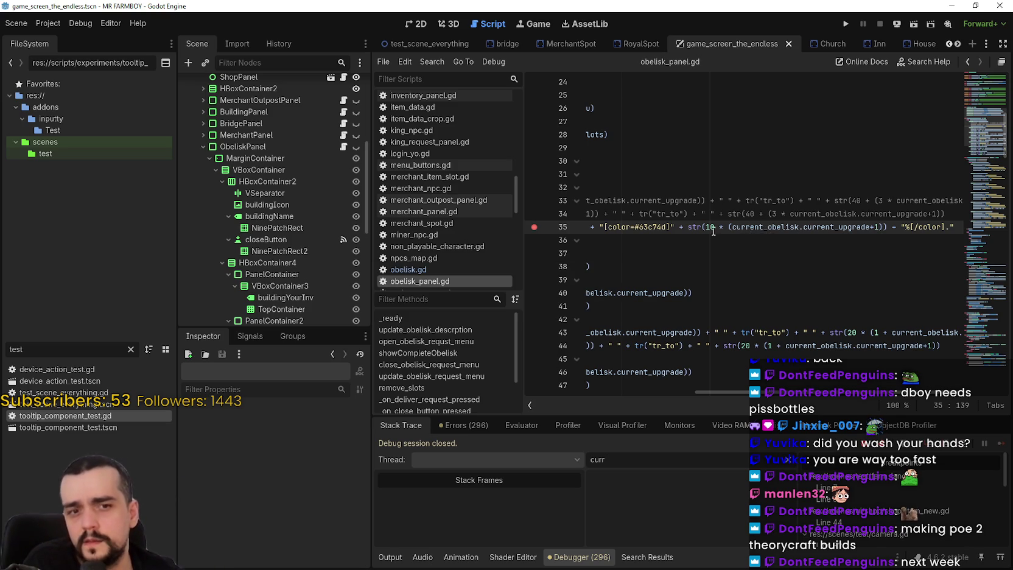
# Step: Run the project, create a new save in the first slot, and dismiss the intro letter
pyautogui.click(844, 25)
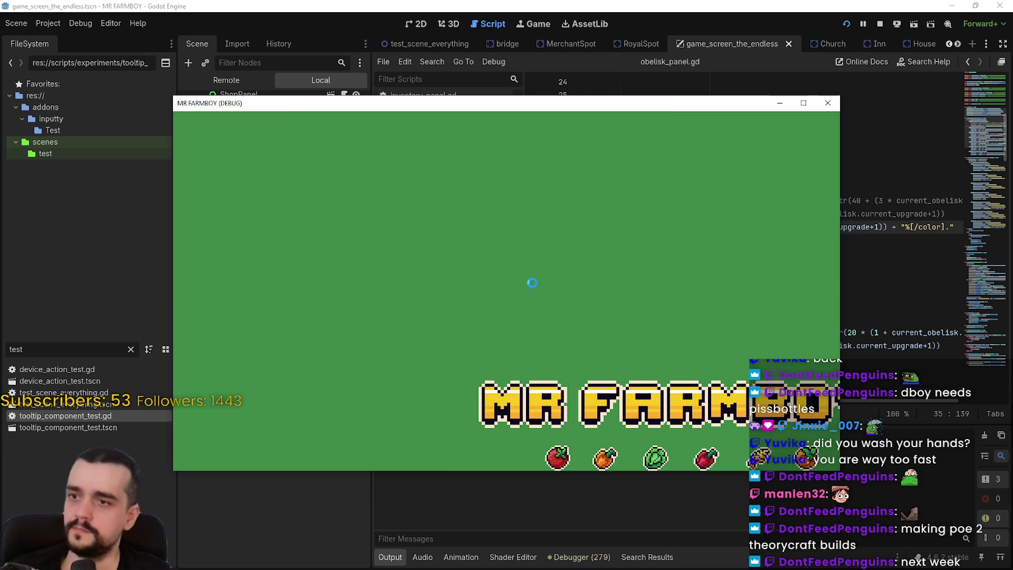
pyautogui.click(507, 266)
pyautogui.click(487, 262)
pyautogui.click(533, 374)
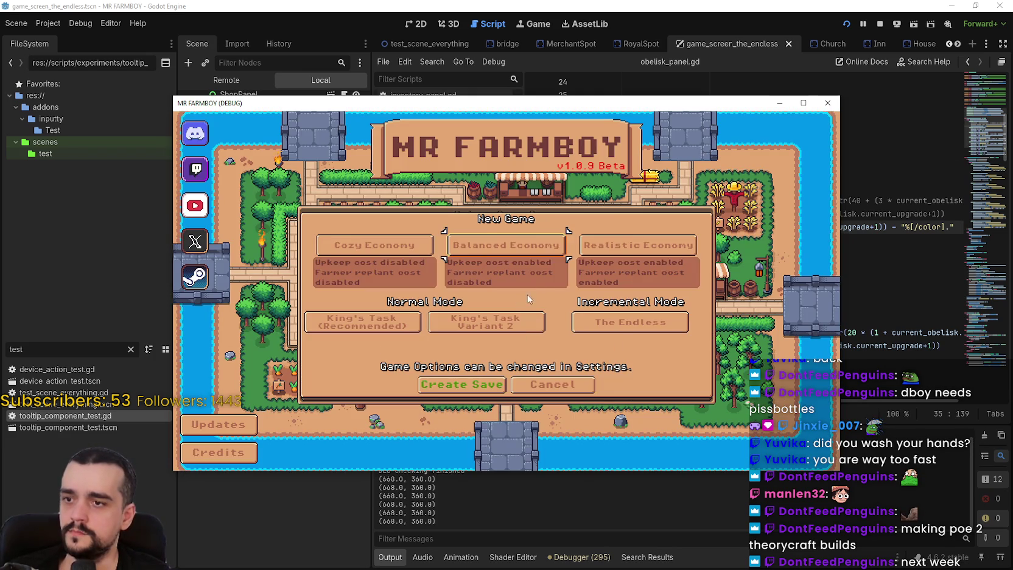
pyautogui.click(463, 384)
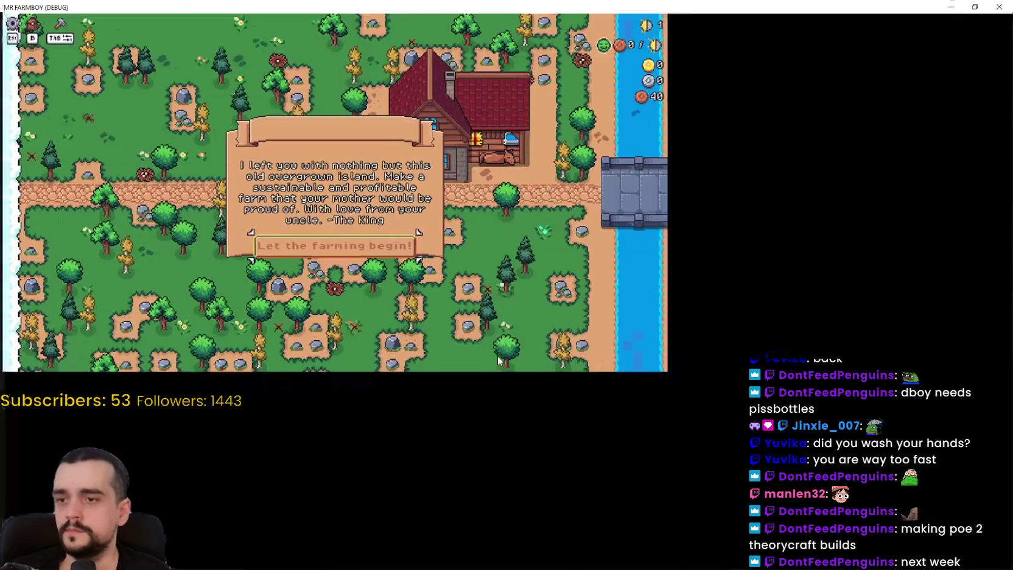
pyautogui.press('Return')
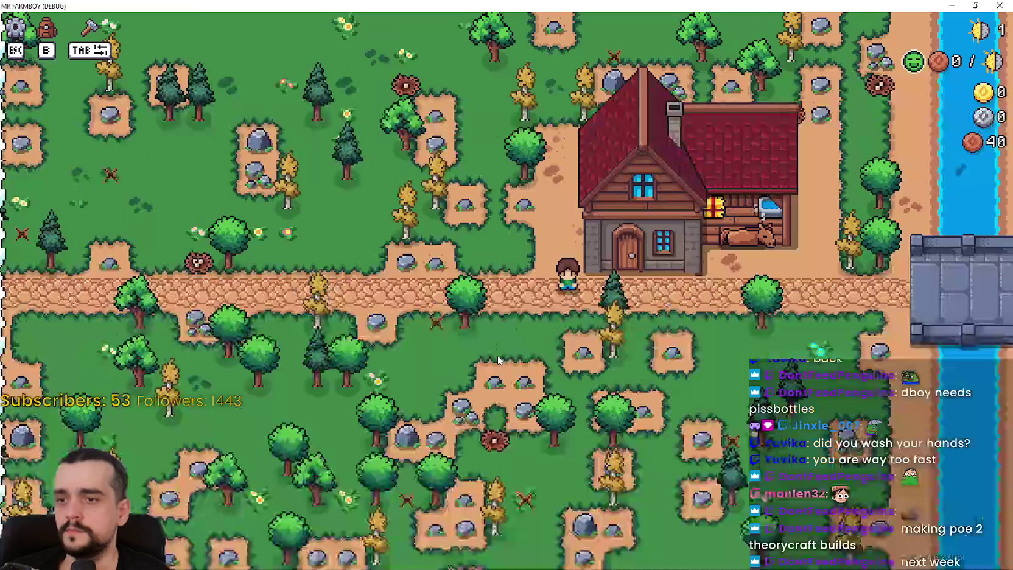
# Step: Walk to the obelisk, continue past the breakpoint to see 10%, then close the panel
pyautogui.press('w')
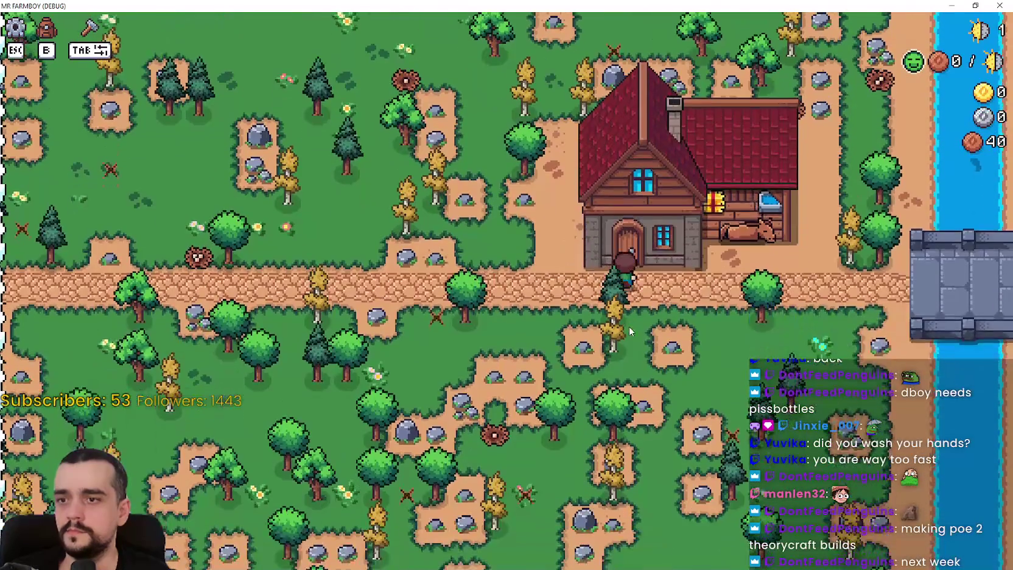
pyautogui.press('w')
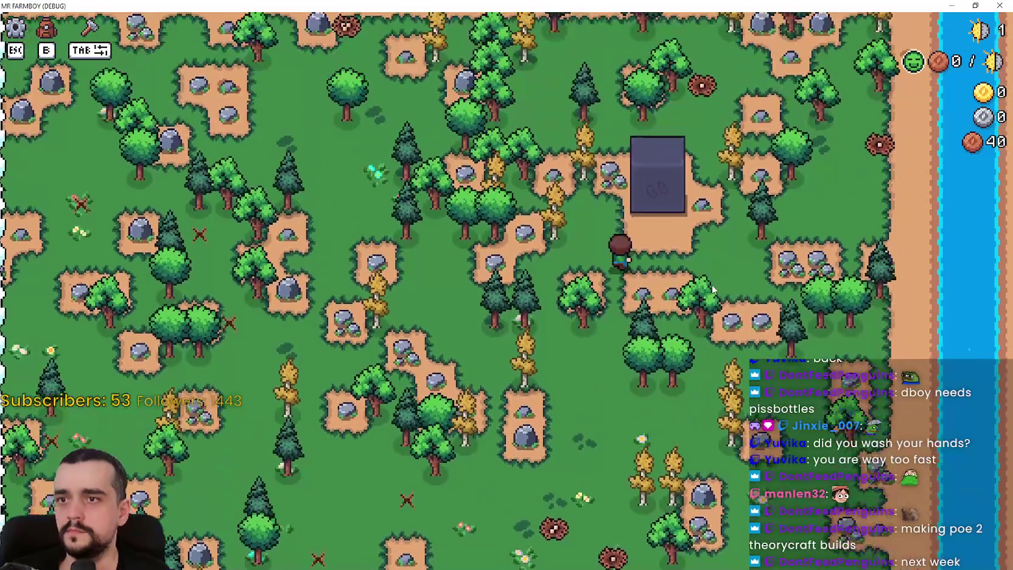
pyautogui.press('e')
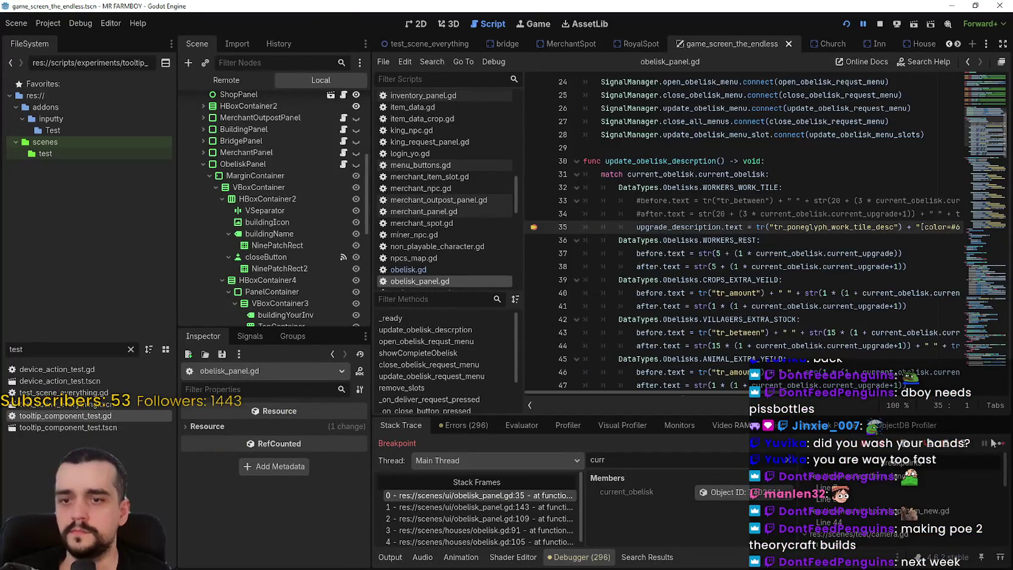
pyautogui.click(997, 447)
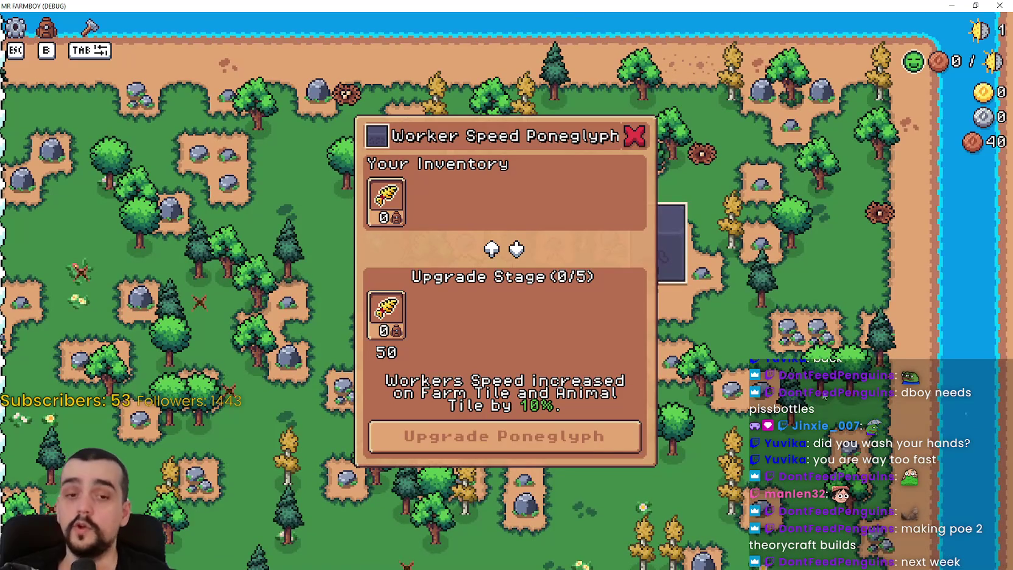
pyautogui.press('Escape')
pyautogui.hotkey('alt', 'Tab')
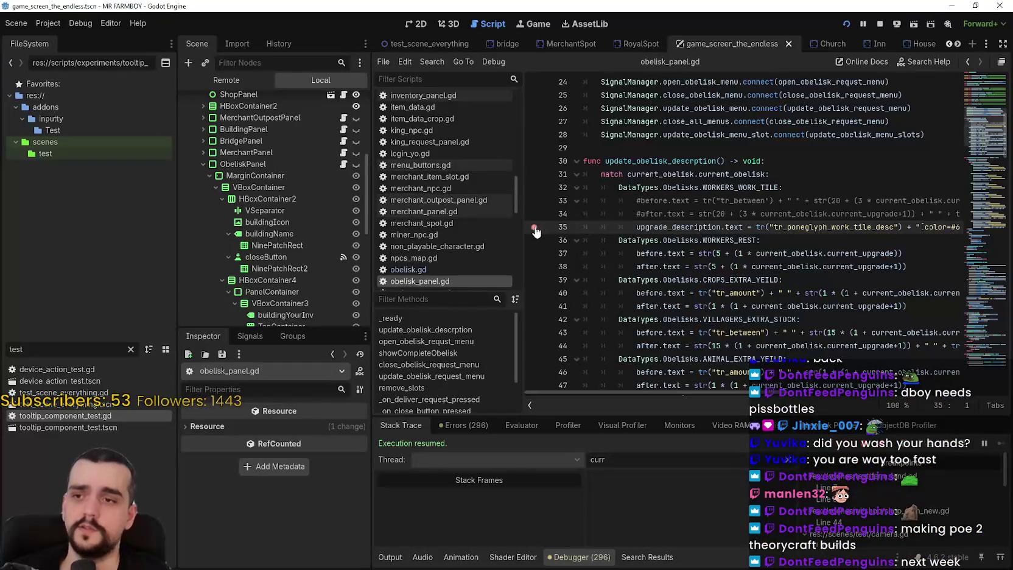
pyautogui.moveTo(638, 227); pyautogui.dragTo(969, 221)
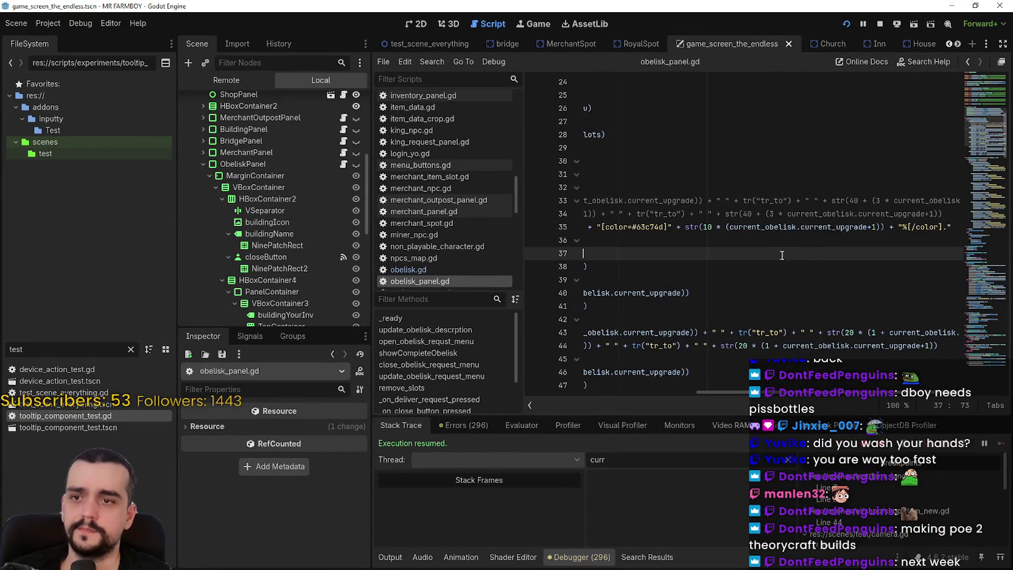
pyautogui.press('Home')
pyautogui.scroll(-5, 731, 275)
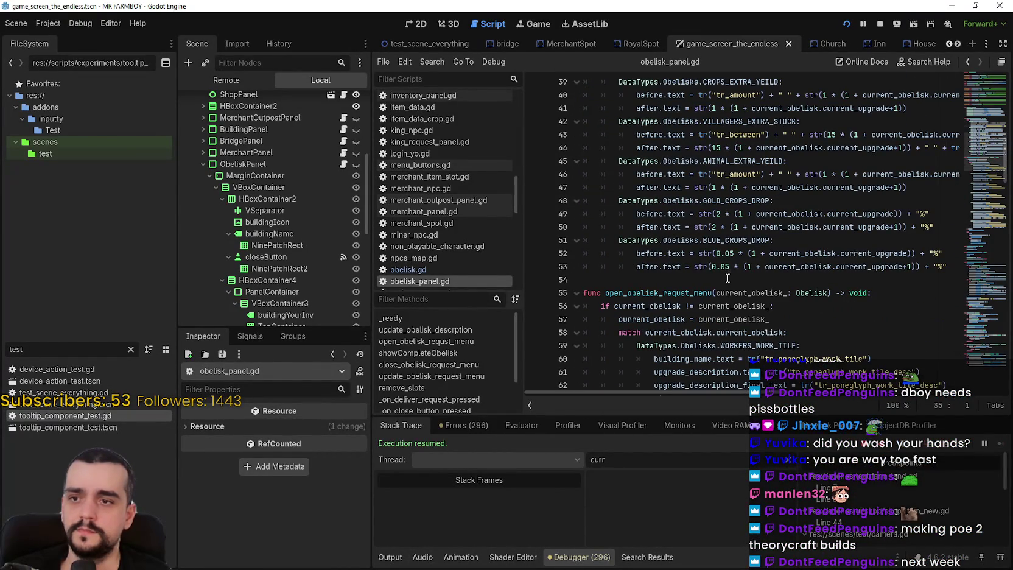
pyautogui.click(727, 278)
pyautogui.scroll(-3, 730, 280)
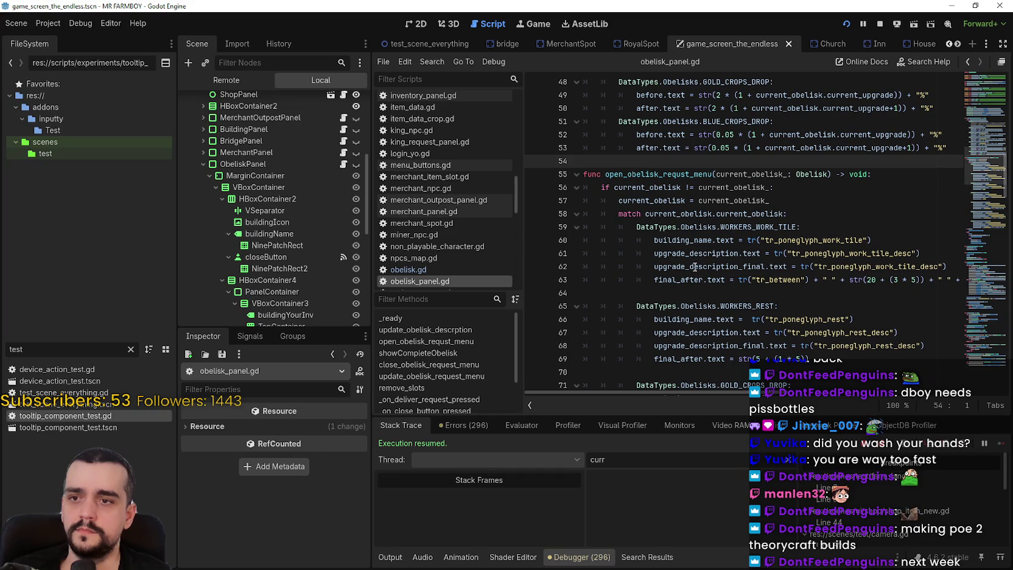
pyautogui.click(668, 253)
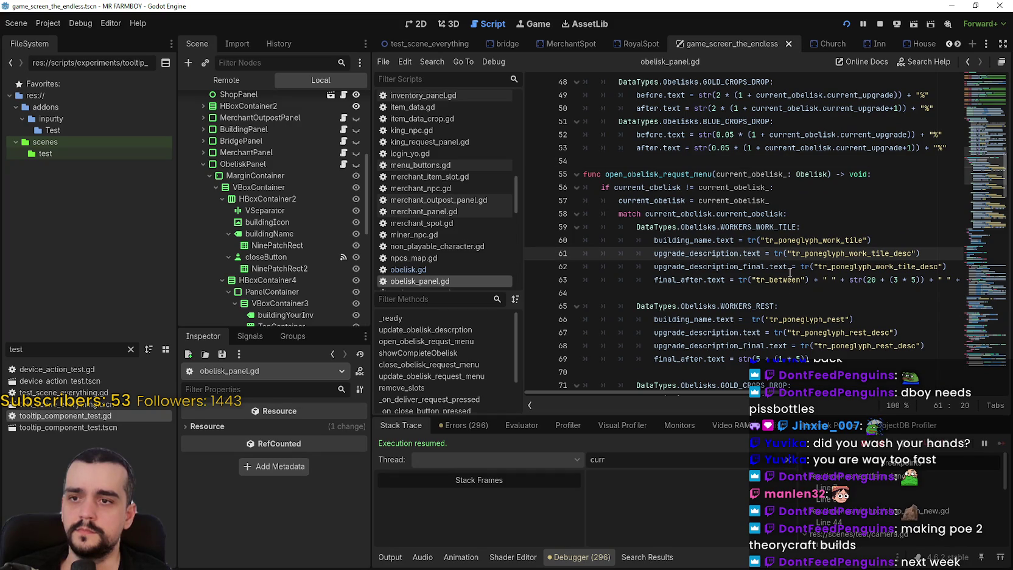
pyautogui.click(948, 264)
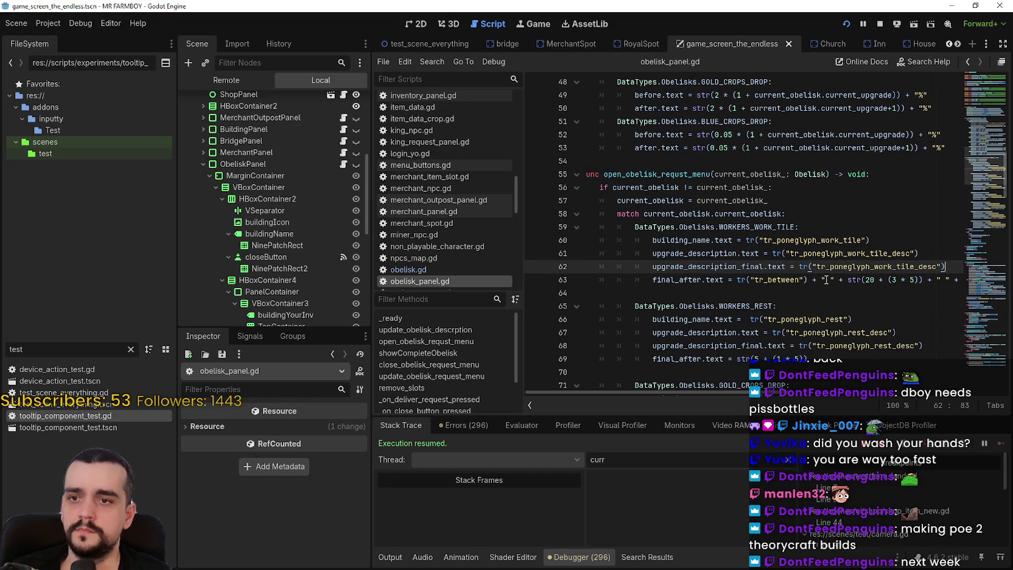
pyautogui.doubleClick(851, 266)
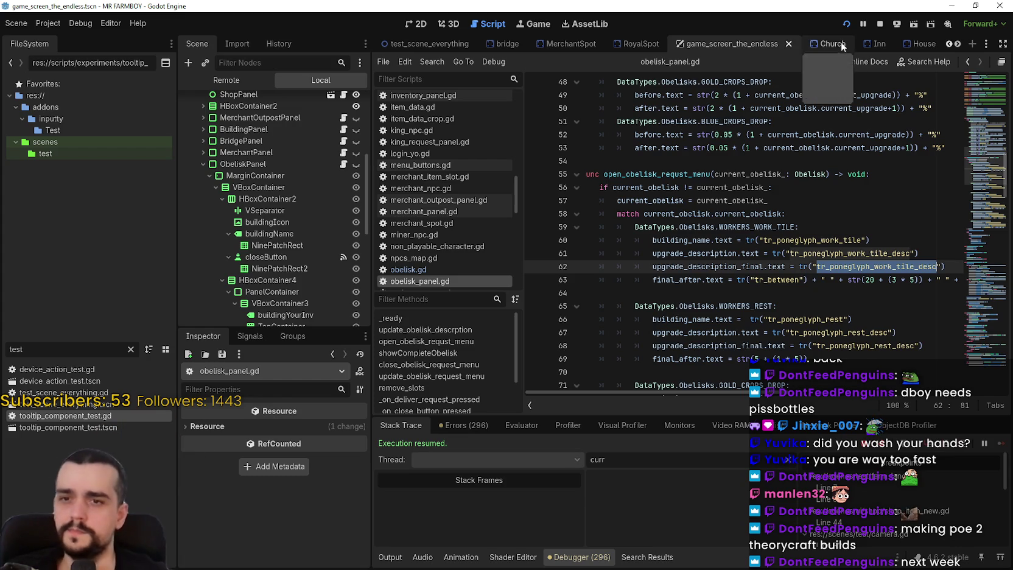
pyautogui.doubleClick(734, 254)
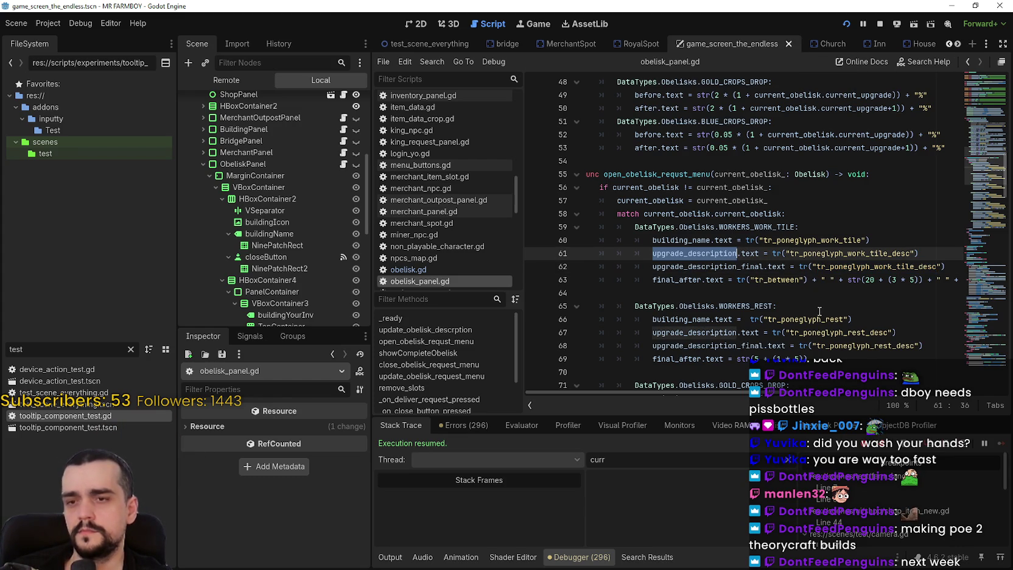
pyautogui.scroll(-5, 295, 287)
pyautogui.scroll(-3, 296, 293)
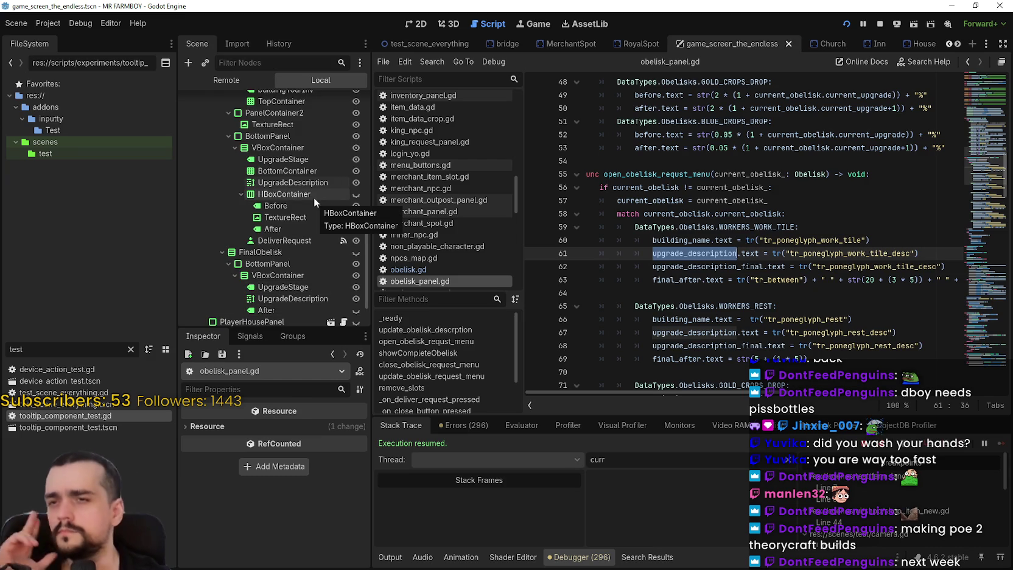
pyautogui.scroll(-10, 796, 299)
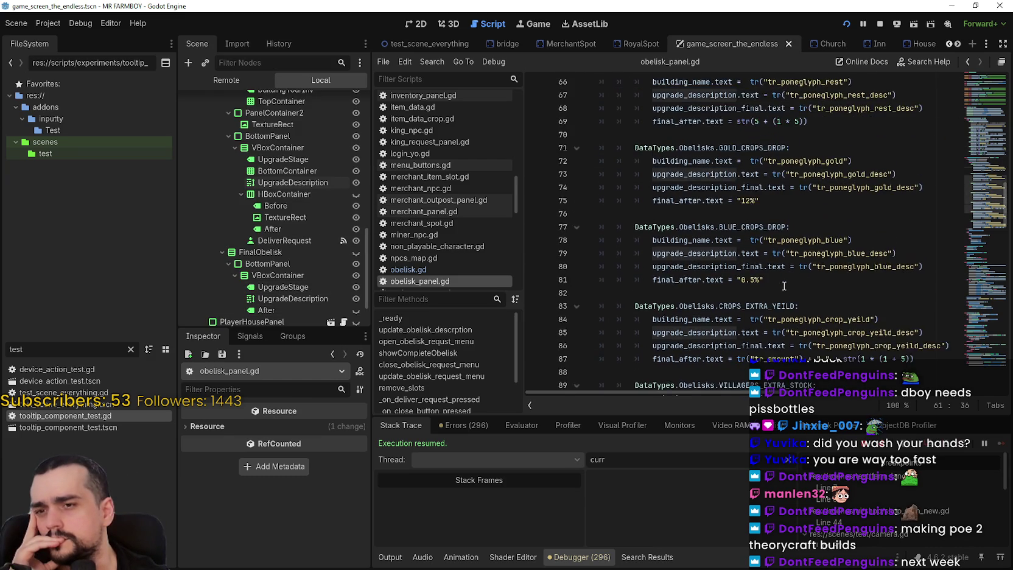
pyautogui.scroll(-2, 784, 286)
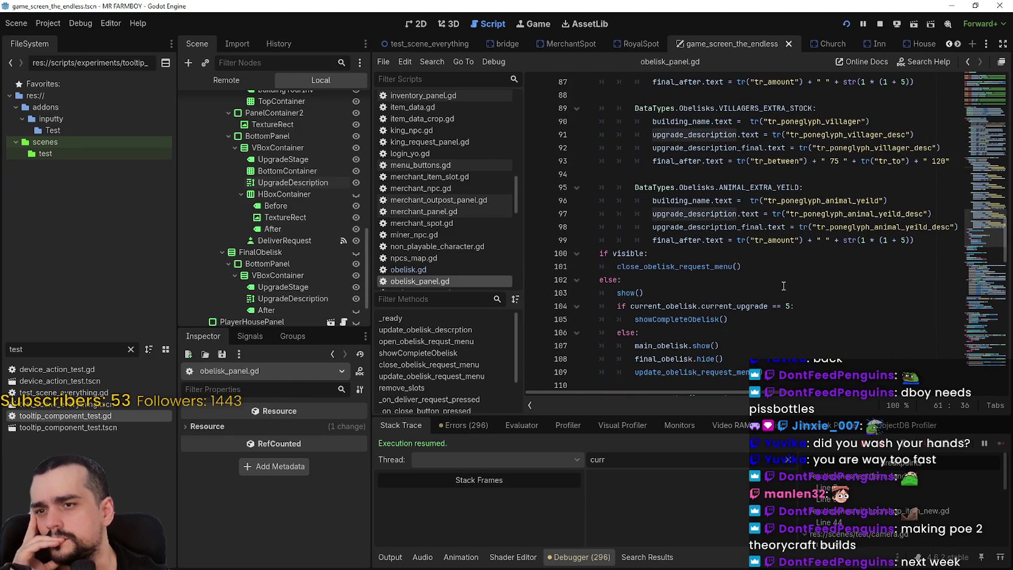
pyautogui.scroll(7, 779, 284)
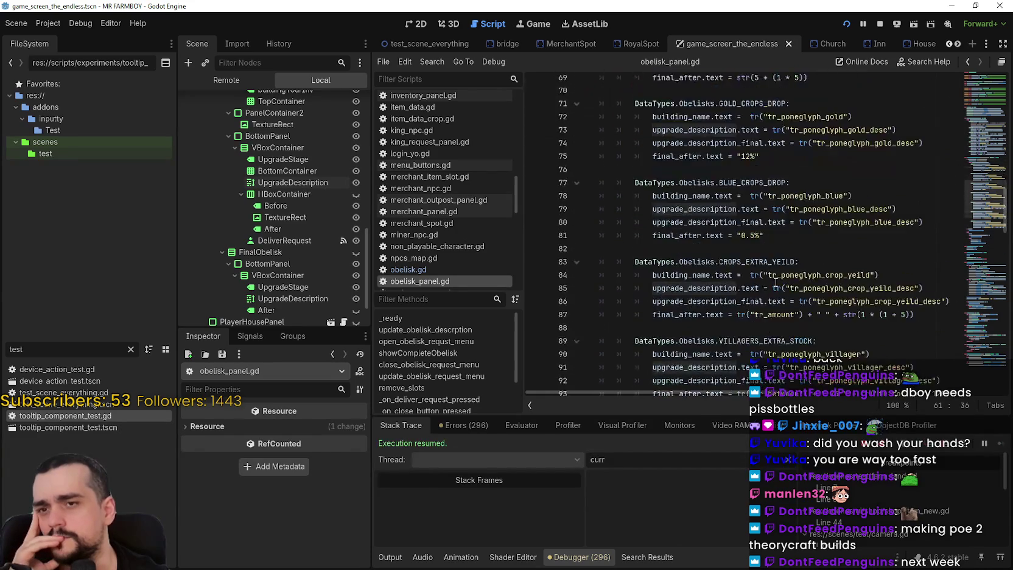
pyautogui.scroll(-10, 775, 282)
pyautogui.scroll(8, 775, 282)
pyautogui.scroll(6, 776, 282)
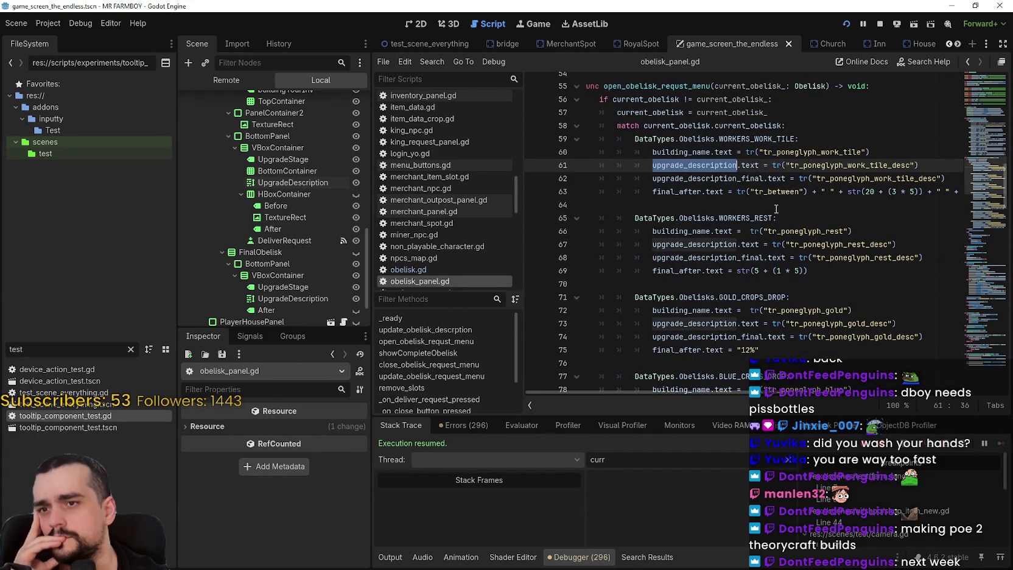
pyautogui.scroll(2, 761, 257)
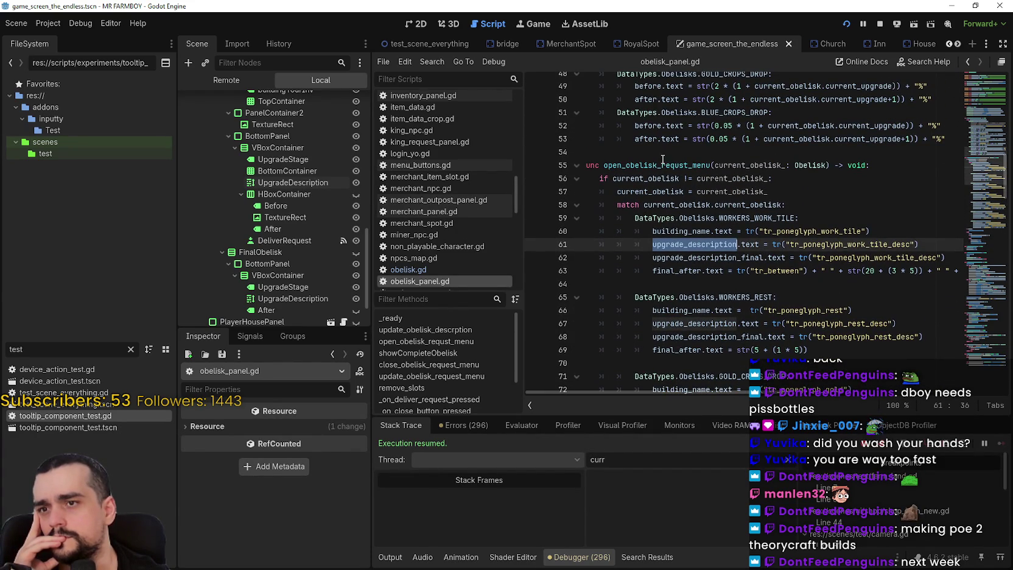
pyautogui.doubleClick(663, 163)
pyautogui.hscroll(5, 784, 398)
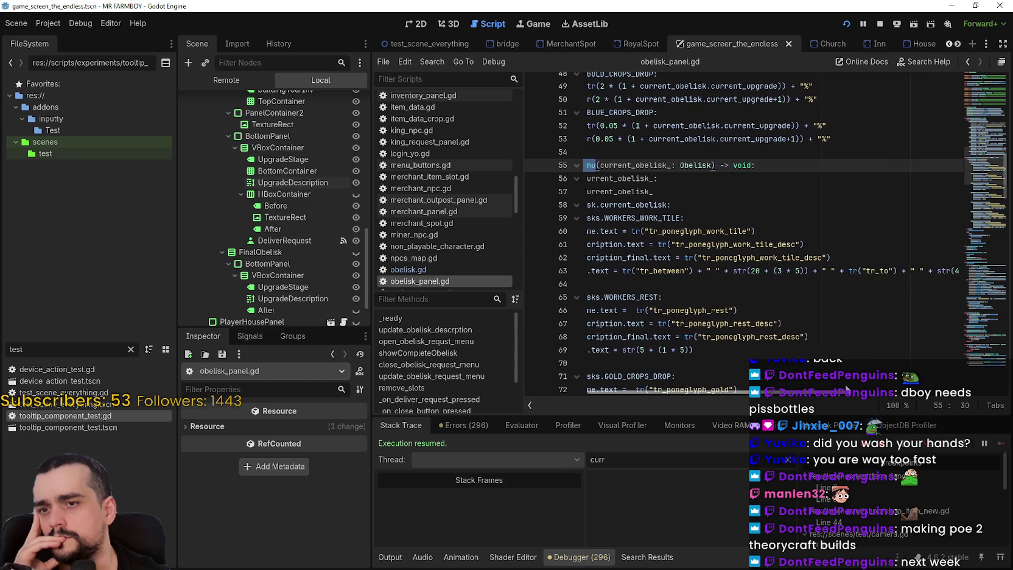
pyautogui.hscroll(-6, 784, 398)
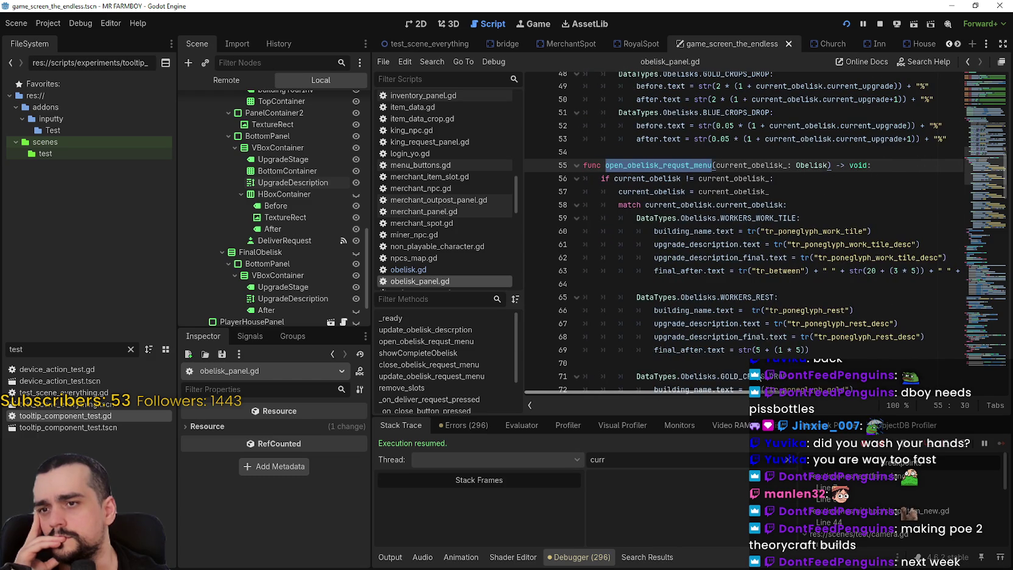
pyautogui.hscroll(6, 943, 378)
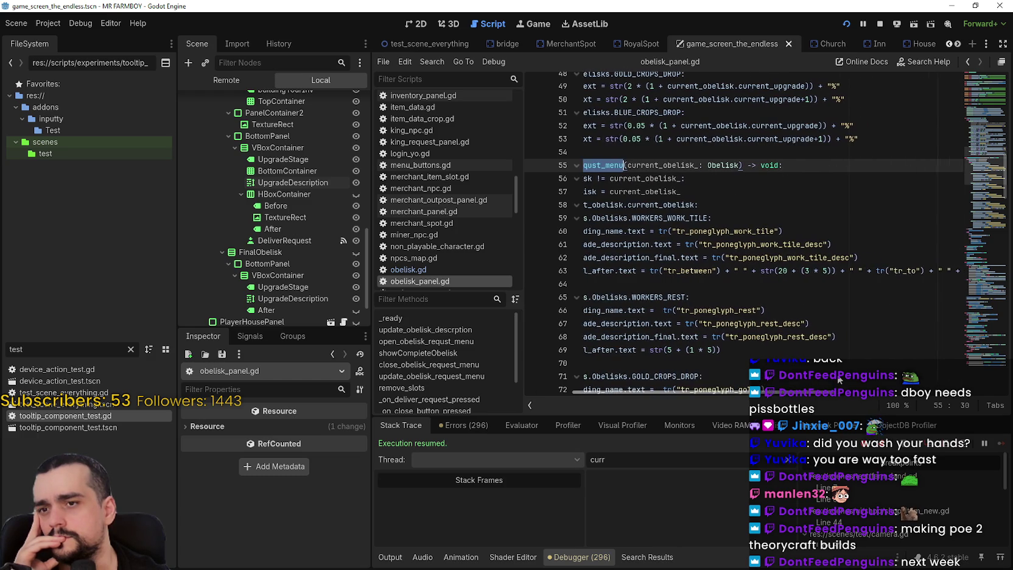
pyautogui.hscroll(-6, 944, 373)
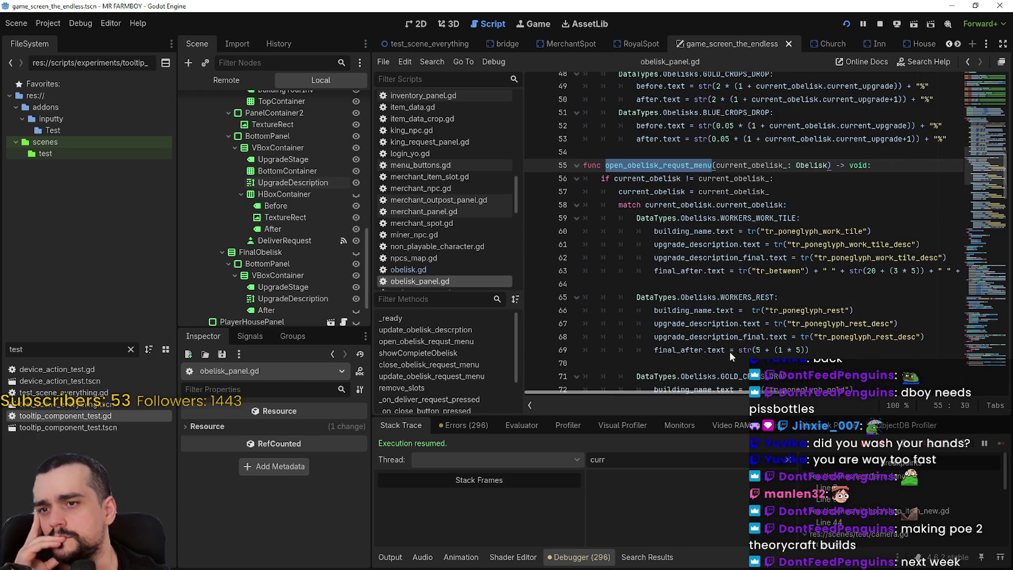
pyautogui.doubleClick(689, 257)
pyautogui.doubleClick(710, 270)
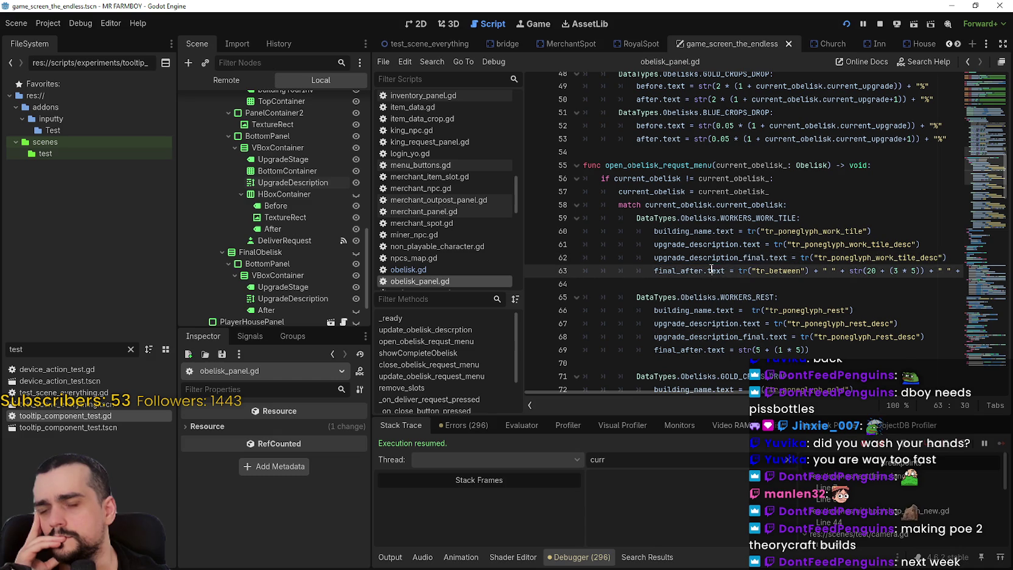
pyautogui.click(679, 271)
# Step: Insert an empty line below the work-tile upgrade_description line, comparing with update_obelisk_descrption
pyautogui.tripleClick(693, 271)
pyautogui.hotkey('shift', 'Up')
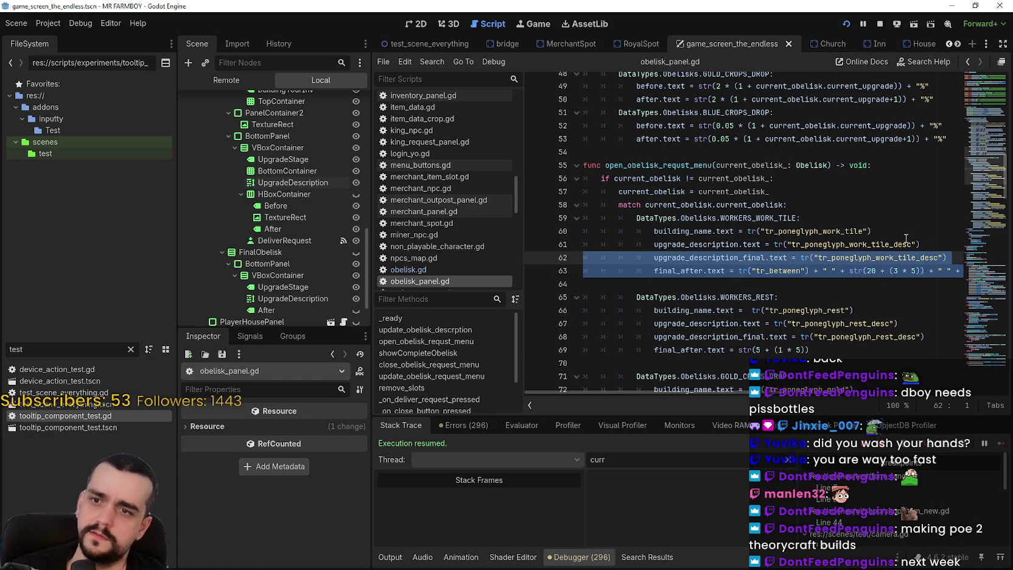
pyautogui.click(926, 244)
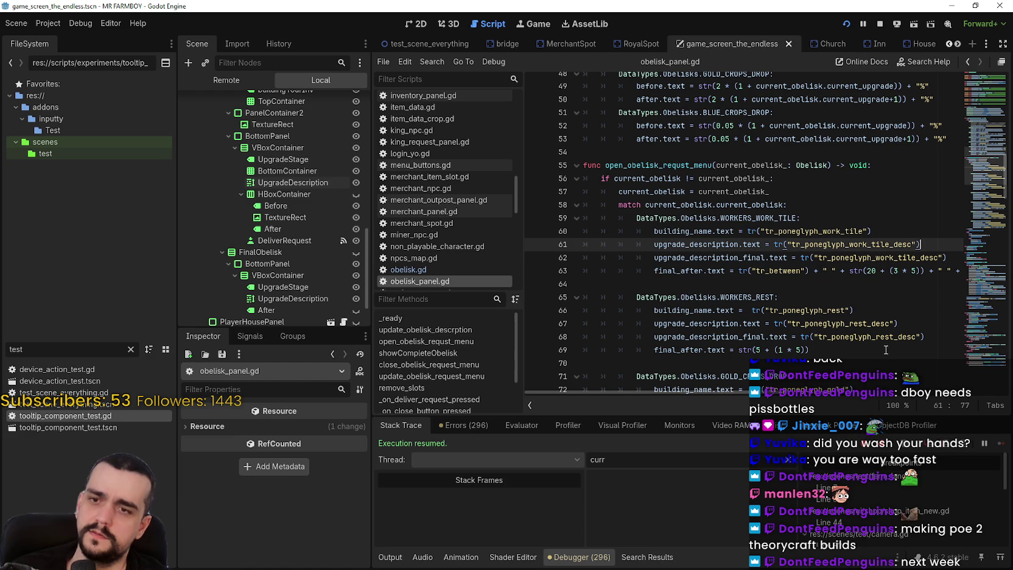
pyautogui.press('Return')
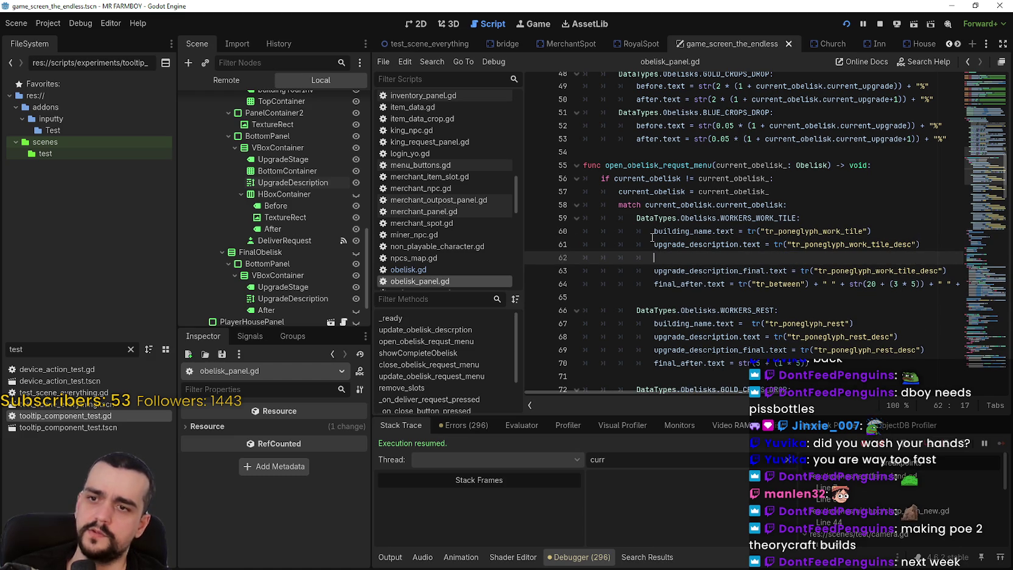
pyautogui.press('Up')
pyautogui.scroll(5, 692, 255)
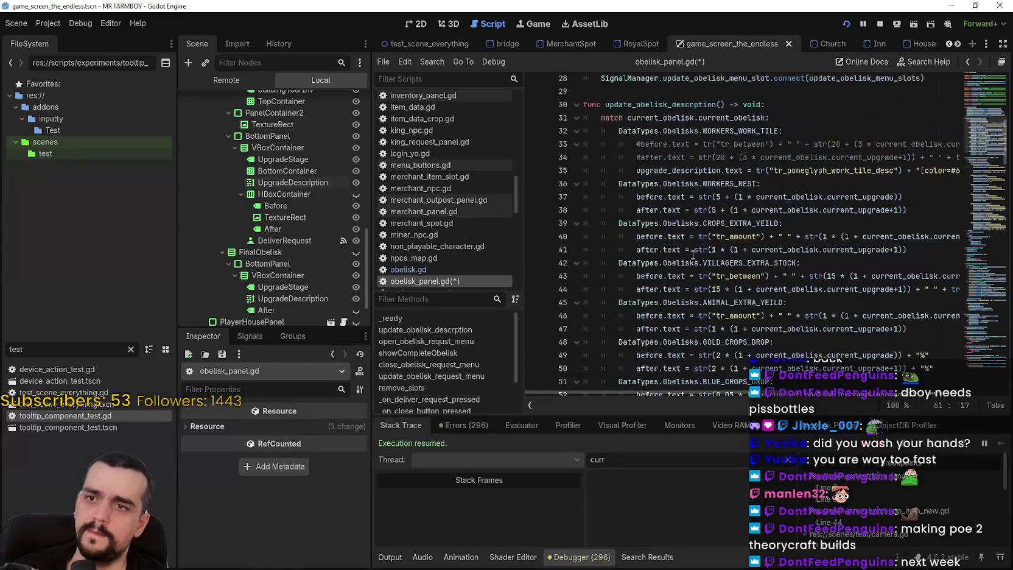
pyautogui.doubleClick(681, 170)
pyautogui.scroll(-6, 704, 210)
pyautogui.scroll(-1, 704, 210)
pyautogui.click(716, 257)
pyautogui.scroll(8, 718, 257)
pyautogui.scroll(-8, 718, 257)
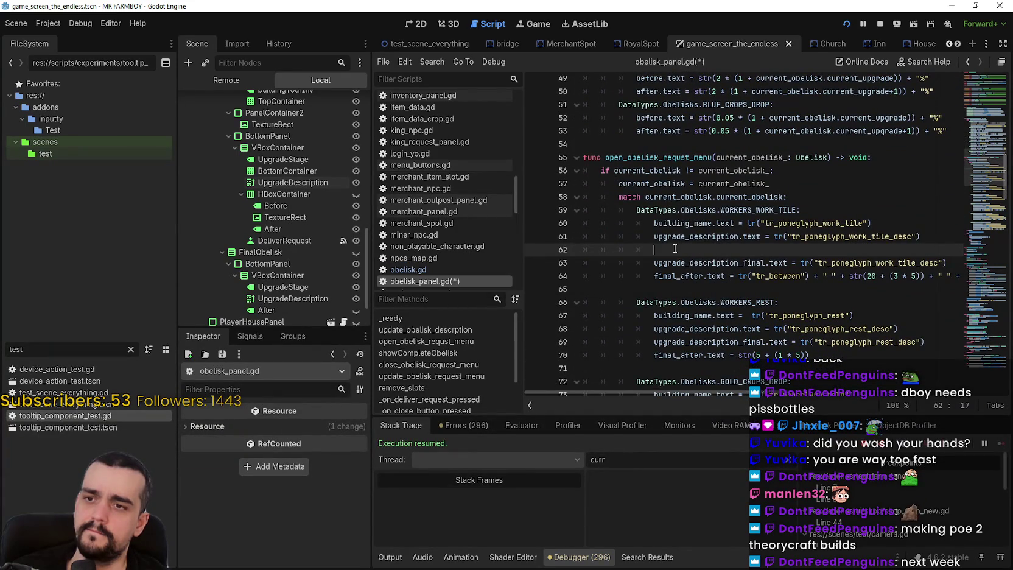
pyautogui.hotkey('shift', 'Home')
# Step: Comment out the two upgrade_description_final lines with #
pyautogui.click(702, 280)
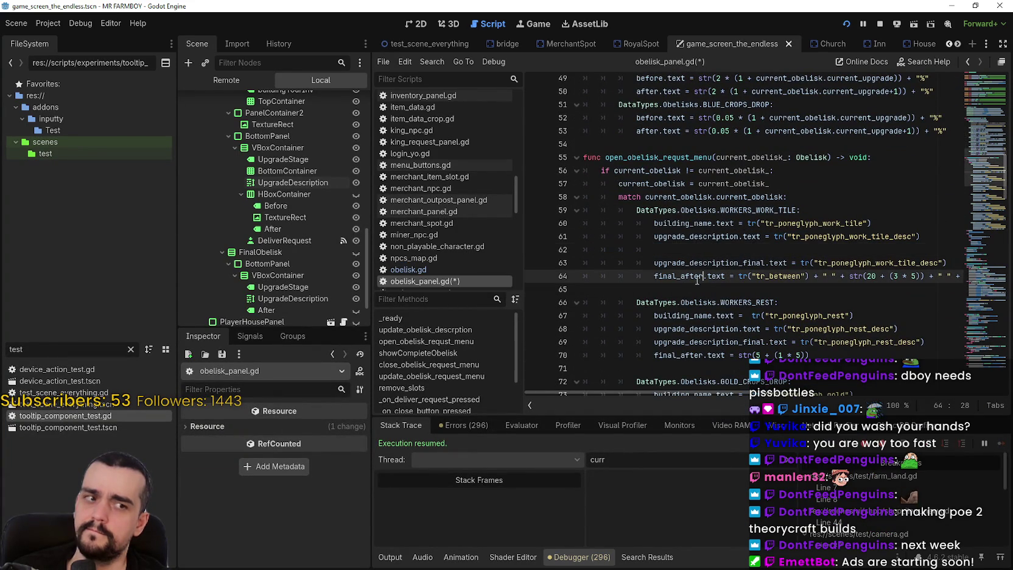
pyautogui.click(651, 263)
pyautogui.scroll(-2, 649, 281)
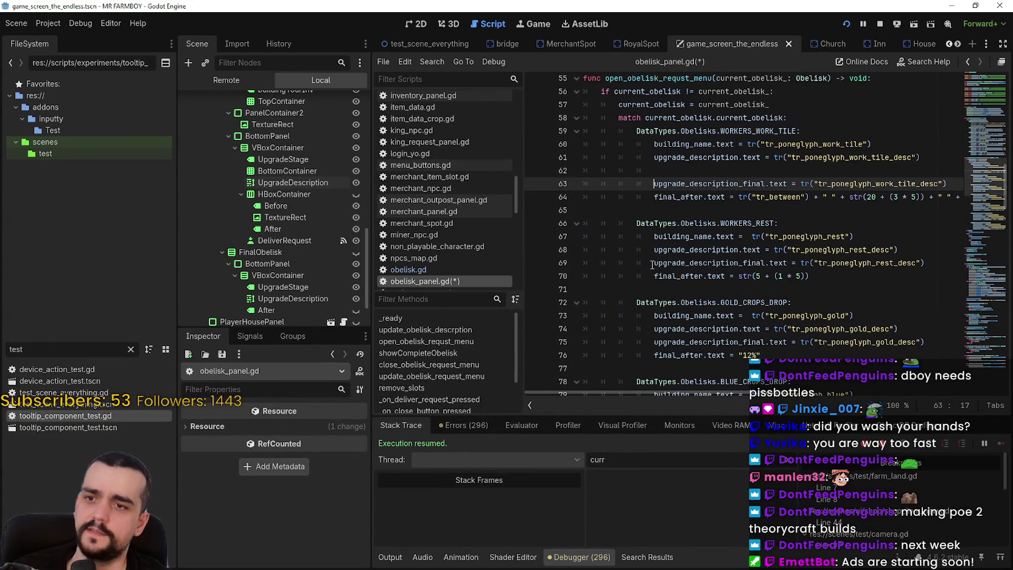
pyautogui.write('#')
pyautogui.click(653, 197)
pyautogui.write('#')
# Step: Paste the coloured upgrade_description.text line below them and review the tr_poneglyph_work_tile keys
pyautogui.click(695, 207)
pyautogui.press('Tab')
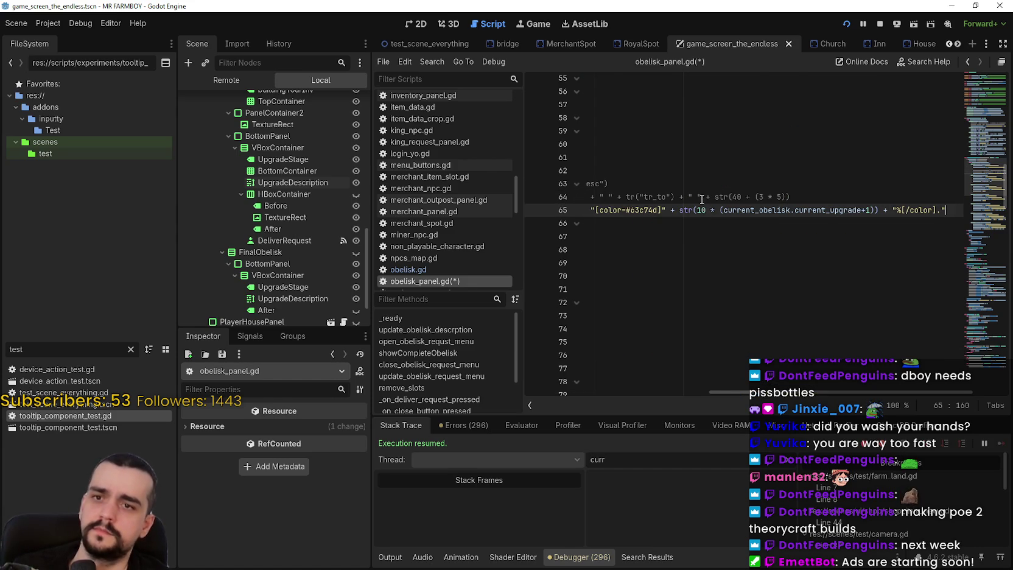
pyautogui.hotkey('ctrl', 'v')
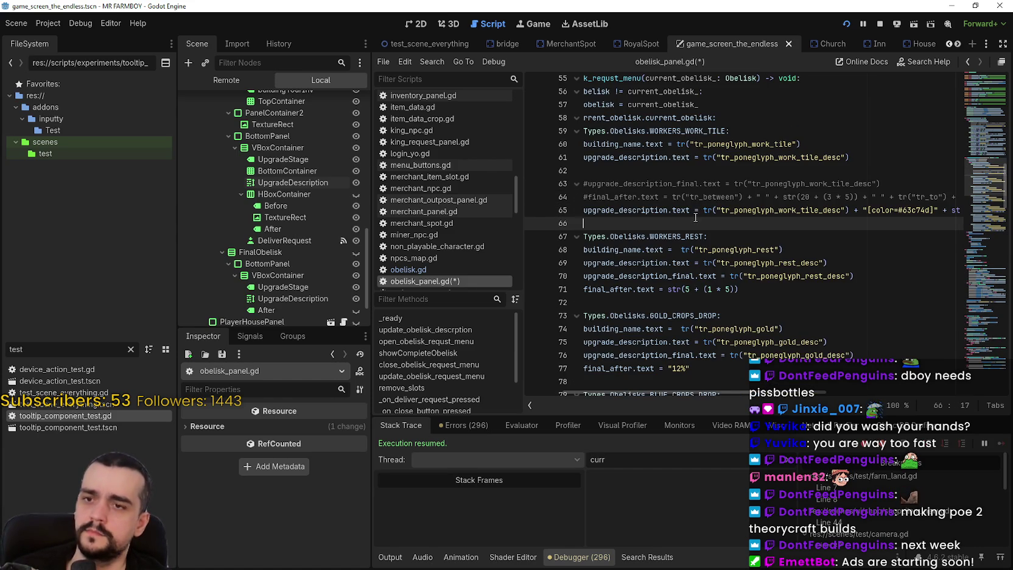
pyautogui.moveTo(696, 217); pyautogui.dragTo(617, 215)
pyautogui.hscroll(-3, 596, 210)
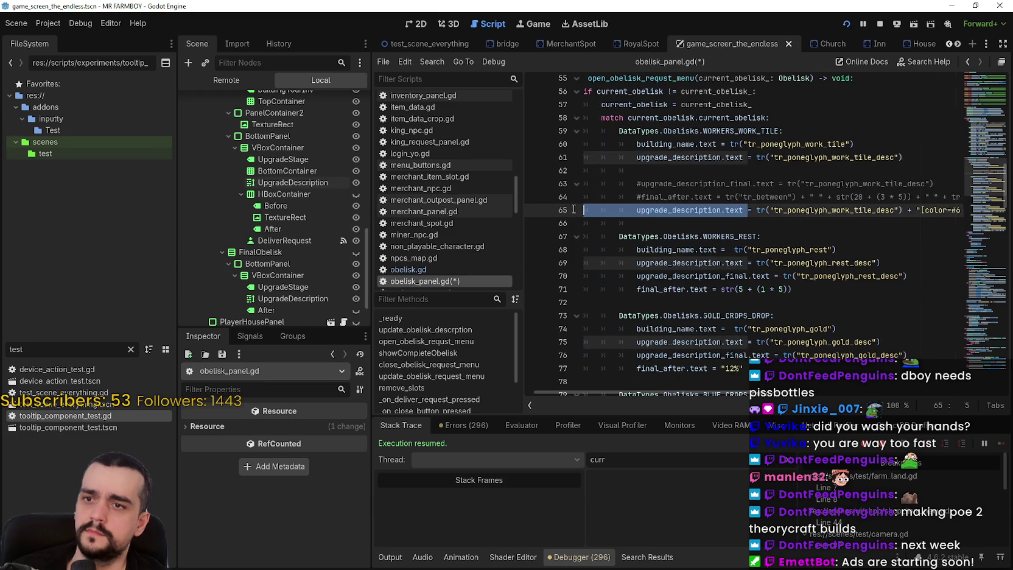
pyautogui.click(713, 210)
pyautogui.doubleClick(895, 184)
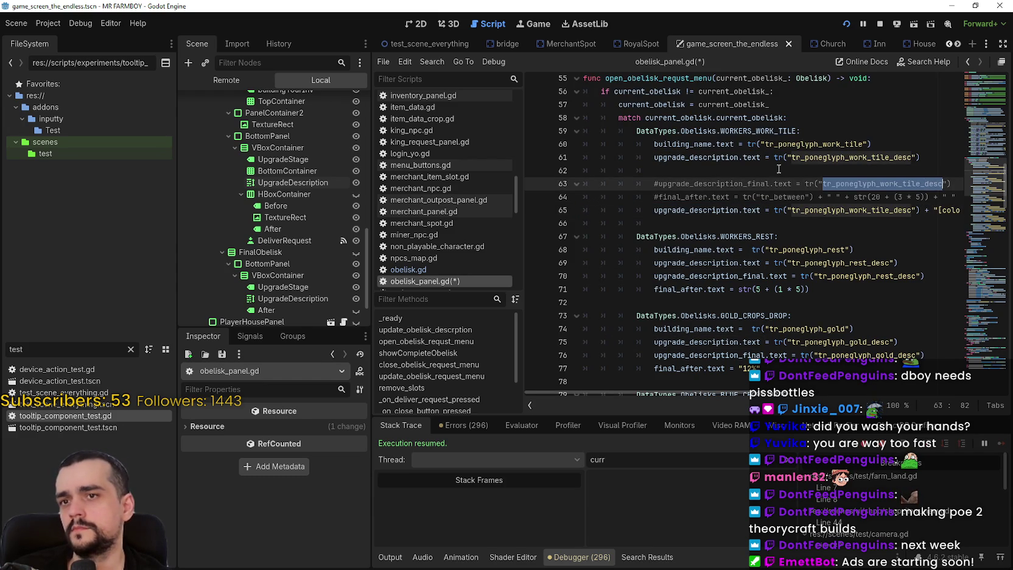
pyautogui.doubleClick(793, 144)
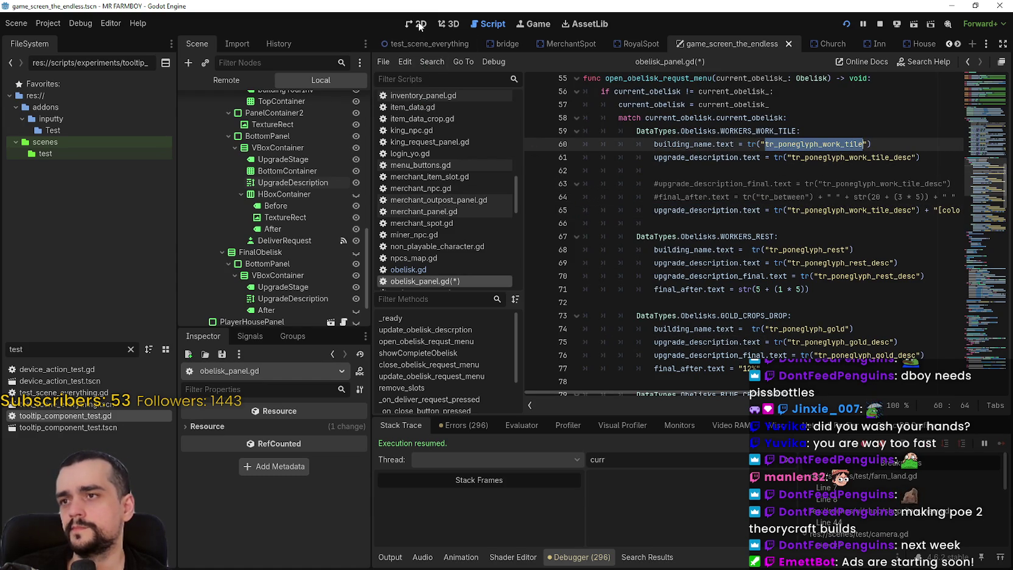
# Step: In the 2D view, show ObeliskPanel and hide its FinalObelisk section
pyautogui.click(420, 26)
pyautogui.scroll(8, 352, 257)
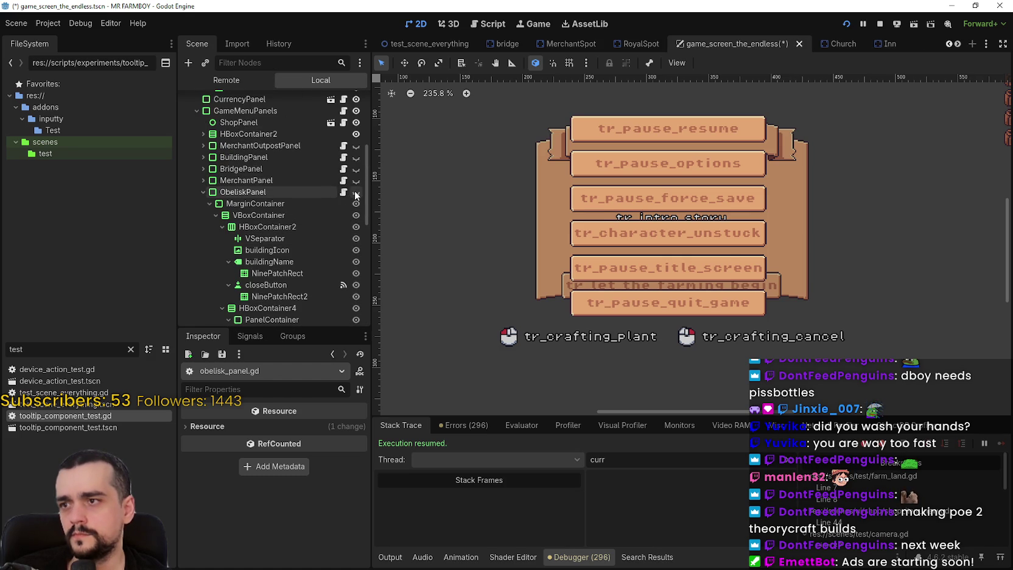
pyautogui.click(357, 194)
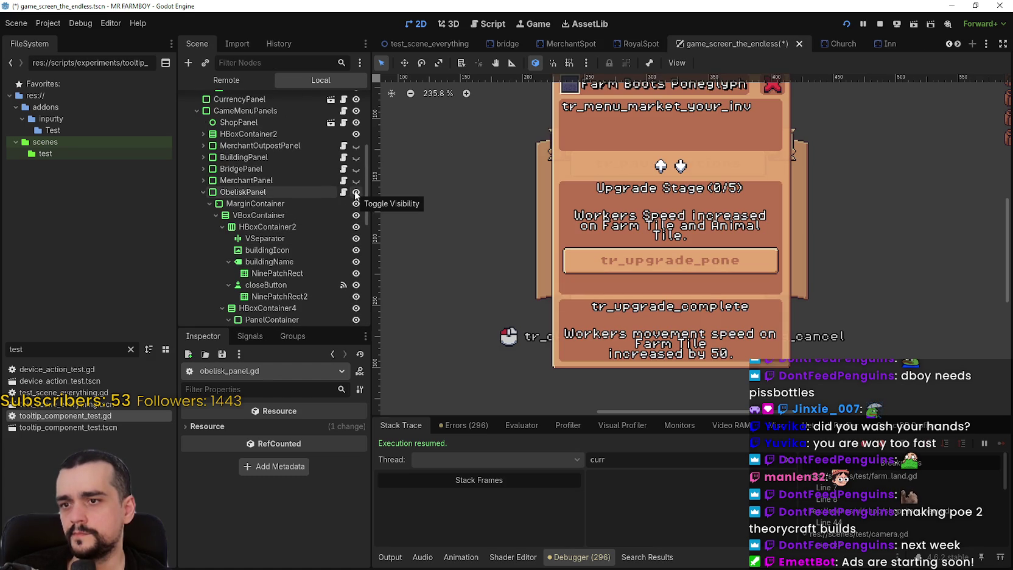
pyautogui.scroll(-8, 358, 201)
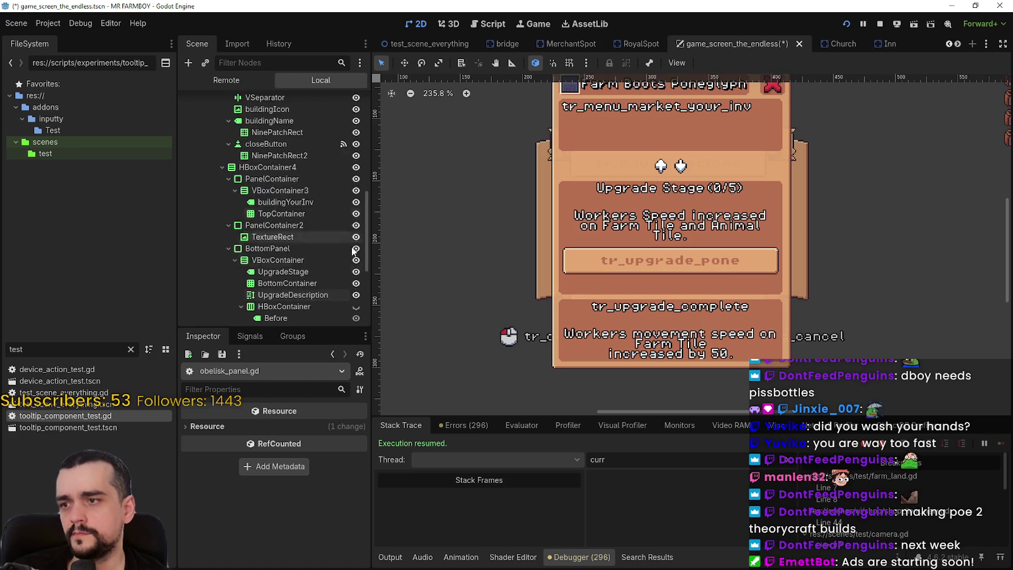
pyautogui.click(357, 211)
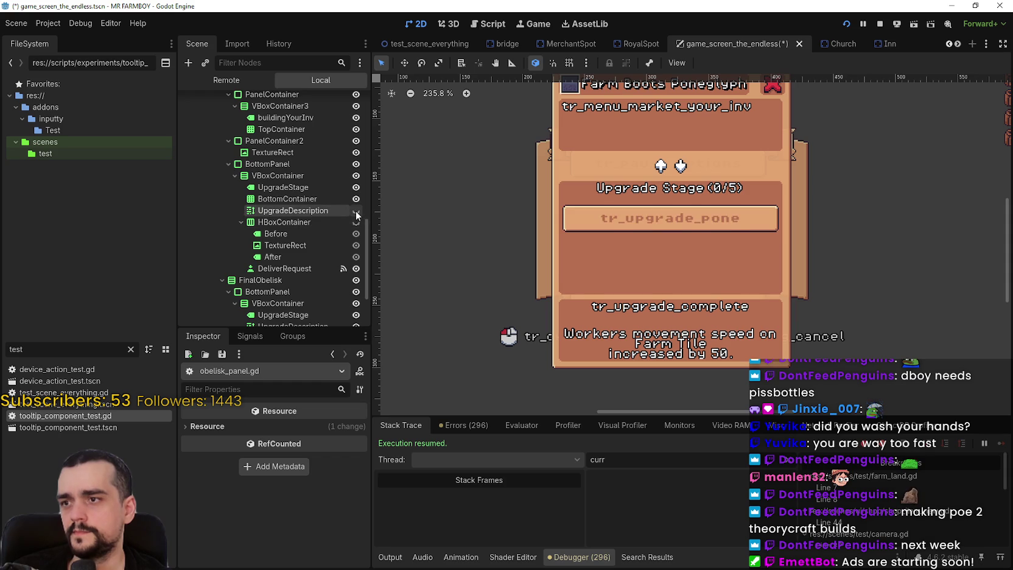
pyautogui.click(357, 211)
pyautogui.scroll(-2, 345, 284)
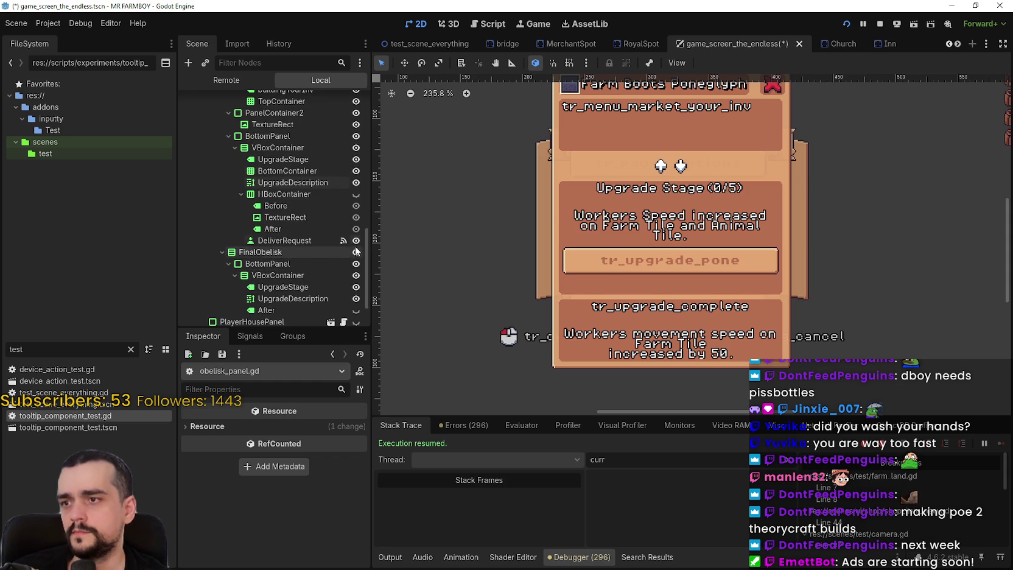
pyautogui.click(356, 255)
# Step: Hide ObeliskPanel again and open obelisk_panel.gd at the line 65 description
pyautogui.scroll(5, 354, 267)
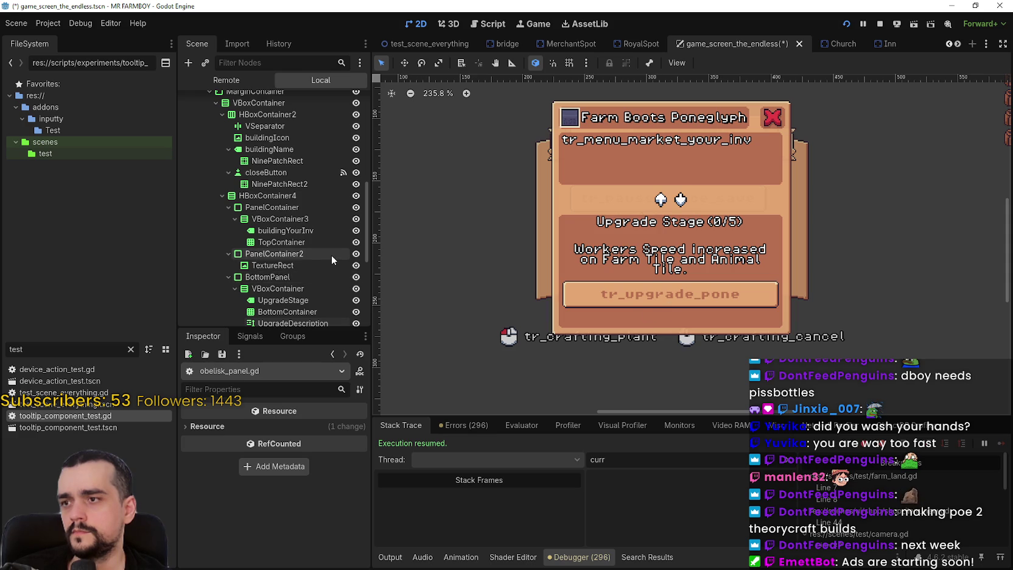
pyautogui.scroll(-2, 331, 256)
pyautogui.scroll(4, 332, 244)
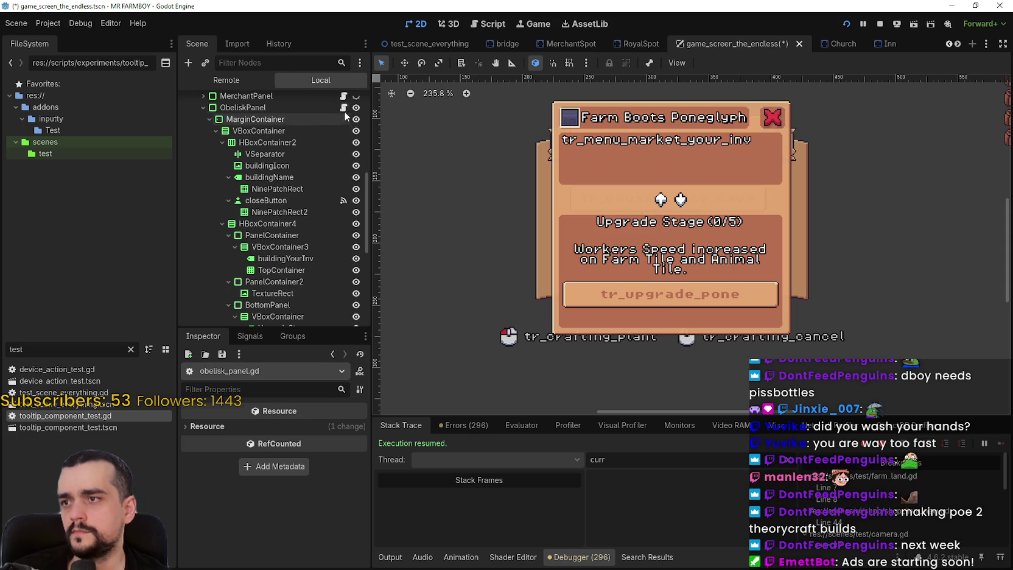
pyautogui.scroll(4, 350, 165)
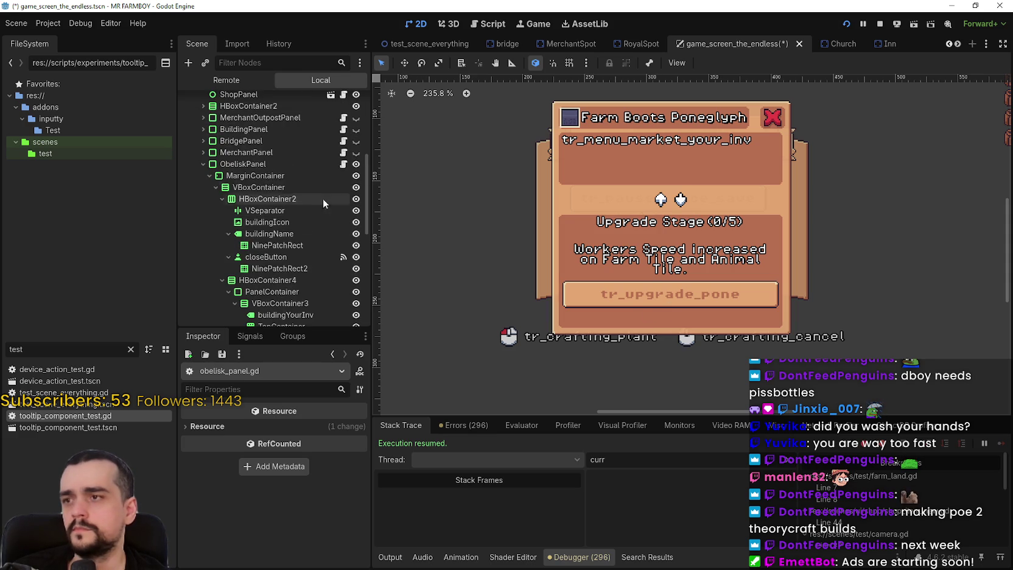
pyautogui.click(355, 164)
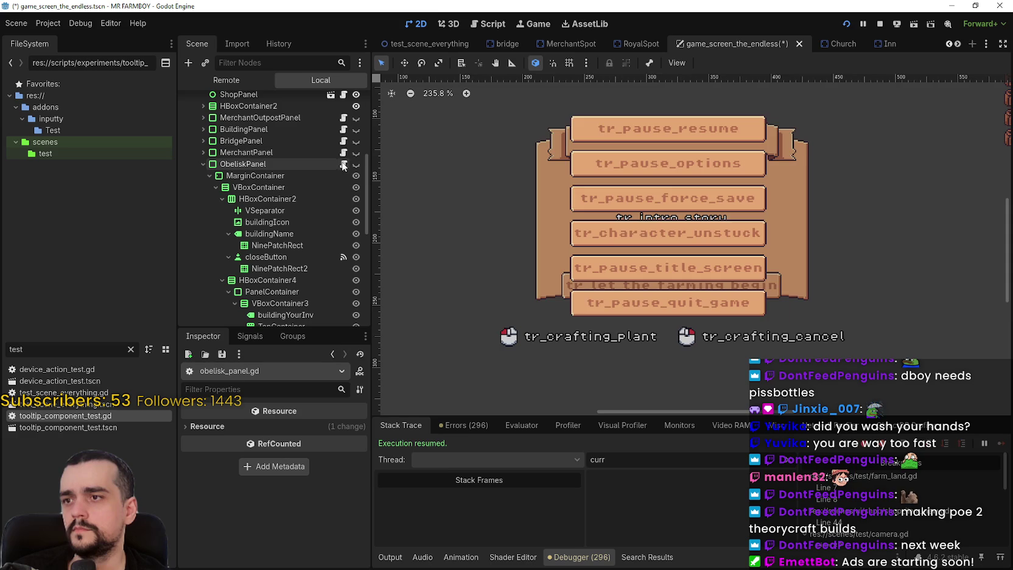
pyautogui.click(344, 164)
pyautogui.click(809, 213)
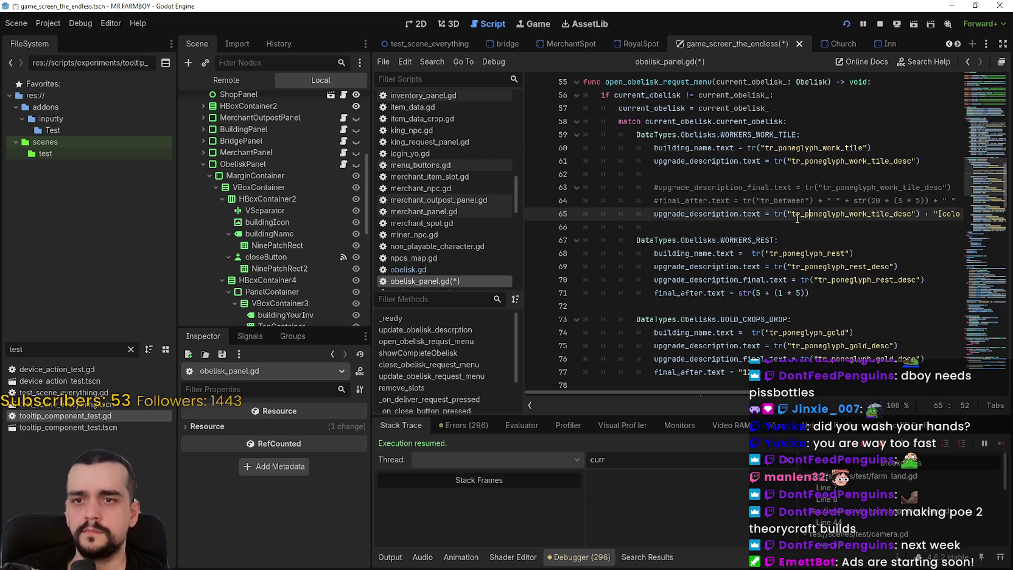
# Step: Change line 65 to assign upgrade_description_final instead of upgrade_description
pyautogui.doubleClick(706, 188)
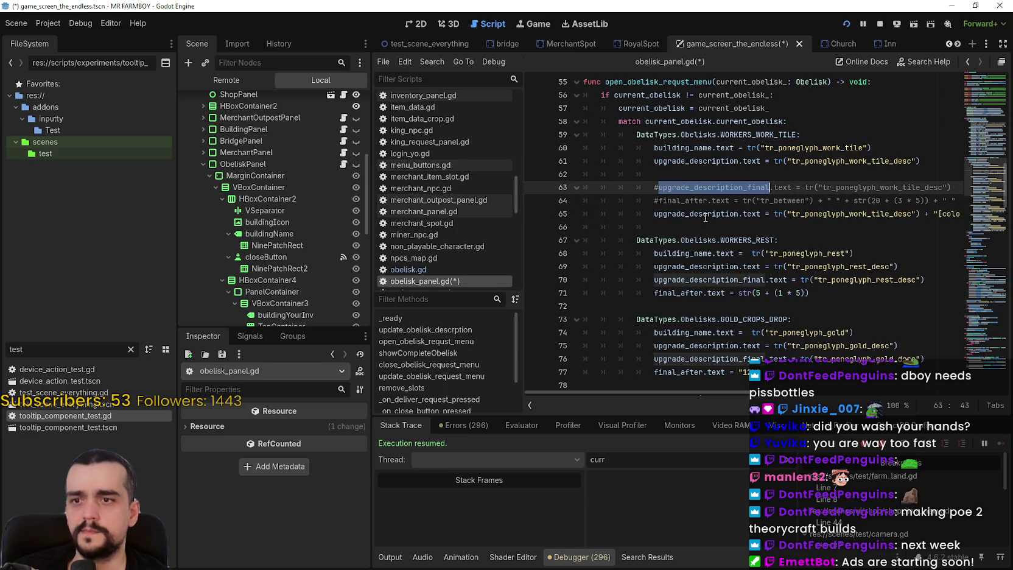
pyautogui.click(766, 213)
pyautogui.moveTo(758, 393)
pyautogui.mouseDown()
pyautogui.moveTo(860, 387)
pyautogui.moveTo(758, 433)
pyautogui.moveTo(754, 452)
pyautogui.moveTo(804, 425)
pyautogui.moveTo(726, 427)
pyautogui.mouseUp()
pyautogui.moveTo(703, 372)
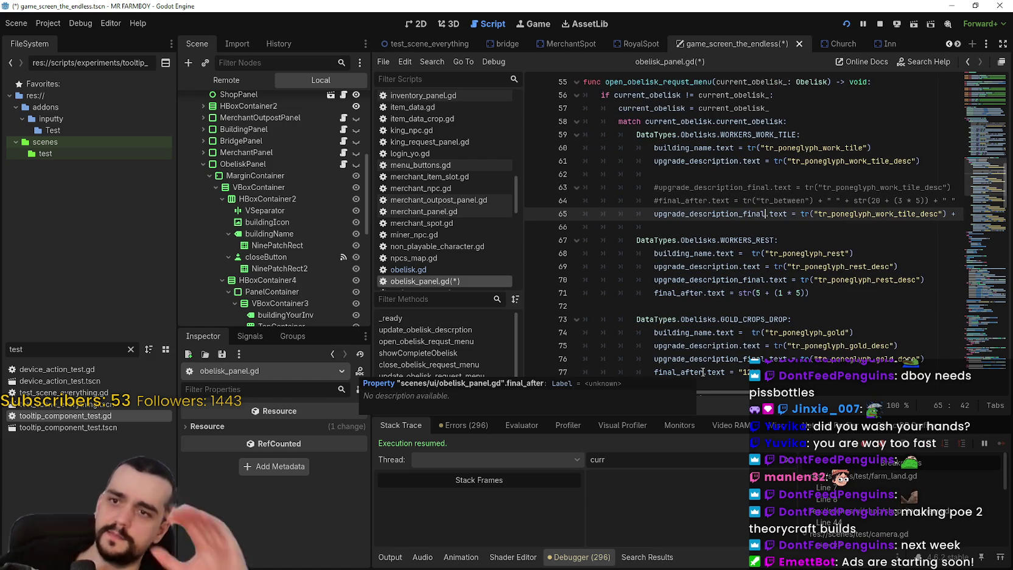
pyautogui.moveTo(732, 393)
pyautogui.mouseDown()
pyautogui.moveTo(979, 385)
pyautogui.moveTo(719, 392)
pyautogui.mouseUp()
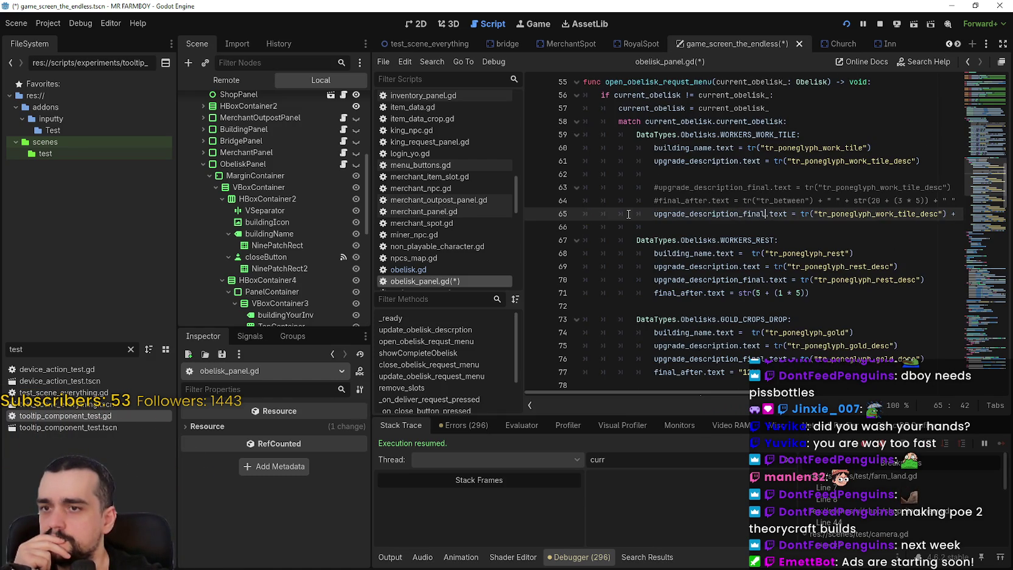
# Step: Comment out line 61's plain work-tile description with # and save the script
pyautogui.click(650, 162)
pyautogui.doubleClick(651, 162)
pyautogui.click(650, 162)
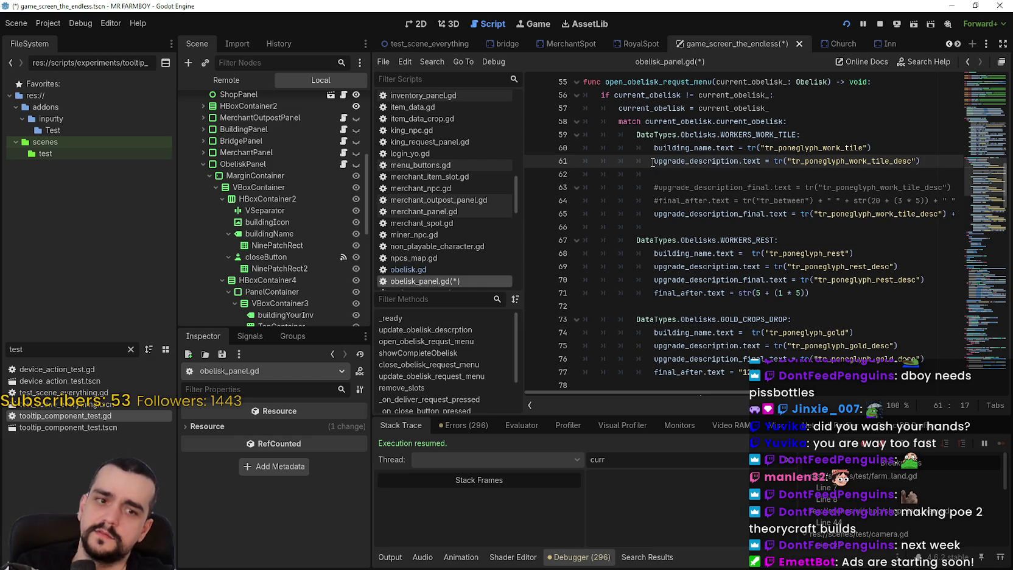
pyautogui.click(674, 180)
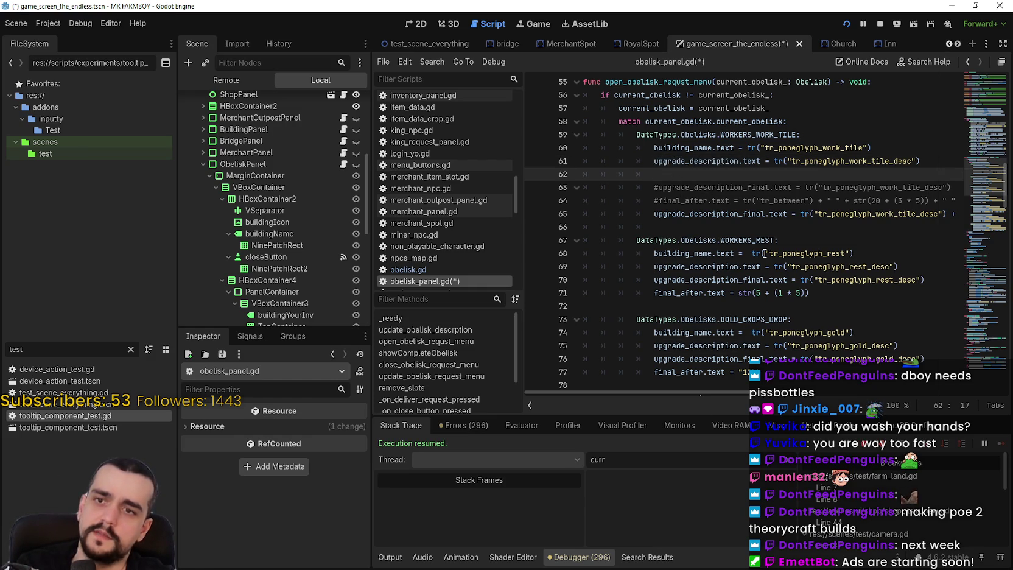
pyautogui.press('Up')
pyautogui.write('#')
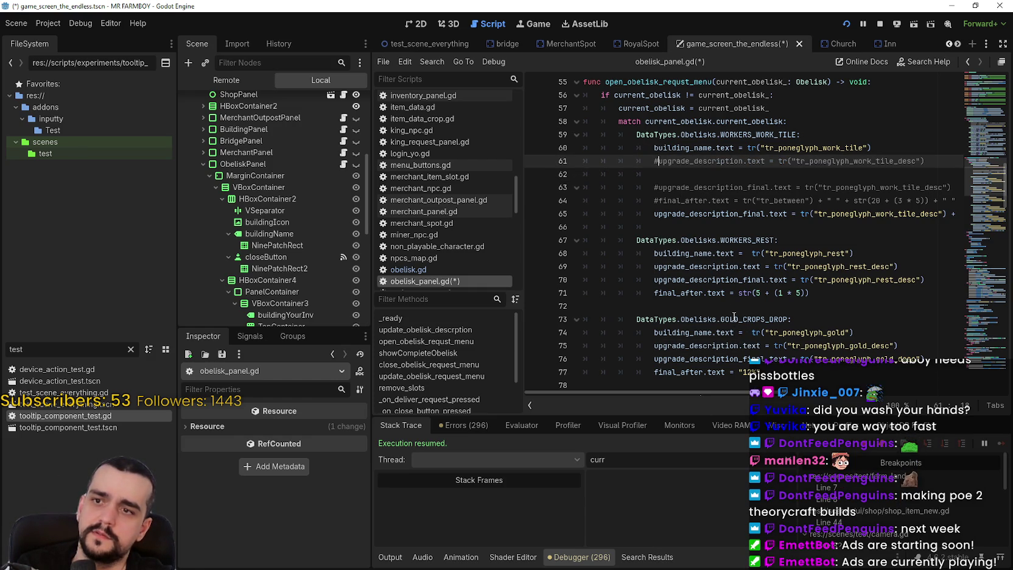
pyautogui.moveTo(720, 392)
pyautogui.mouseDown()
pyautogui.moveTo(1003, 399)
pyautogui.moveTo(630, 334)
pyautogui.mouseUp()
pyautogui.click(700, 227)
pyautogui.moveTo(700, 393)
pyautogui.mouseDown()
pyautogui.moveTo(980, 363)
pyautogui.moveTo(614, 251)
pyautogui.mouseUp()
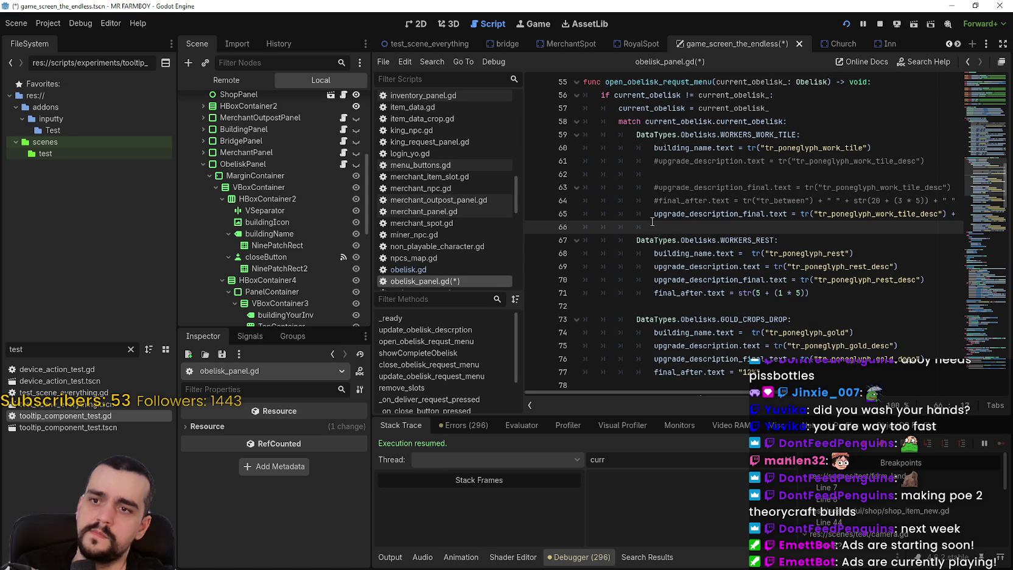
pyautogui.press('Up')
pyautogui.hotkey('ctrl', 's')
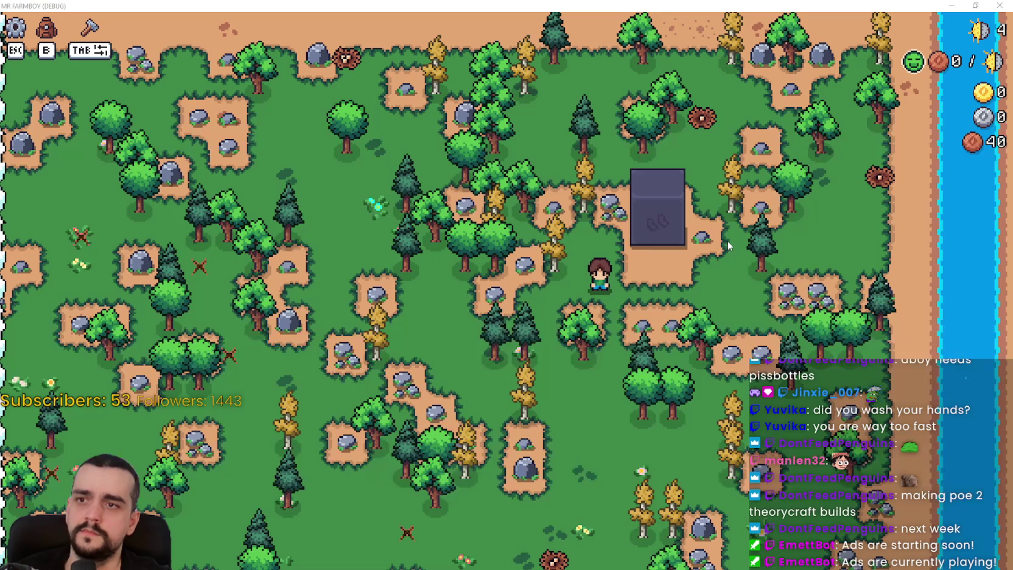
# Step: Walk to the poneglyph and open its panel to see the 10% worker-speed description
pyautogui.press('w')
pyautogui.press('d')
pyautogui.press('e')
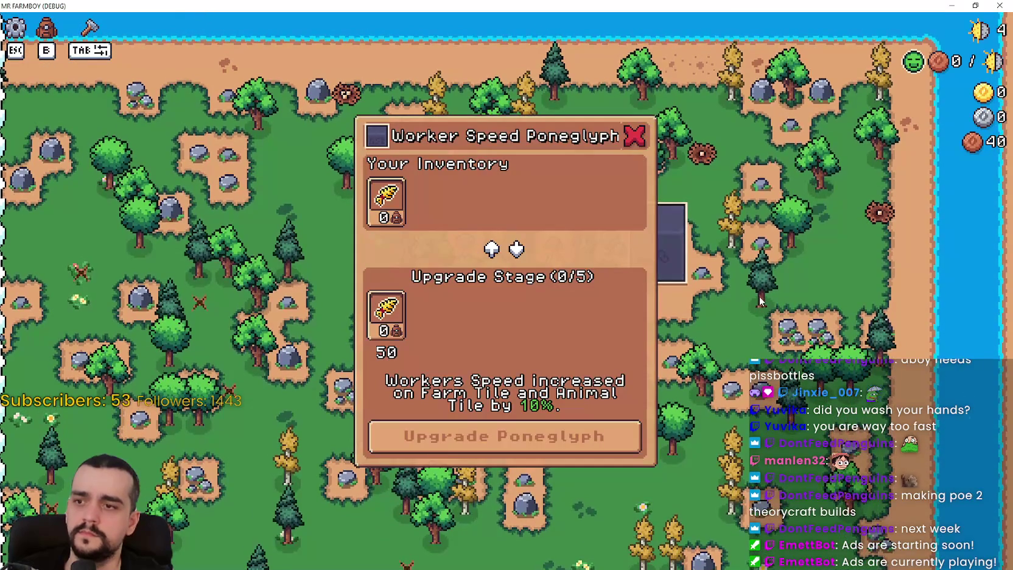
pyautogui.press('e')
pyautogui.press('e')
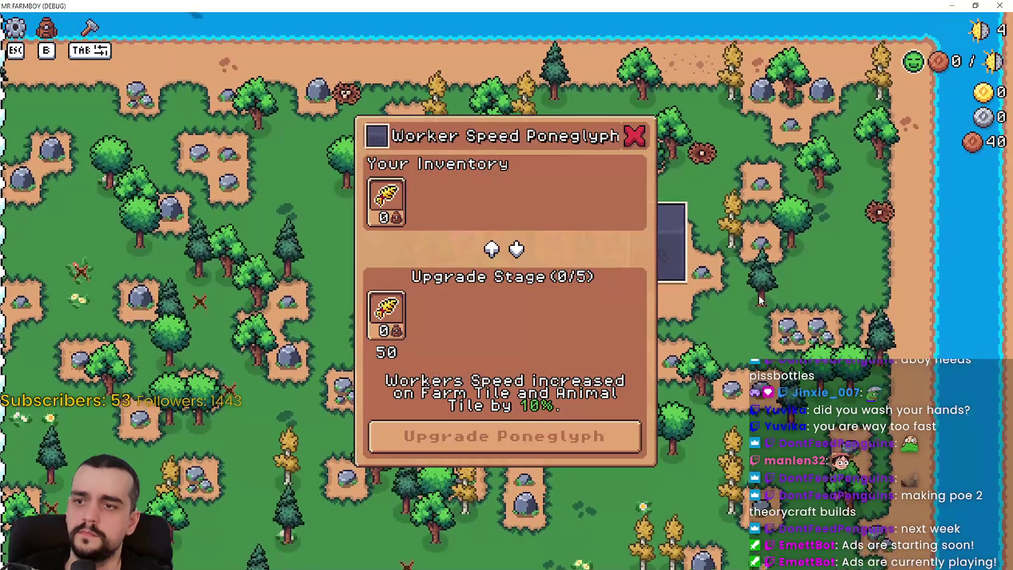
pyautogui.press('e')
pyautogui.press('e')
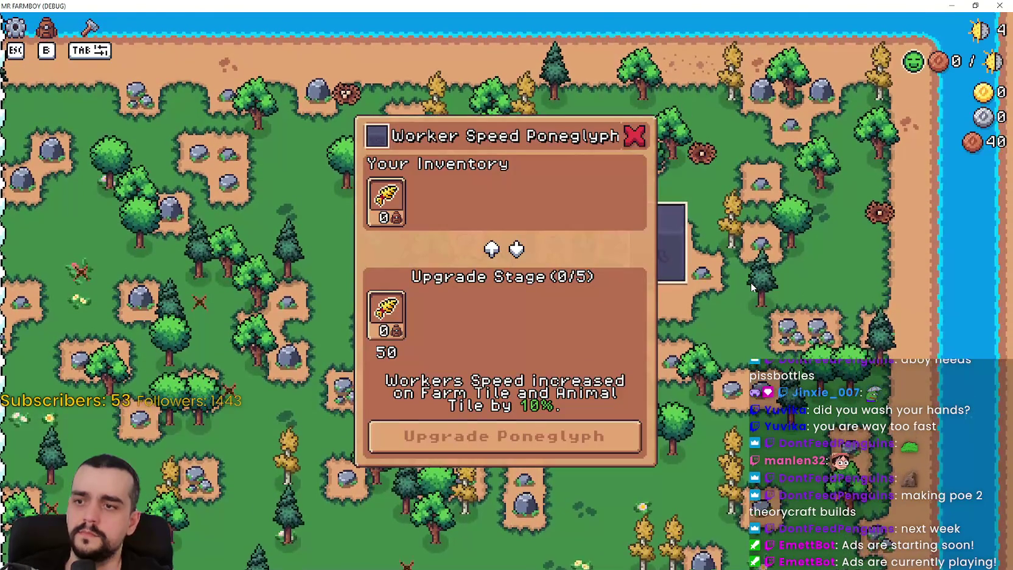
pyautogui.press('e')
pyautogui.press('e')
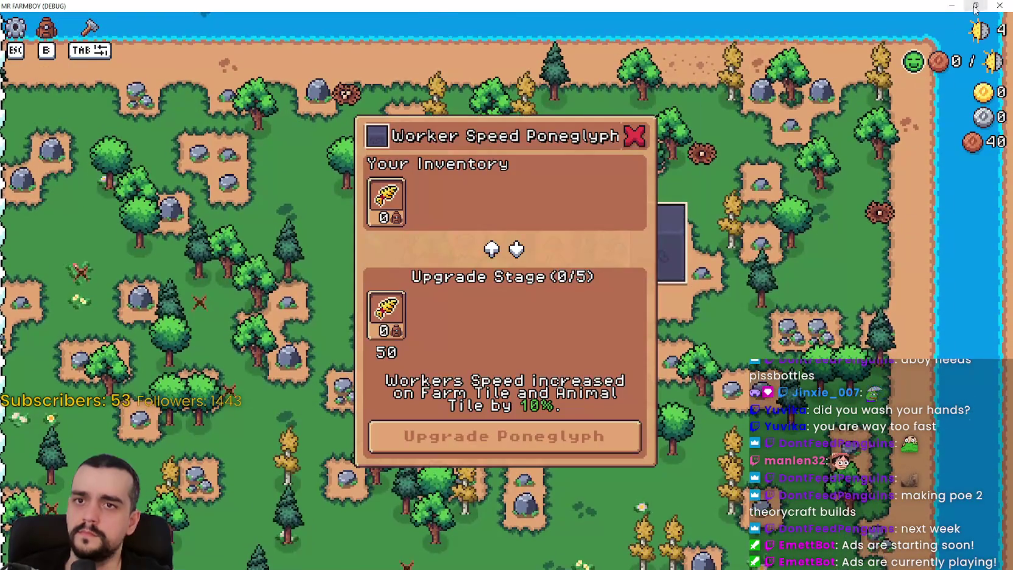
# Step: Shrink the game window, move it aside, and show the running game's Remote scene tree
pyautogui.click(975, 5)
pyautogui.moveTo(350, 107)
pyautogui.mouseDown()
pyautogui.moveTo(735, 79)
pyautogui.moveTo(1011, 79)
pyautogui.mouseUp()
pyautogui.click(224, 81)
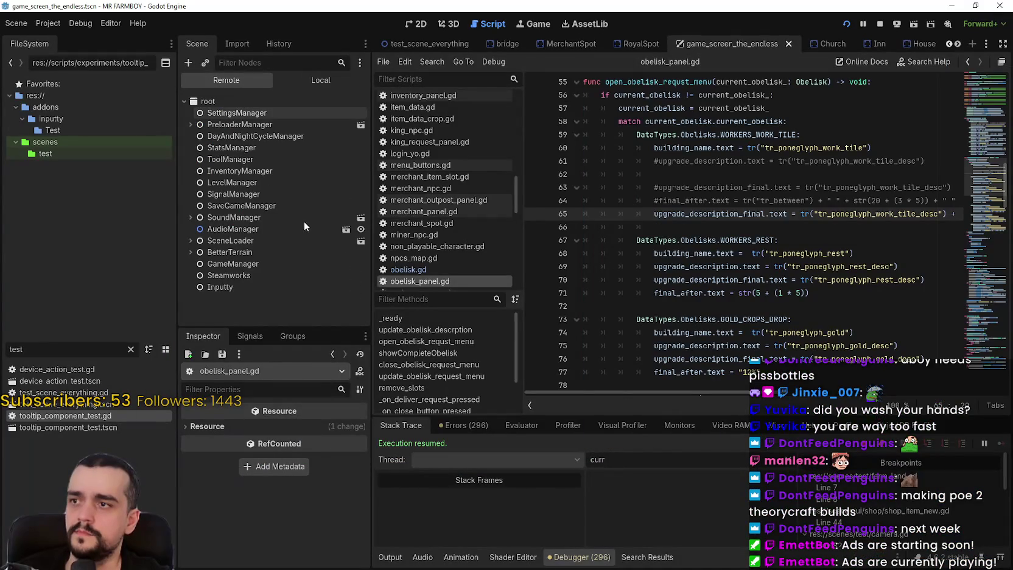
# Step: Expand the Remote tree through SceneLoader, Game, StaticMap and Buildings and select the Obelisk
pyautogui.click(189, 241)
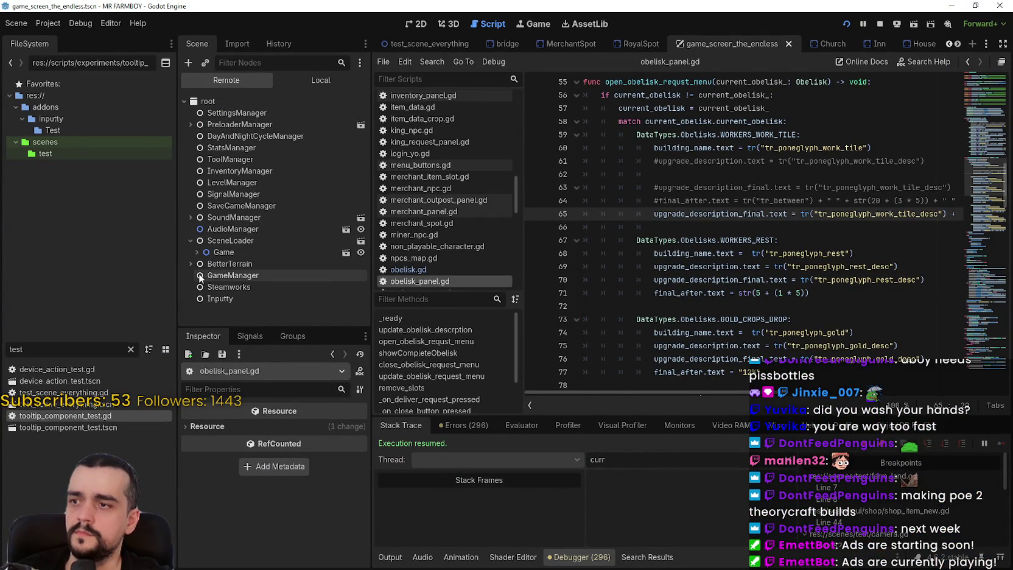
pyautogui.click(197, 252)
pyautogui.scroll(-2, 208, 277)
pyautogui.scroll(-3, 209, 277)
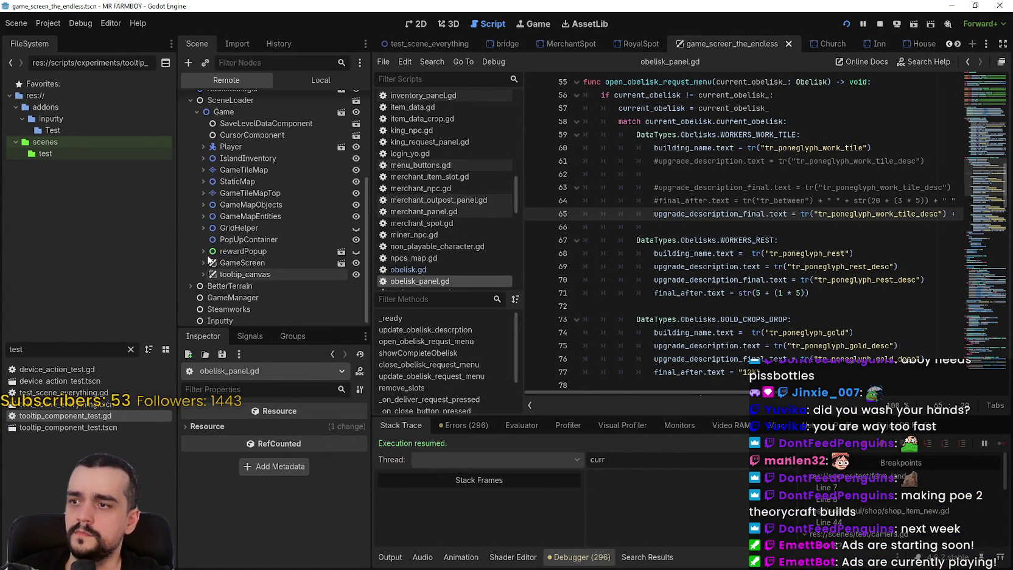
pyautogui.click(207, 190)
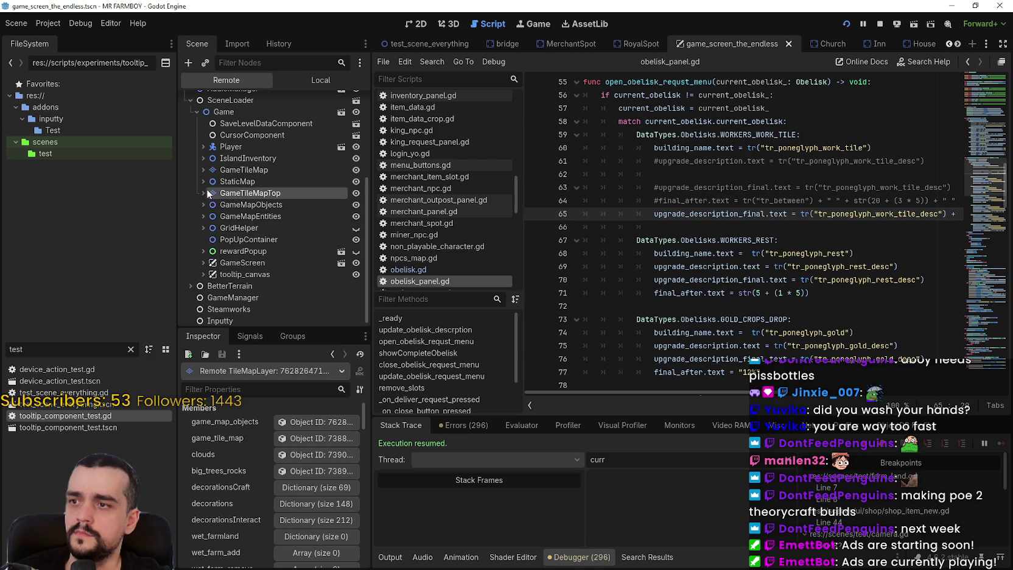
pyautogui.click(207, 214)
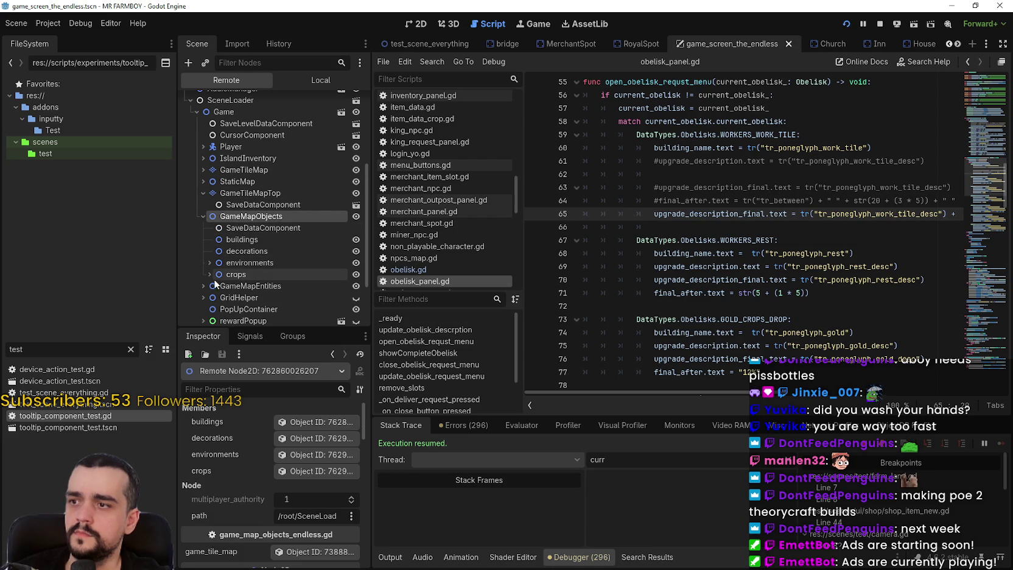
pyautogui.click(207, 239)
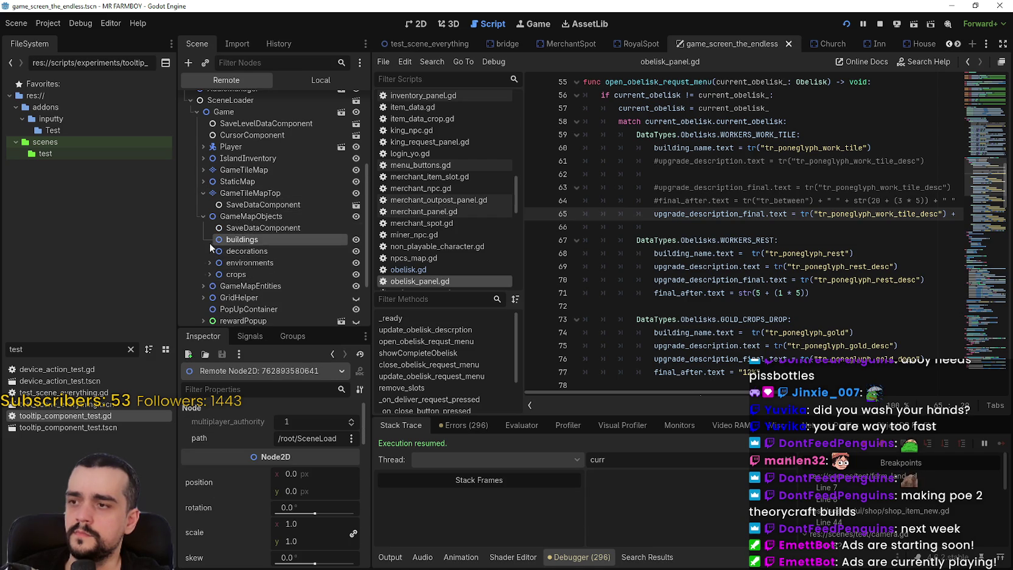
pyautogui.click(204, 181)
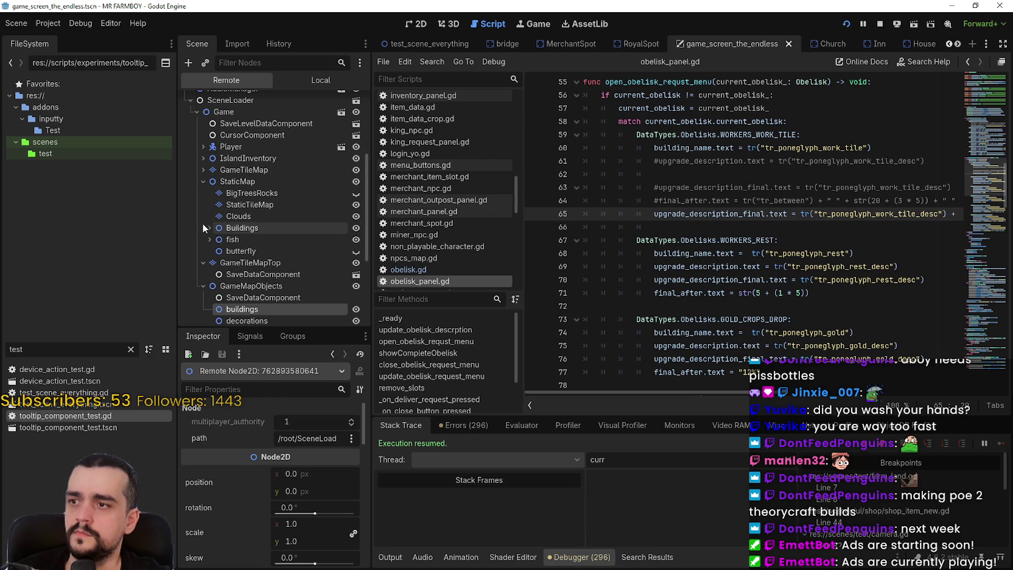
pyautogui.click(209, 228)
pyautogui.scroll(-3, 255, 269)
pyautogui.click(261, 220)
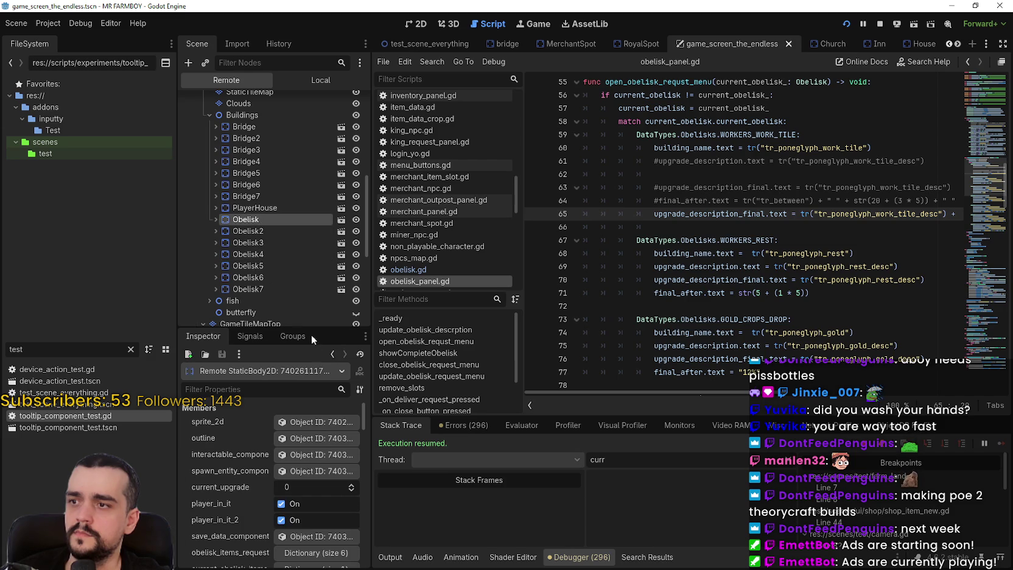
# Step: Widen the inspector area and expand the Obelisk's current_obelisk_items_request dictionary
pyautogui.scroll(-2, 343, 493)
pyautogui.scroll(-2, 335, 504)
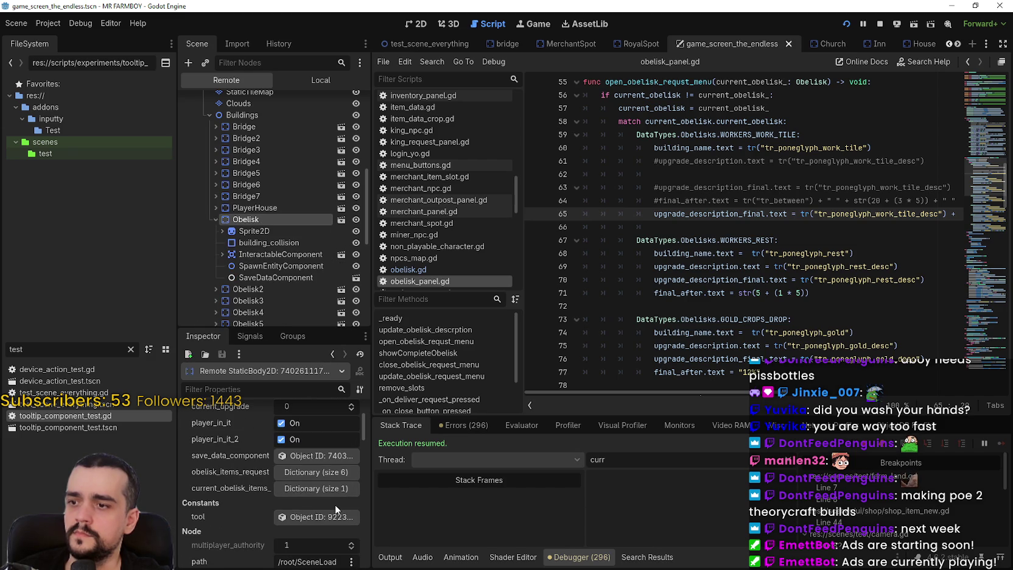
pyautogui.click(329, 478)
pyautogui.click(328, 477)
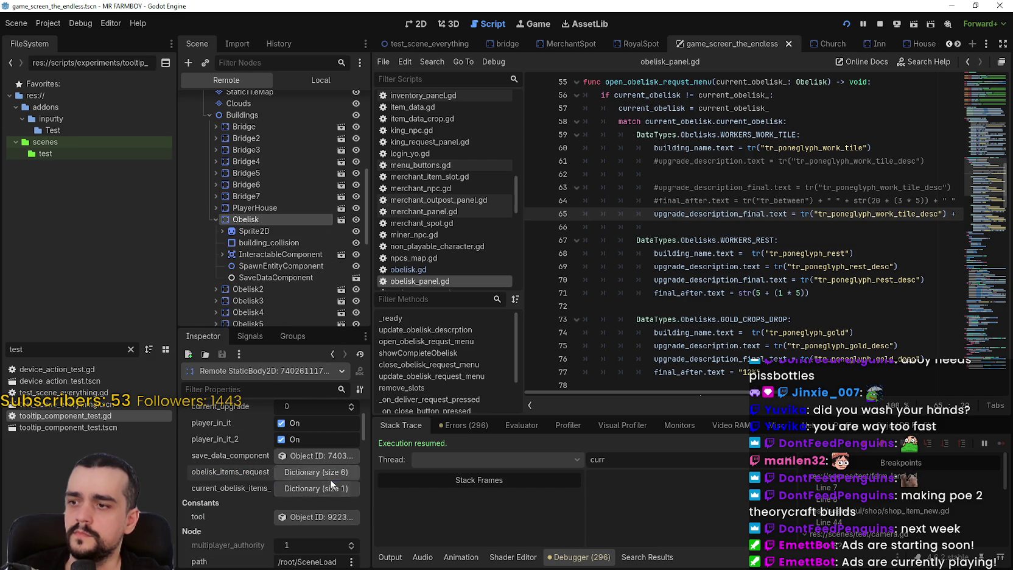
pyautogui.moveTo(369, 497); pyautogui.dragTo(569, 495)
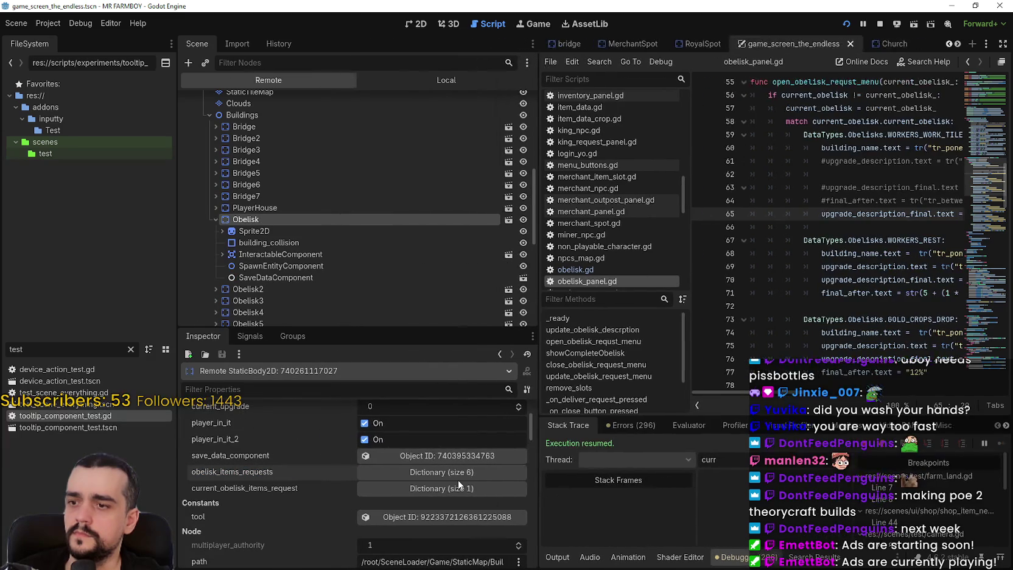
pyautogui.click(455, 477)
pyautogui.scroll(-2, 425, 464)
pyautogui.click(424, 464)
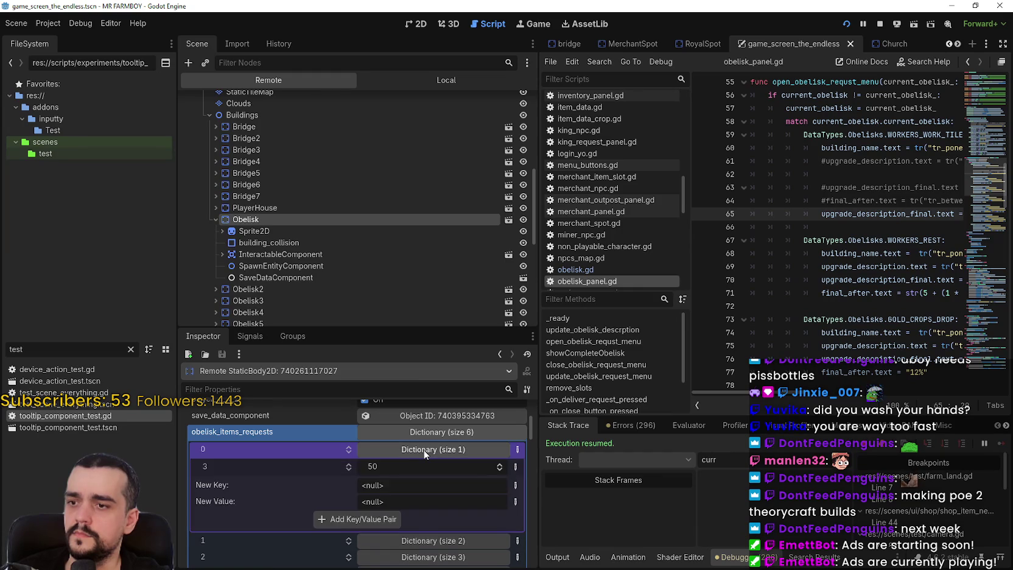
pyautogui.click(424, 464)
pyautogui.click(402, 433)
pyautogui.rightClick(287, 434)
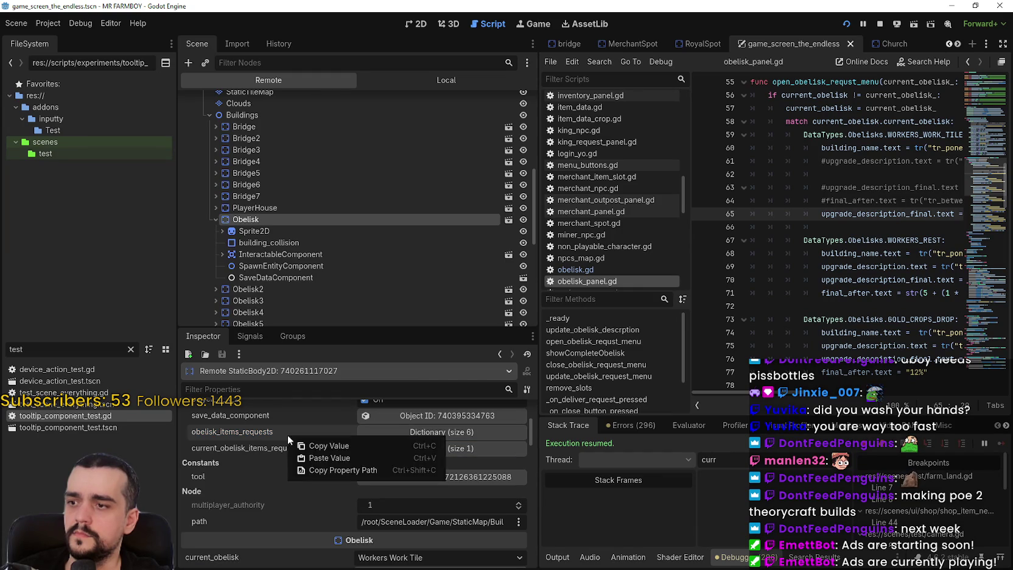
pyautogui.click(323, 441)
pyautogui.click(398, 450)
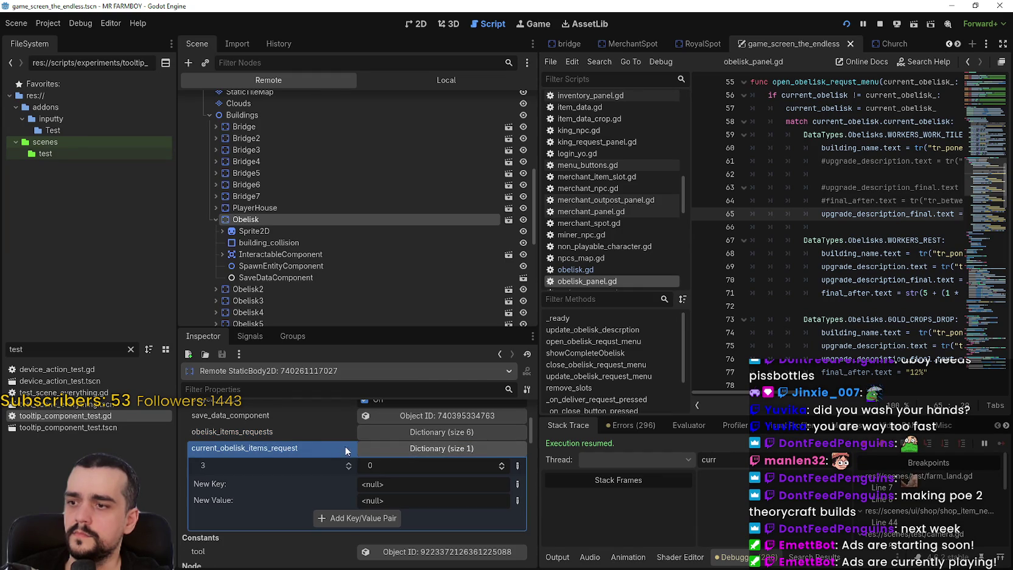
# Step: Close the in-game poneglyph panel and set key 3's request value to 50
pyautogui.hotkey('alt', 'Tab')
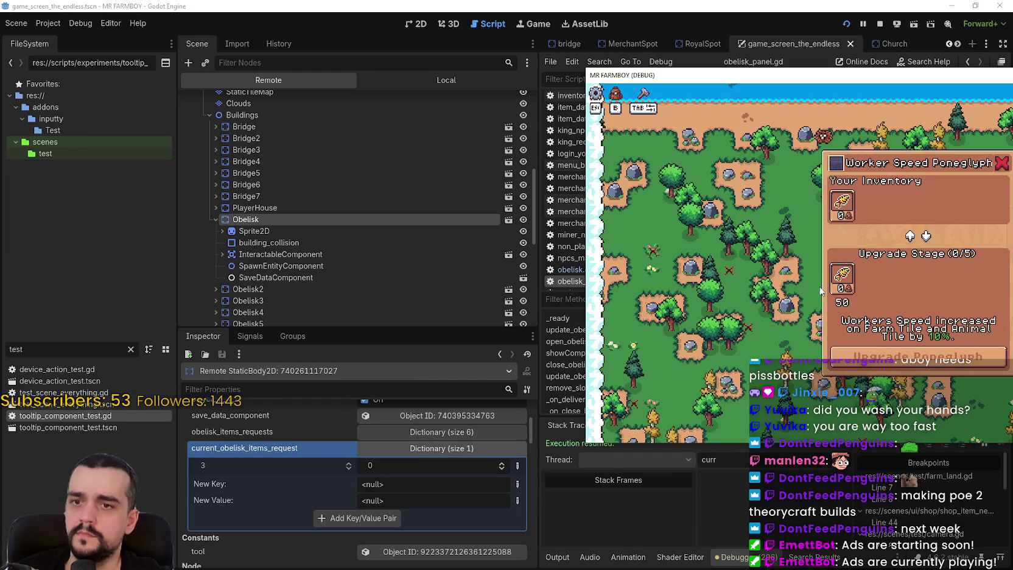
pyautogui.click(820, 292)
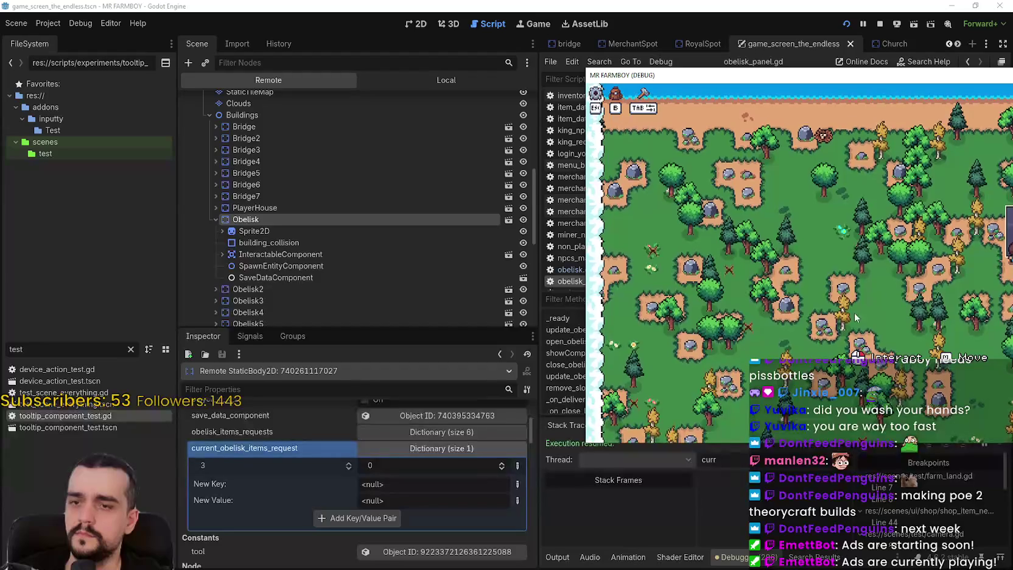
pyautogui.click(430, 460)
pyautogui.write('50')
pyautogui.hotkey('alt', 'Tab')
# Step: Reopen the Worker Speed Poneglyph panel in game and upgrade it to the next stage
pyautogui.click(935, 375)
pyautogui.click(918, 358)
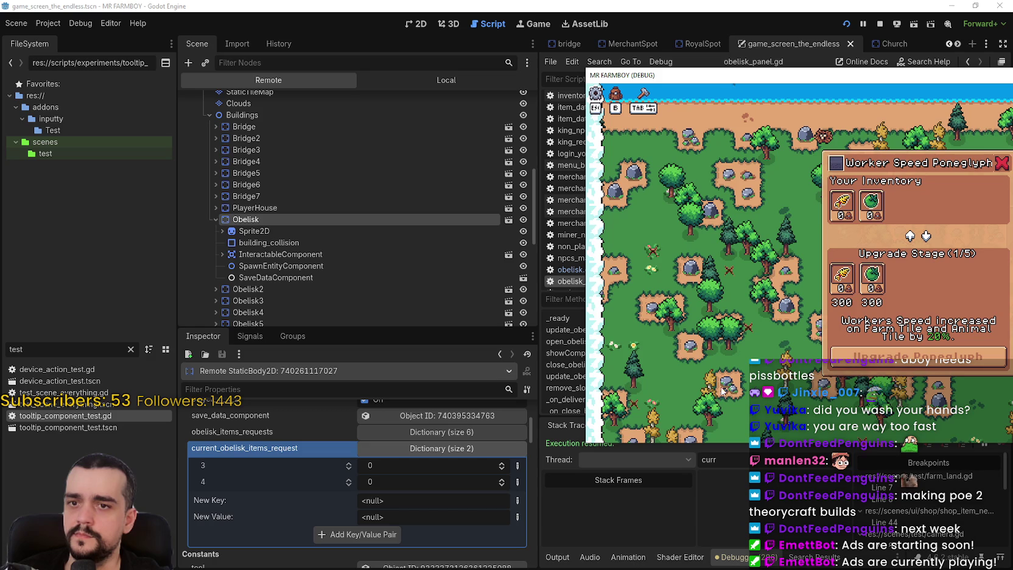
pyautogui.moveTo(811, 82); pyautogui.dragTo(701, 74)
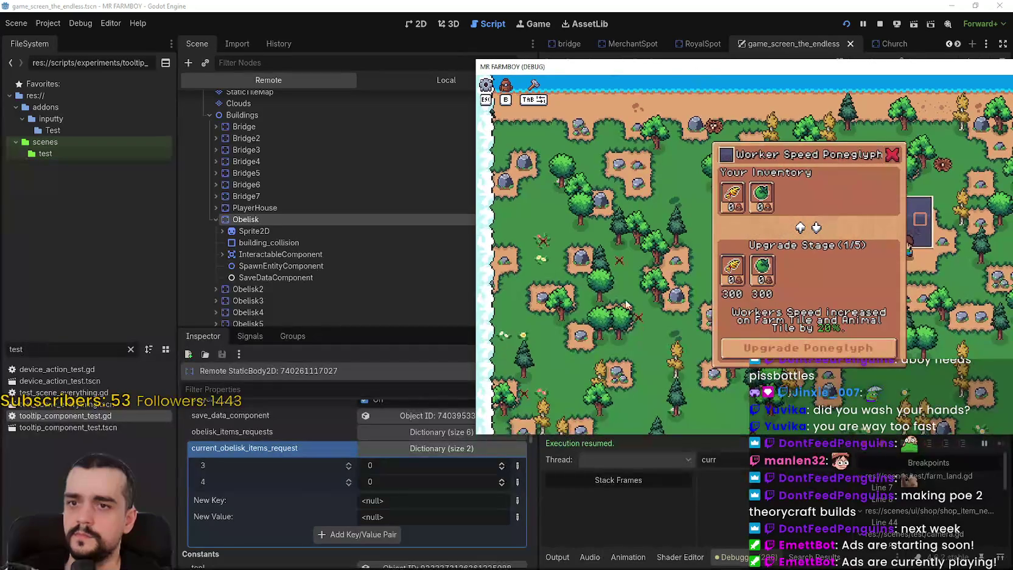
pyautogui.press('Escape')
# Step: Set item 3's requested amount to 500 and reopen the poneglyph panel
pyautogui.click(382, 464)
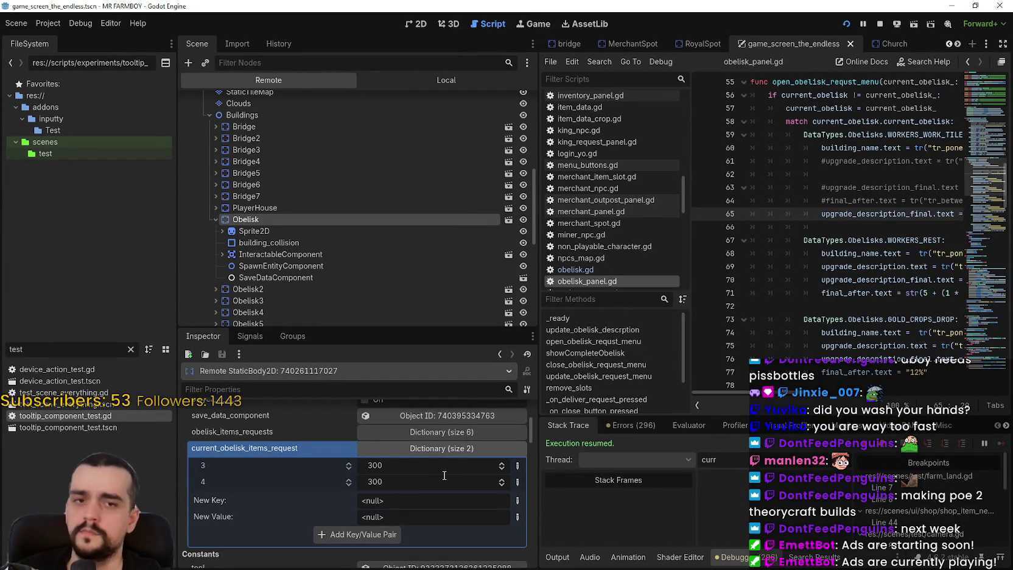
pyautogui.hotkey('alt', 'Tab')
pyautogui.press('e')
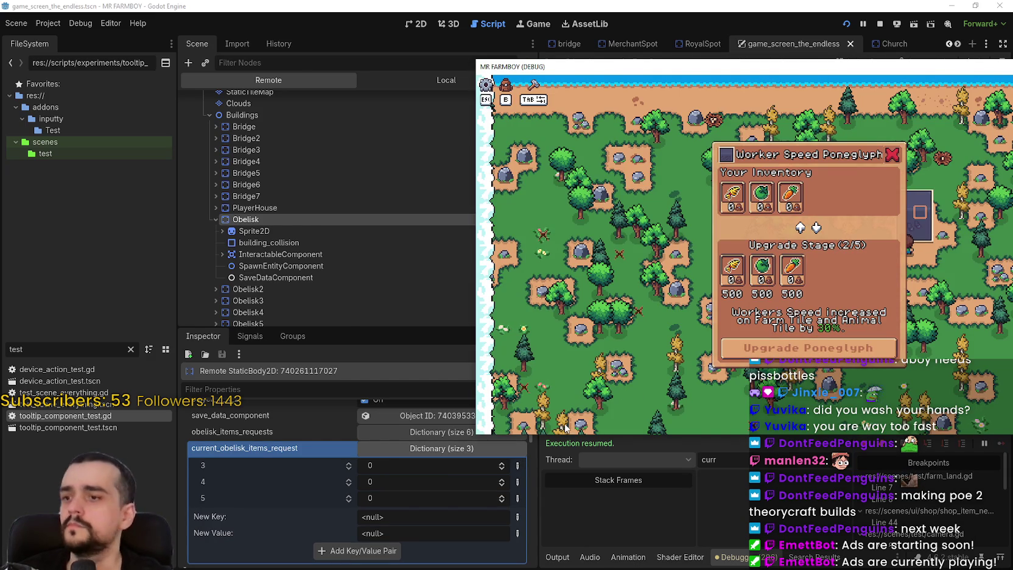
pyautogui.click(399, 472)
pyautogui.write('500')
pyautogui.press('Return')
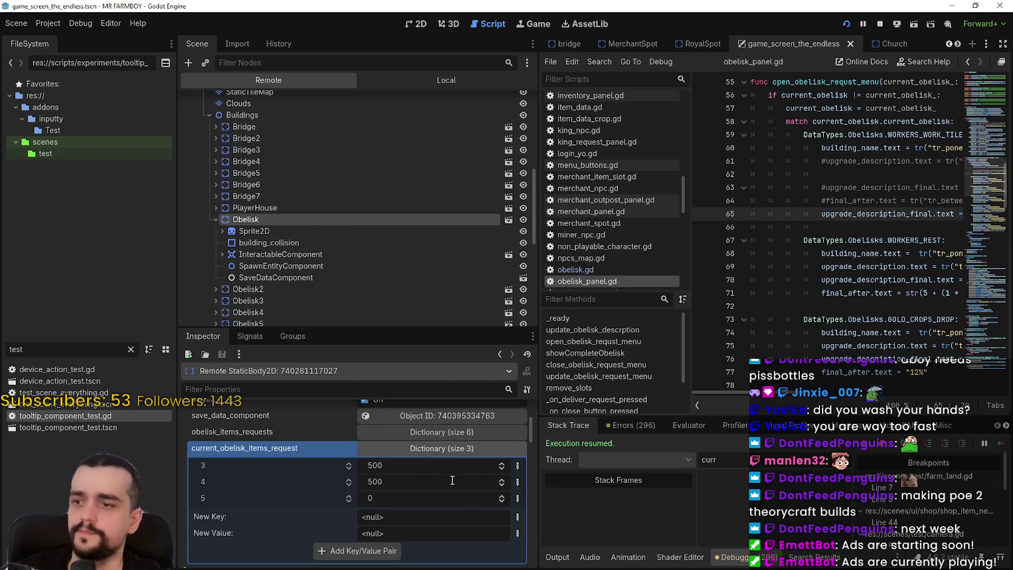
# Step: Edit the requests for items 5, 3 and 18 and upgrade the poneglyph to stage 4
pyautogui.click(474, 497)
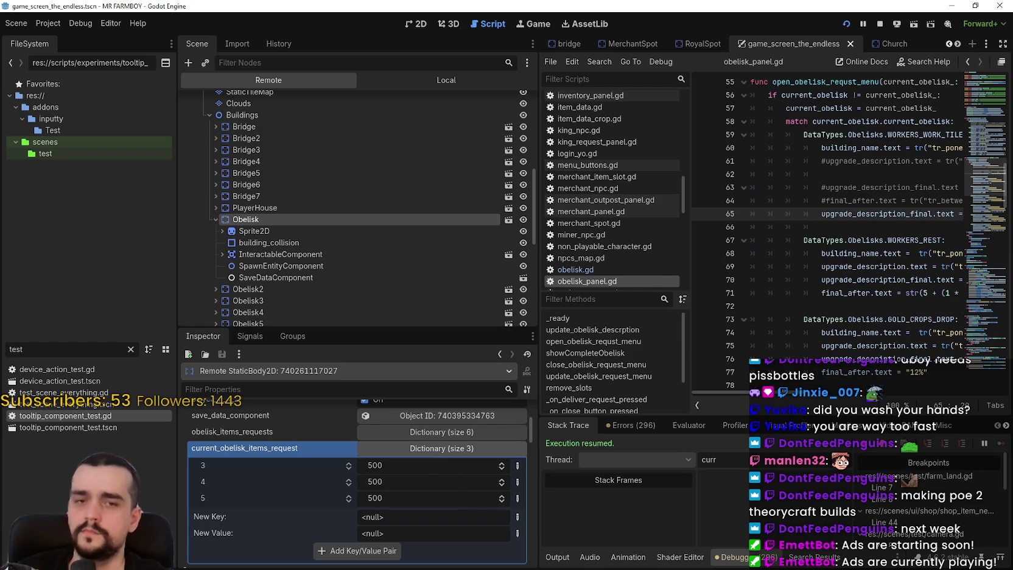
pyautogui.hotkey('alt', 'Tab')
pyautogui.click(883, 347)
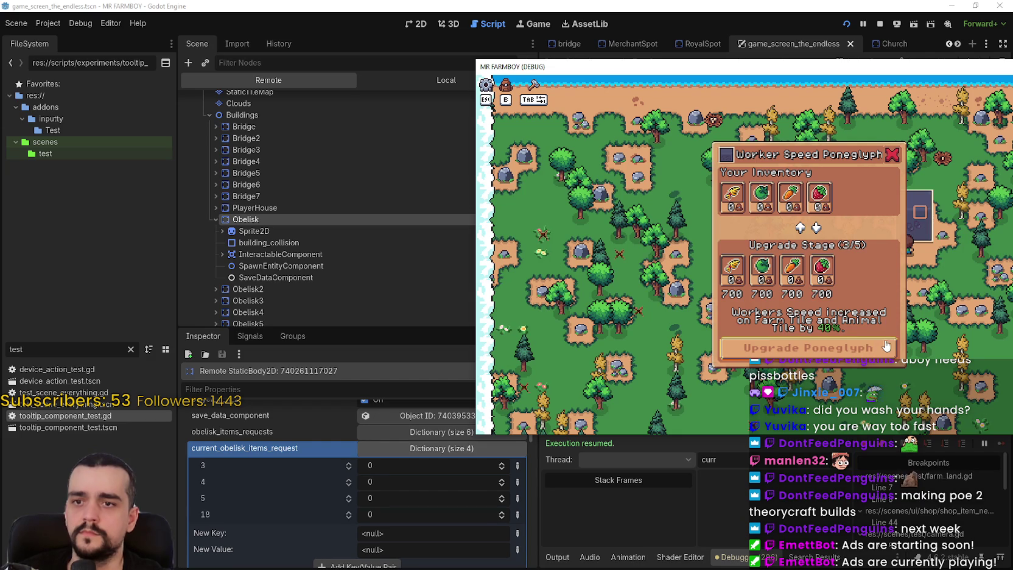
pyautogui.click(411, 466)
pyautogui.click(410, 502)
pyautogui.write('700')
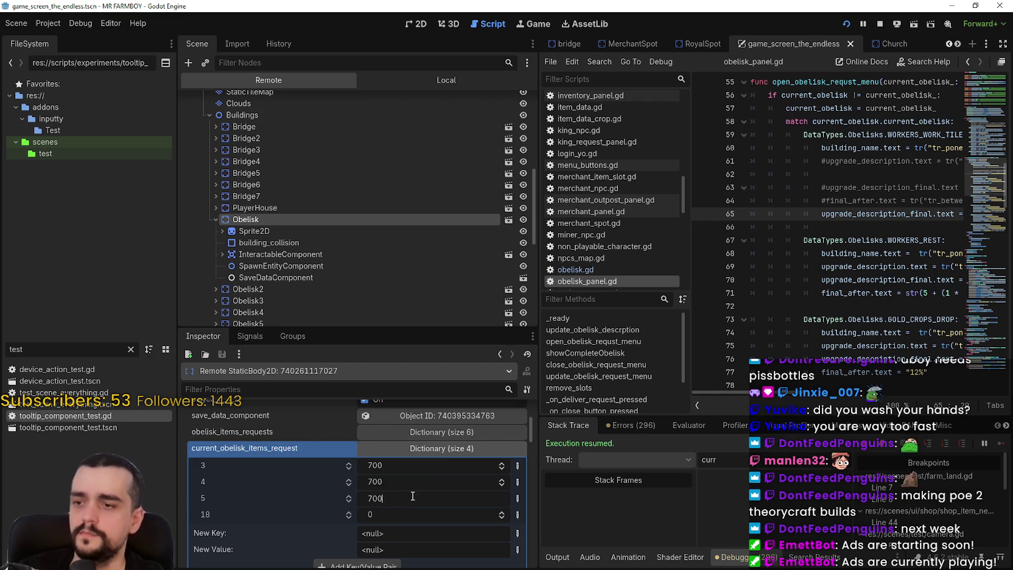
pyautogui.click(429, 516)
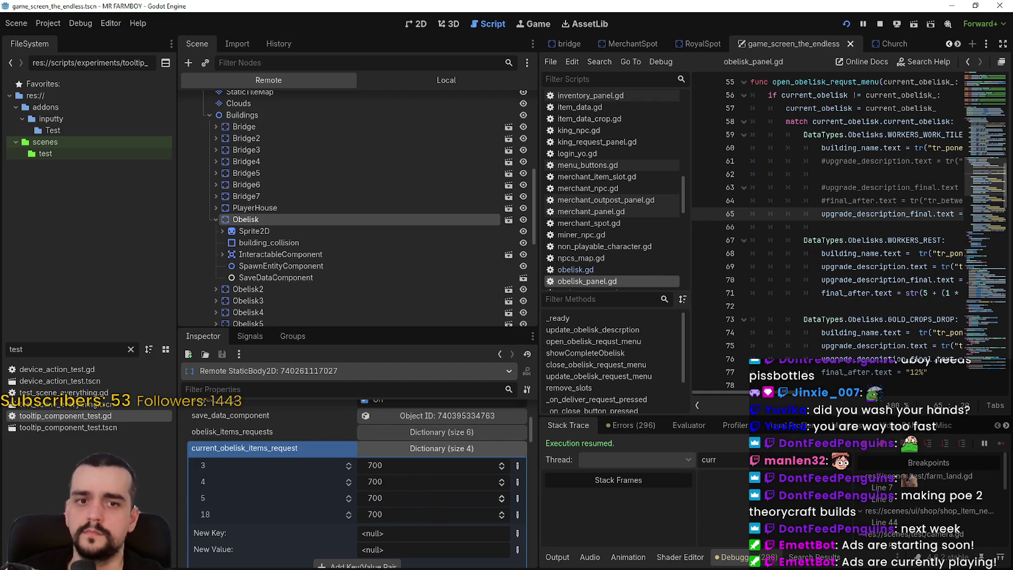
pyautogui.hotkey('alt', 'Tab')
pyautogui.click(864, 350)
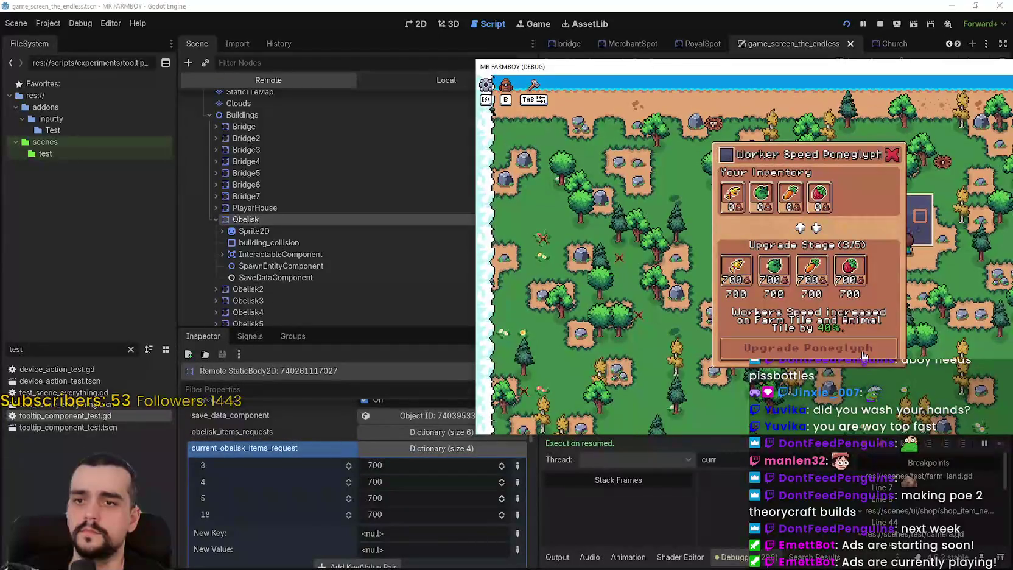
# Step: Raise the requested amounts for items 3 and 4 to 1000
pyautogui.click(390, 470)
pyautogui.write('100')
pyautogui.press('BackSpace')
pyautogui.click(387, 481)
pyautogui.write('1')
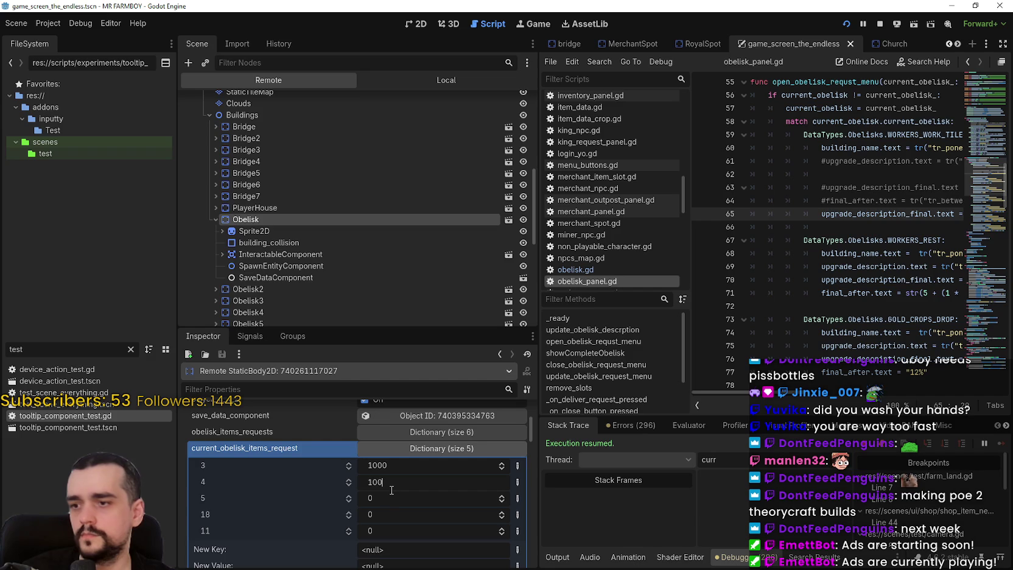
pyautogui.write('0')
pyautogui.click(400, 501)
pyautogui.write('1')
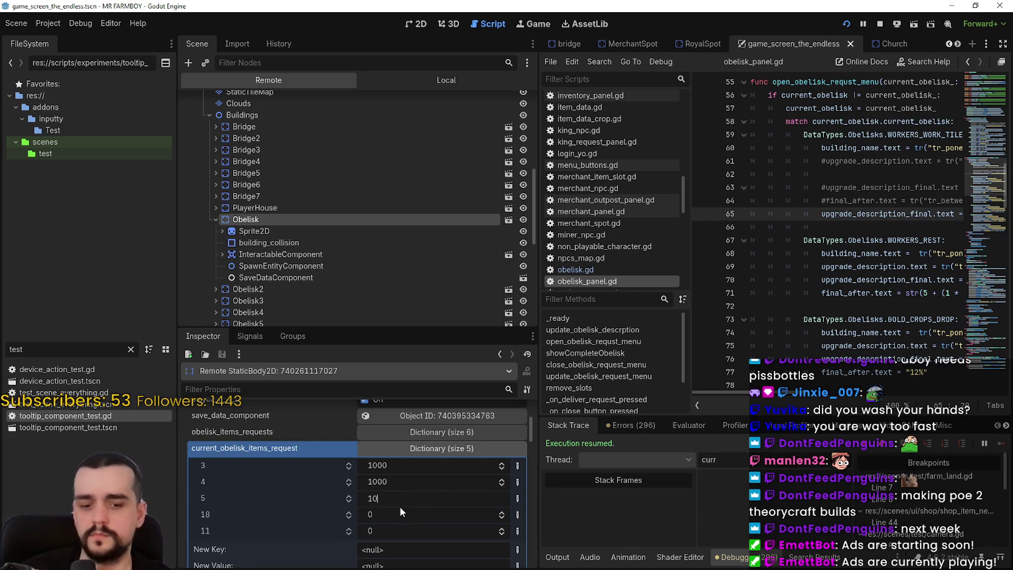
# Step: Raise items 5, 18 and 11 to 1000 and complete the final poneglyph upgrade
pyautogui.click(401, 513)
pyautogui.write('1000')
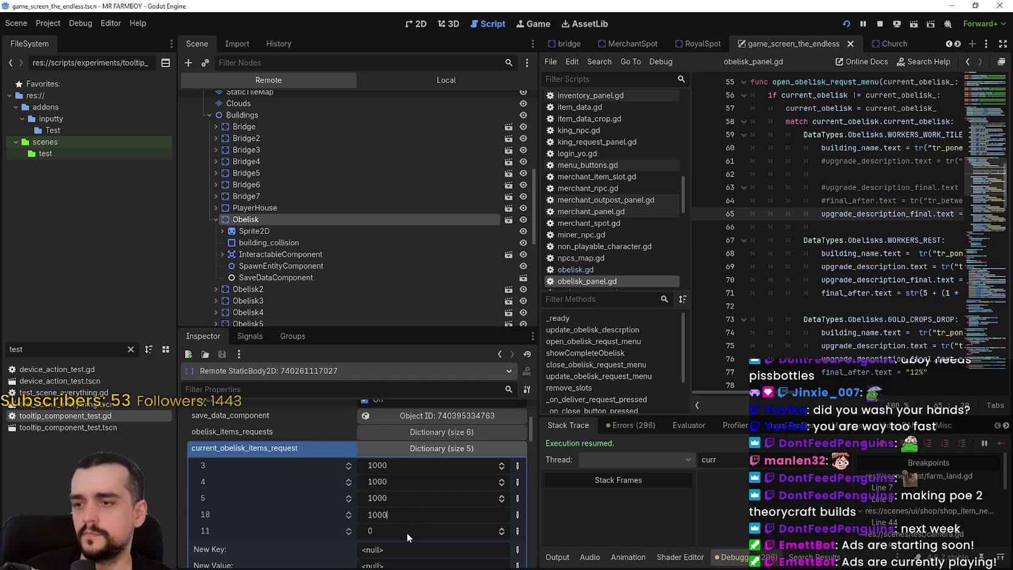
pyautogui.click(407, 529)
pyautogui.write('000')
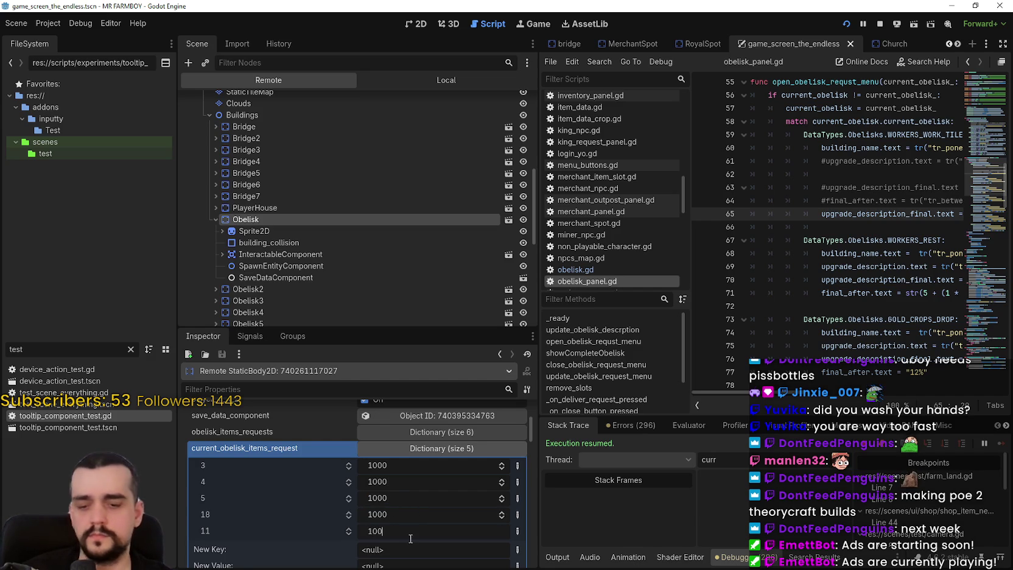
pyautogui.click(807, 280)
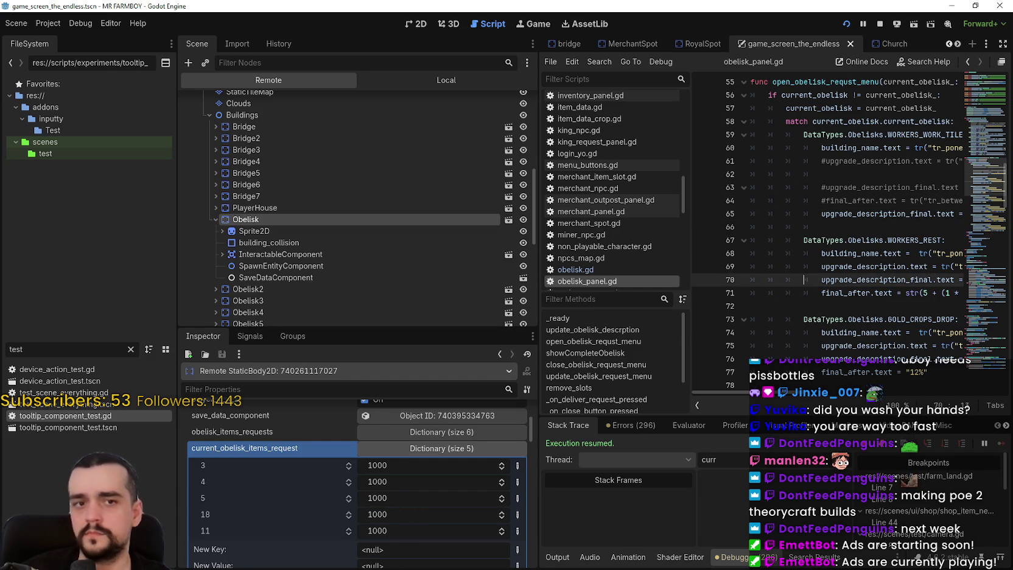
pyautogui.hotkey('alt', 'Tab')
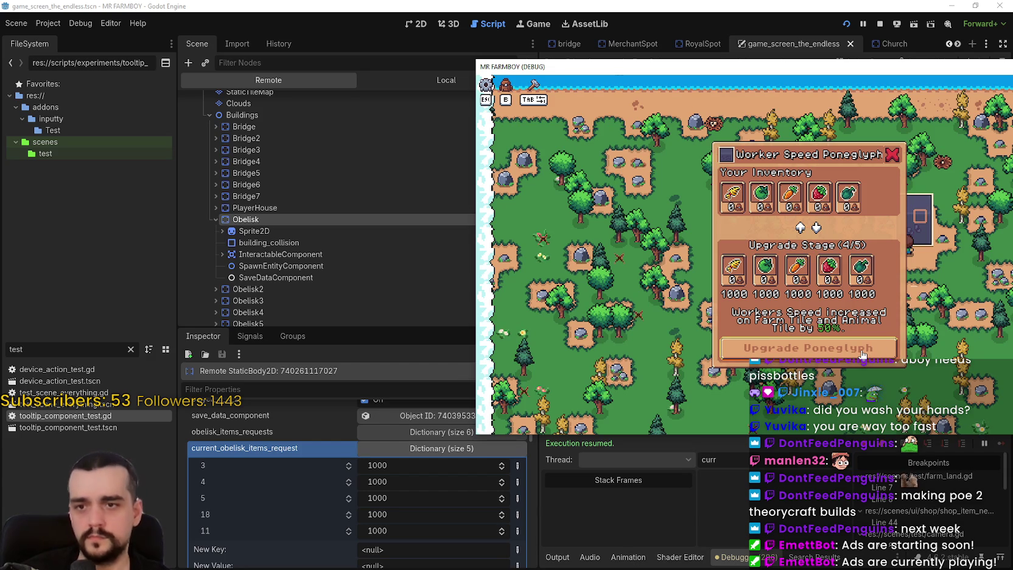
pyautogui.click(863, 350)
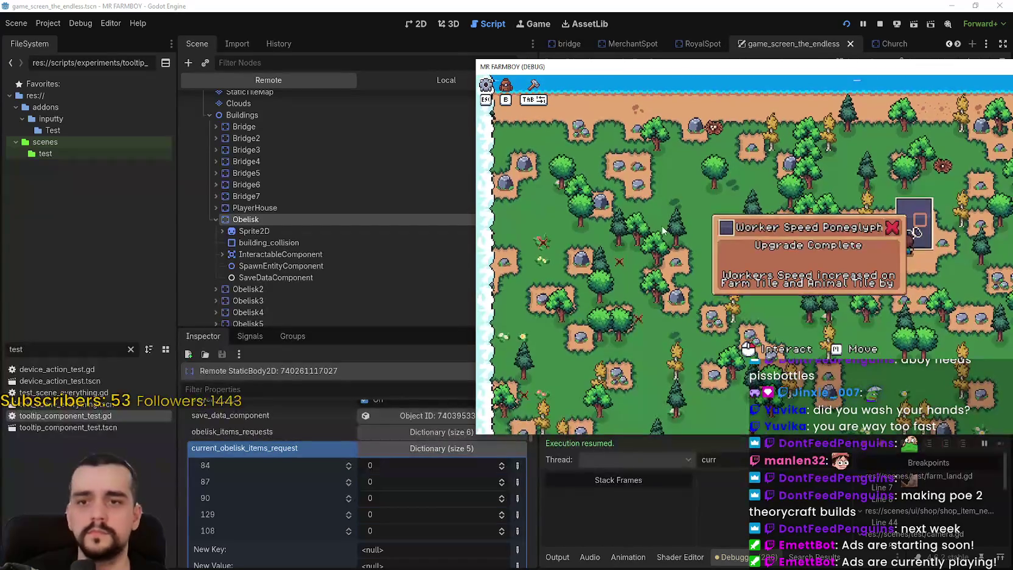
# Step: Stop the running game, save the scene, and widen the script code area
pyautogui.press('F8')
pyautogui.hotkey('ctrl', 's')
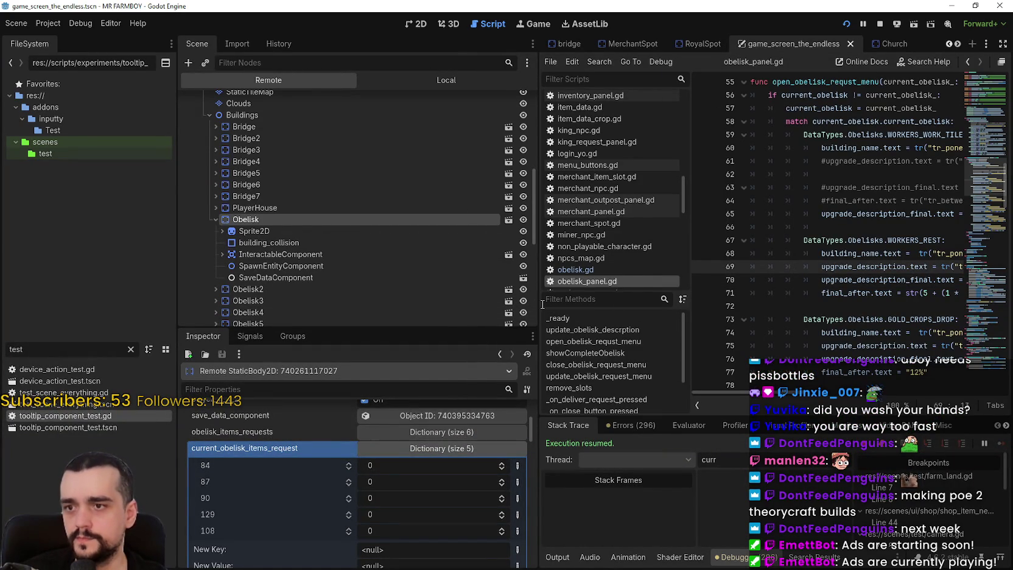
pyautogui.moveTo(543, 304); pyautogui.dragTo(400, 304)
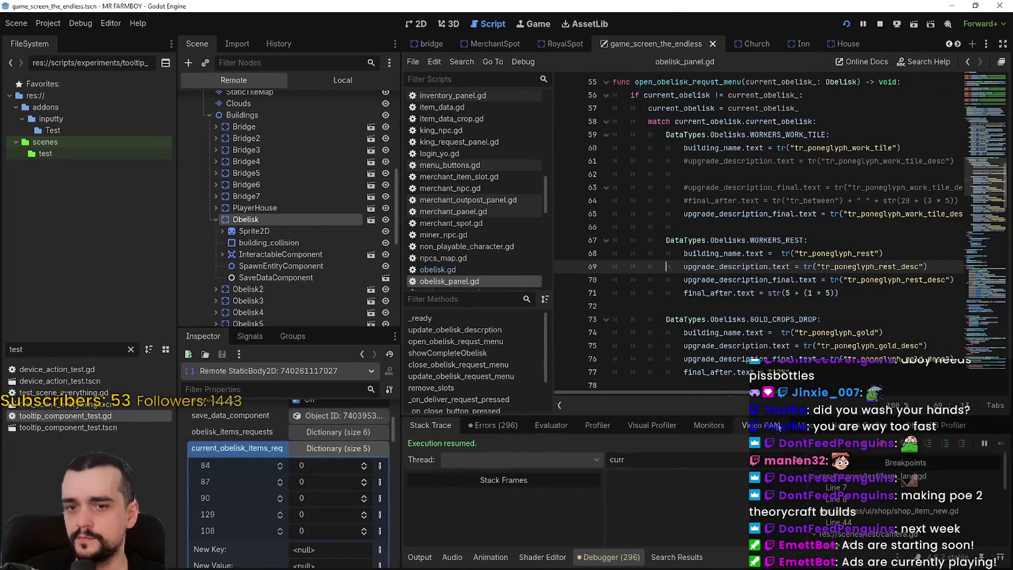
pyautogui.moveTo(585, 392)
pyautogui.mouseDown()
pyautogui.moveTo(719, 384)
pyautogui.moveTo(578, 377)
pyautogui.mouseUp()
# Step: Review upgrade_description_final on line 65 and the update_obelisk_descrption code, then show the local tree
pyautogui.click(728, 204)
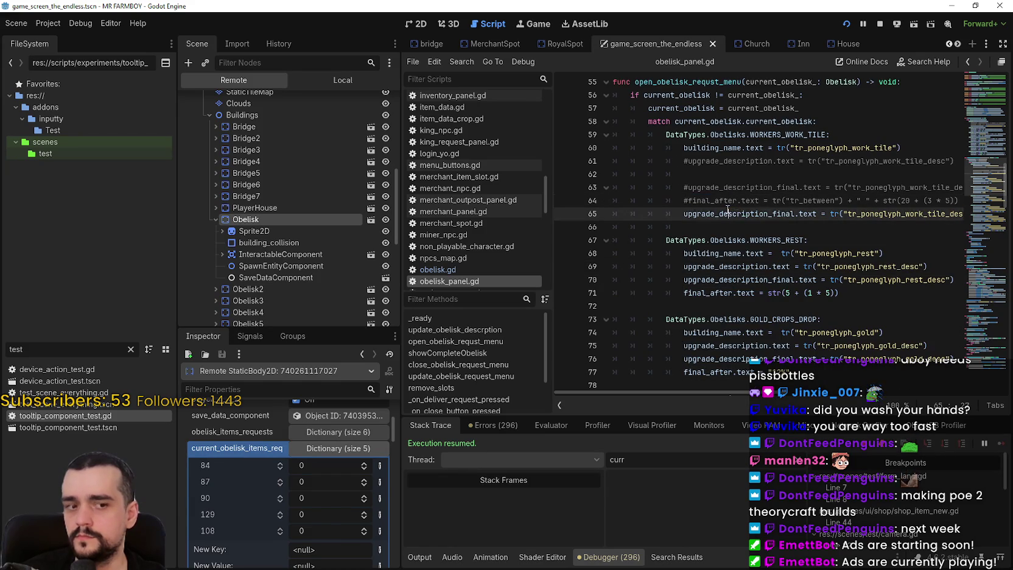
pyautogui.doubleClick(732, 214)
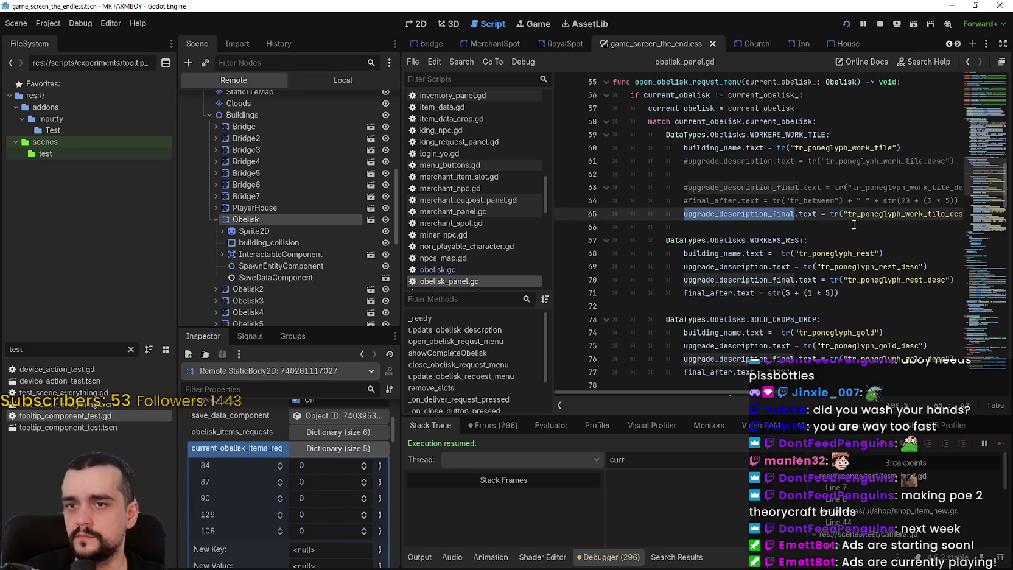
pyautogui.moveTo(769, 390)
pyautogui.mouseDown()
pyautogui.moveTo(939, 393)
pyautogui.moveTo(639, 392)
pyautogui.mouseUp()
pyautogui.click(732, 227)
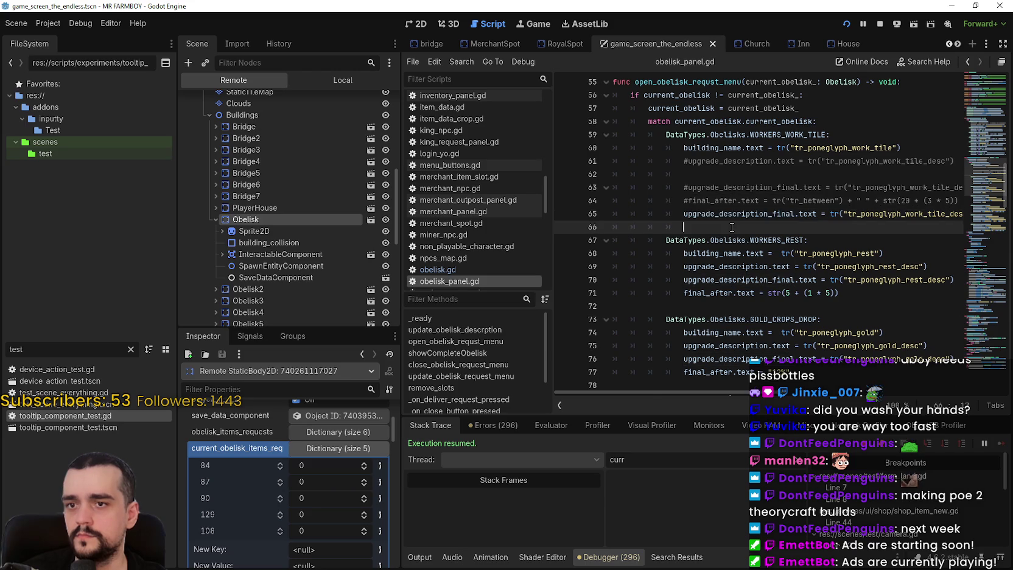
pyautogui.scroll(5, 726, 233)
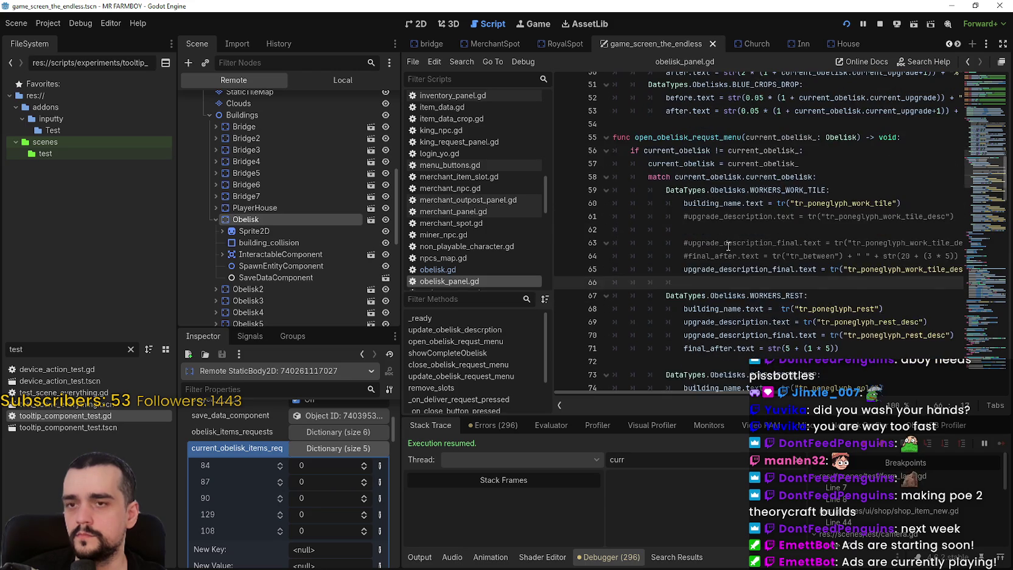
pyautogui.scroll(3, 729, 246)
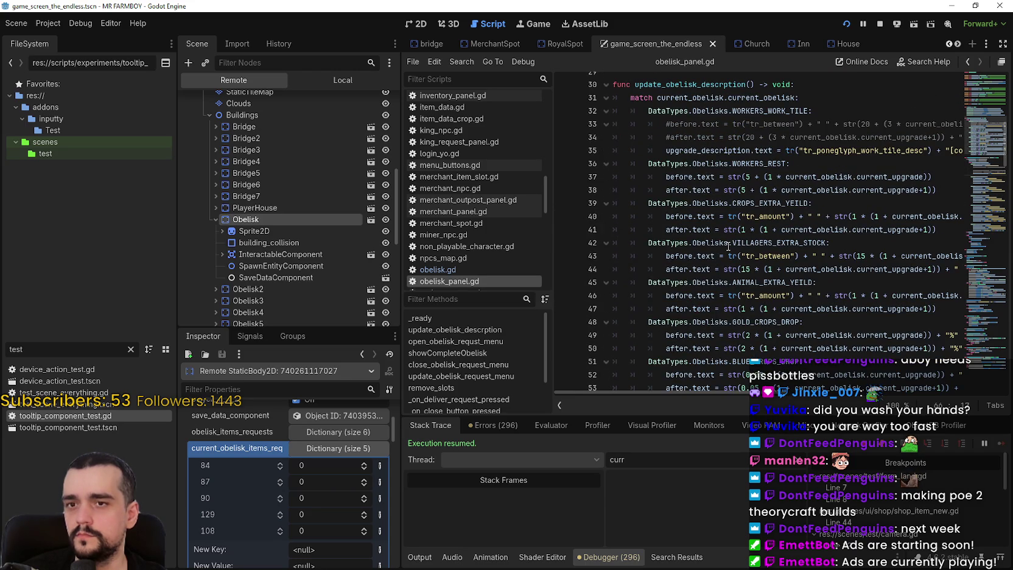
pyautogui.scroll(-5, 356, 267)
pyautogui.click(342, 81)
# Step: Make FinalObelisk's UpgradeDescription label fit its content with bbcode enabled, and save the scene
pyautogui.scroll(-5, 328, 283)
pyautogui.scroll(-5, 329, 283)
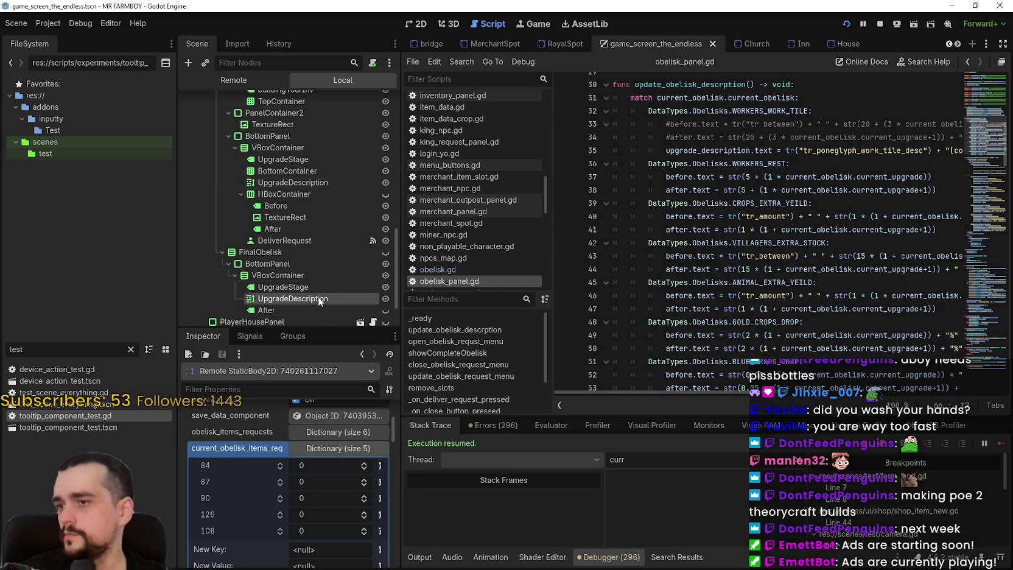
pyautogui.click(319, 299)
pyautogui.scroll(10, 286, 483)
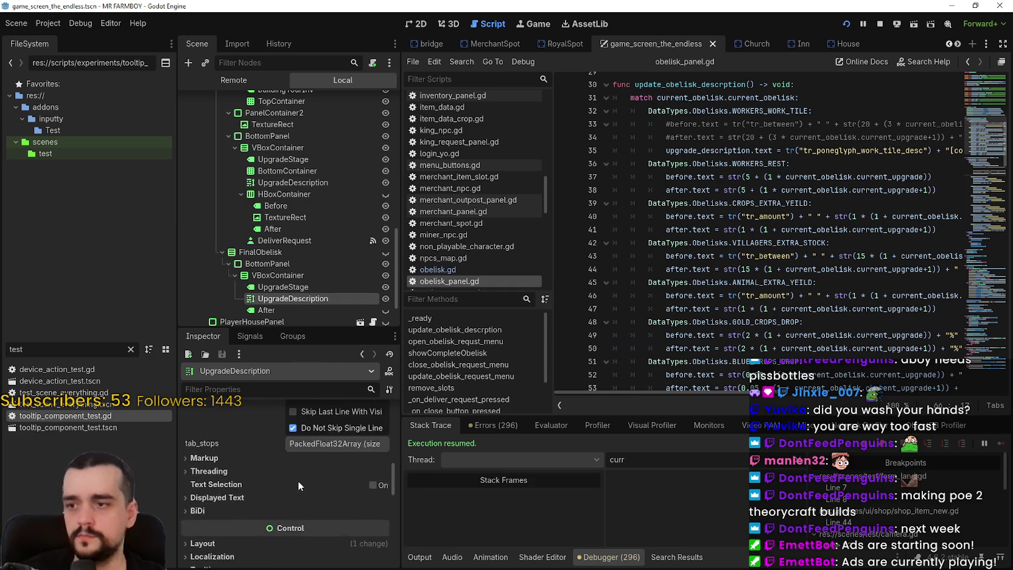
pyautogui.scroll(5, 308, 473)
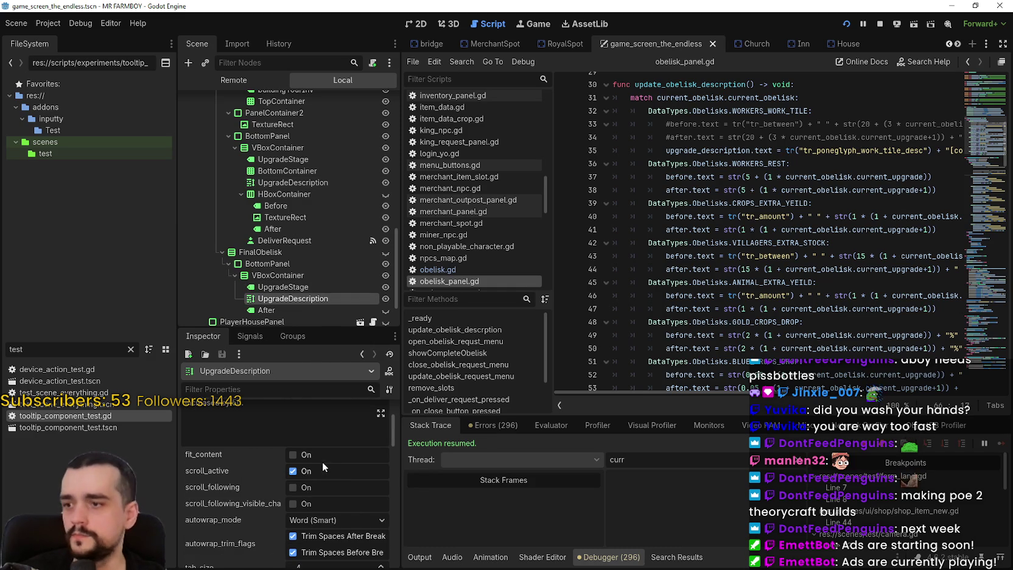
pyautogui.scroll(2, 320, 461)
pyautogui.click(318, 503)
pyautogui.scroll(1, 310, 499)
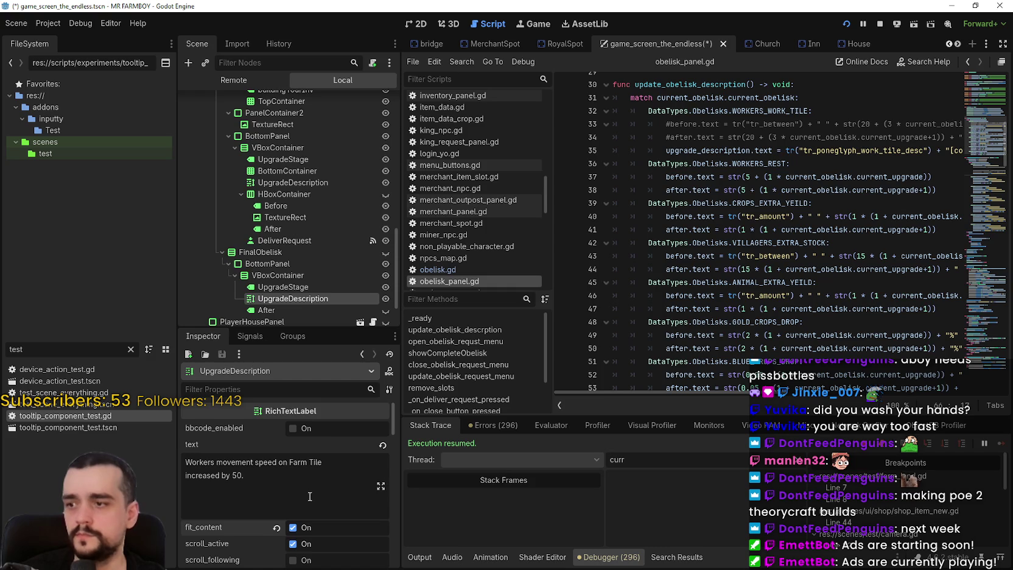
pyautogui.click(307, 428)
pyautogui.hotkey('ctrl', 's')
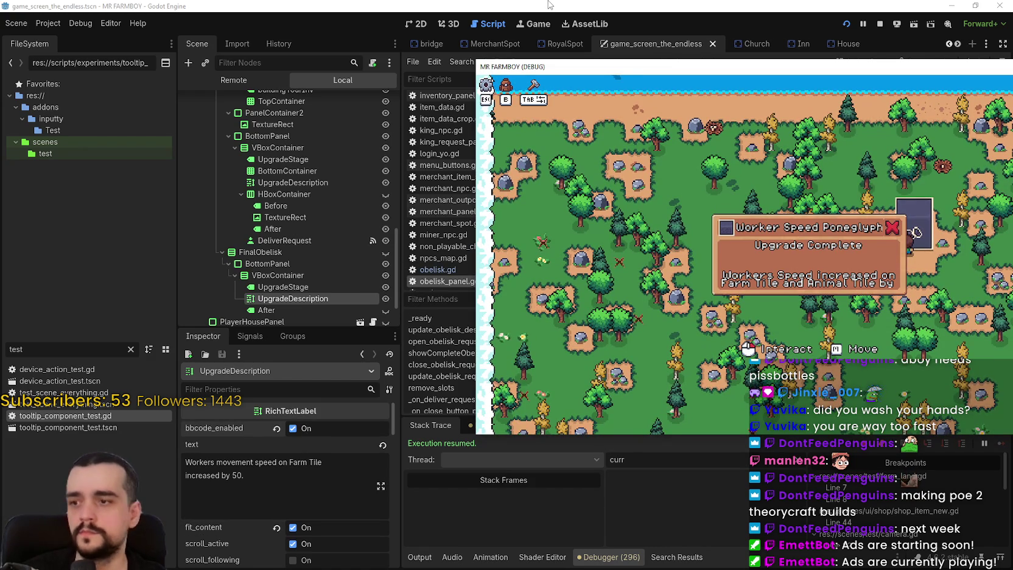
# Step: Copy the first UpgradeDescription's 175 × 30 custom minimum size
pyautogui.click(548, 5)
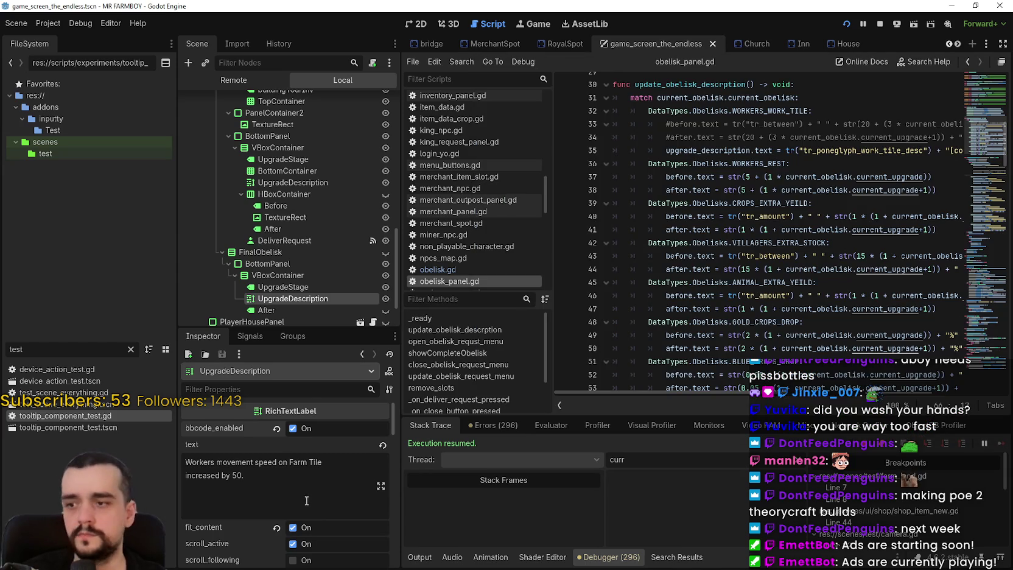
pyautogui.scroll(-5, 316, 517)
pyautogui.scroll(-10, 316, 509)
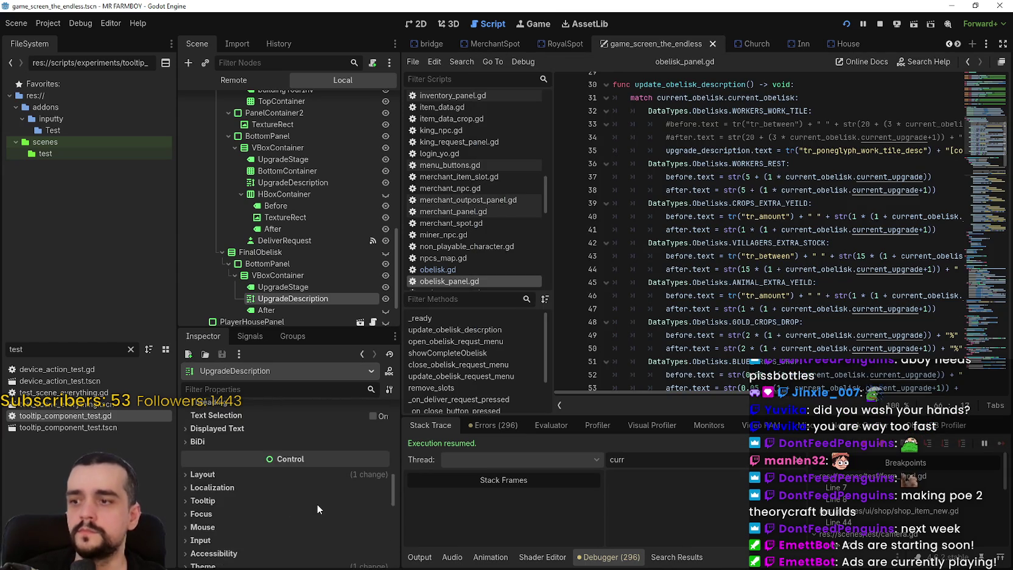
pyautogui.click(286, 454)
pyautogui.scroll(-1, 298, 420)
pyautogui.click(306, 183)
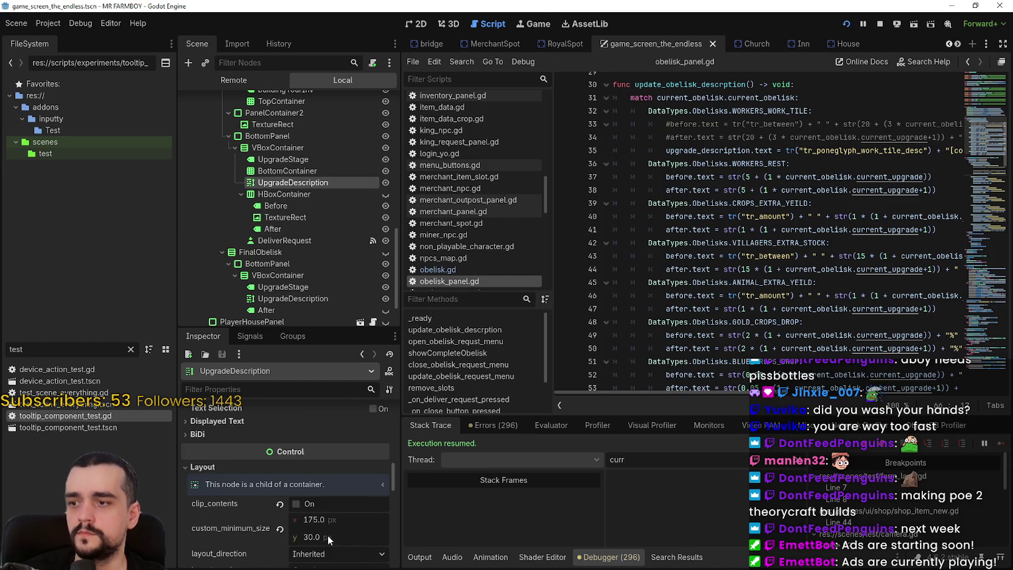
pyautogui.rightClick(239, 497)
pyautogui.click(279, 485)
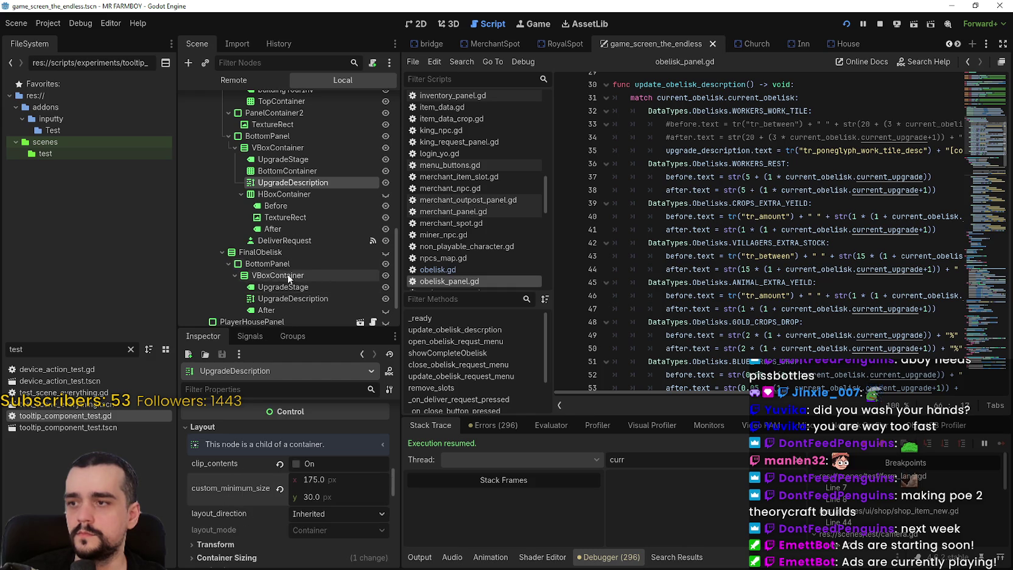
# Step: Paste the 175 × 30 minimum size onto FinalObelisk's UpgradeDescription
pyautogui.click(298, 298)
pyautogui.scroll(-1, 329, 505)
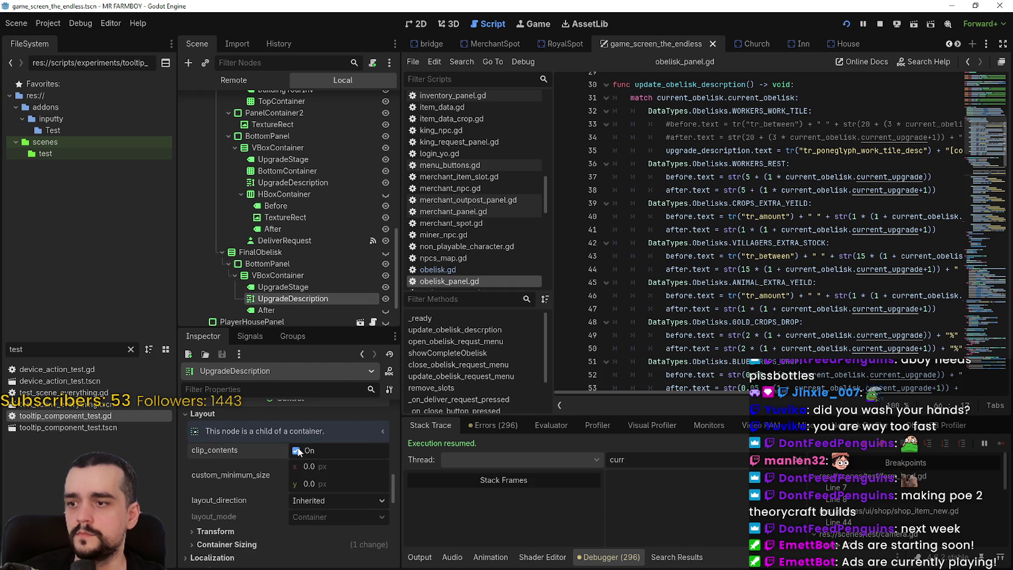
pyautogui.click(279, 475)
pyautogui.rightClick(256, 475)
pyautogui.click(291, 493)
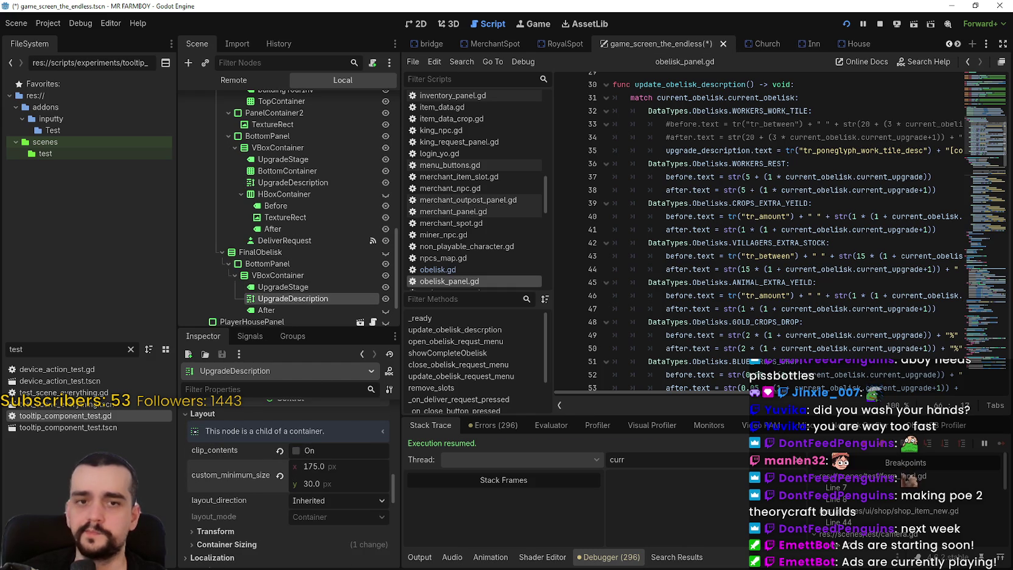
# Step: Bring the running game forward, then return to the editor's obelisk_panel.gd script
pyautogui.hotkey('alt', 'Tab')
pyautogui.click(773, 219)
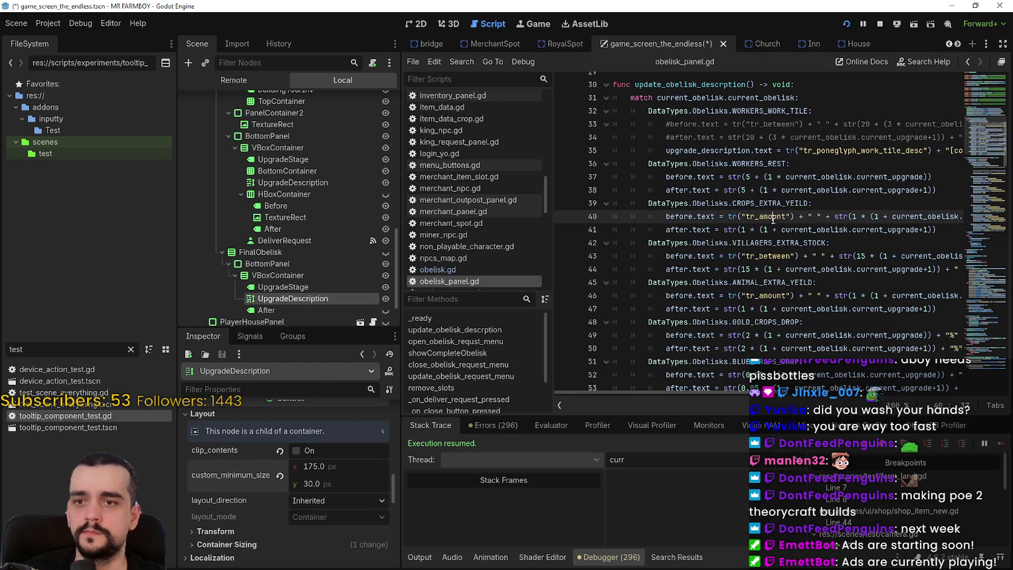
pyautogui.hotkey('alt', 'Tab')
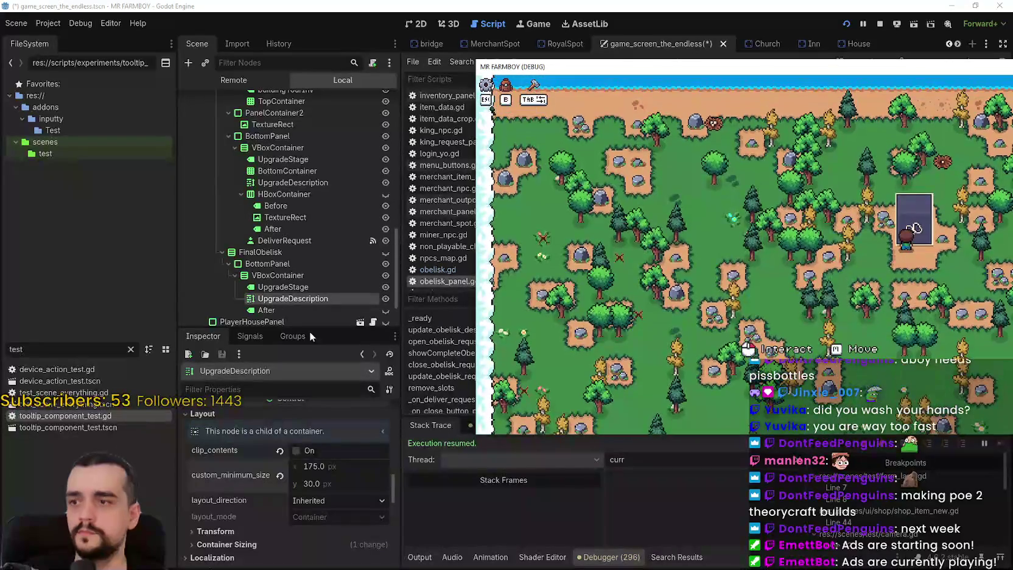
pyautogui.hotkey('alt', 'Tab')
# Step: Replace line 35's str(10 * …) expression with a hardcoded 60% and save obelisk_panel.gd
pyautogui.hotkey('ctrl', 's')
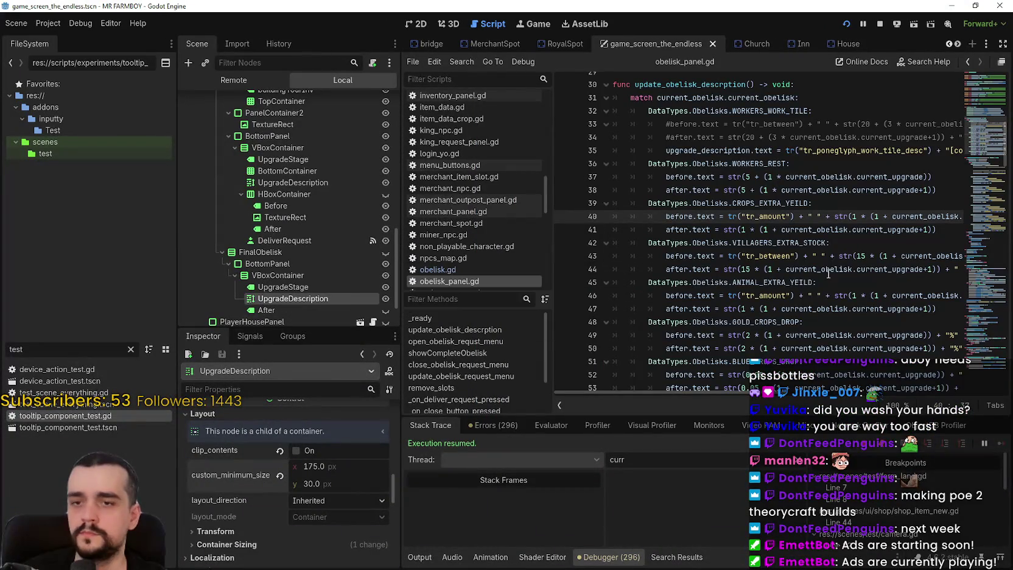
pyautogui.click(851, 164)
pyautogui.moveTo(864, 150); pyautogui.dragTo(969, 164)
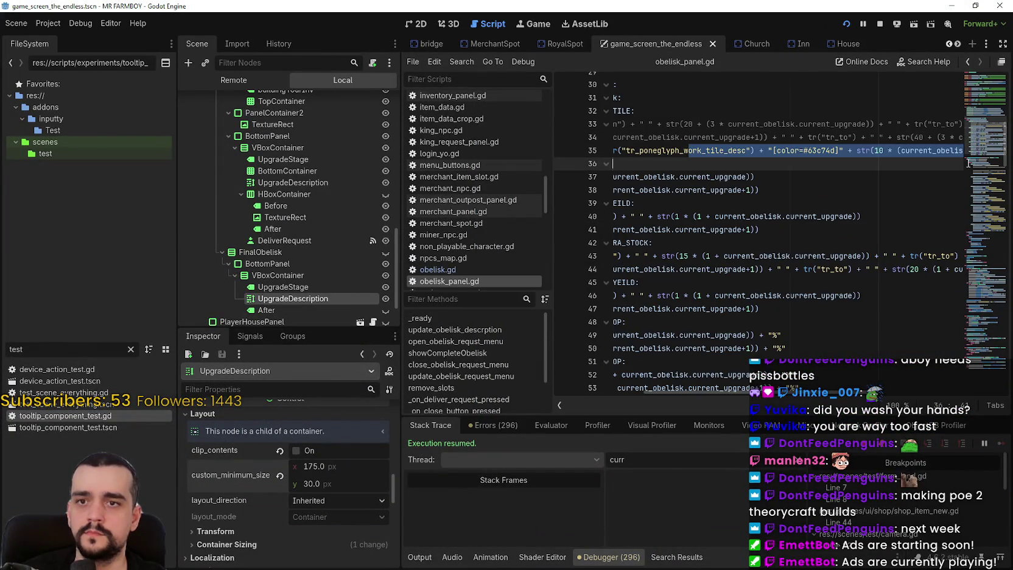
pyautogui.click(889, 157)
pyautogui.moveTo(857, 151); pyautogui.dragTo(1006, 152)
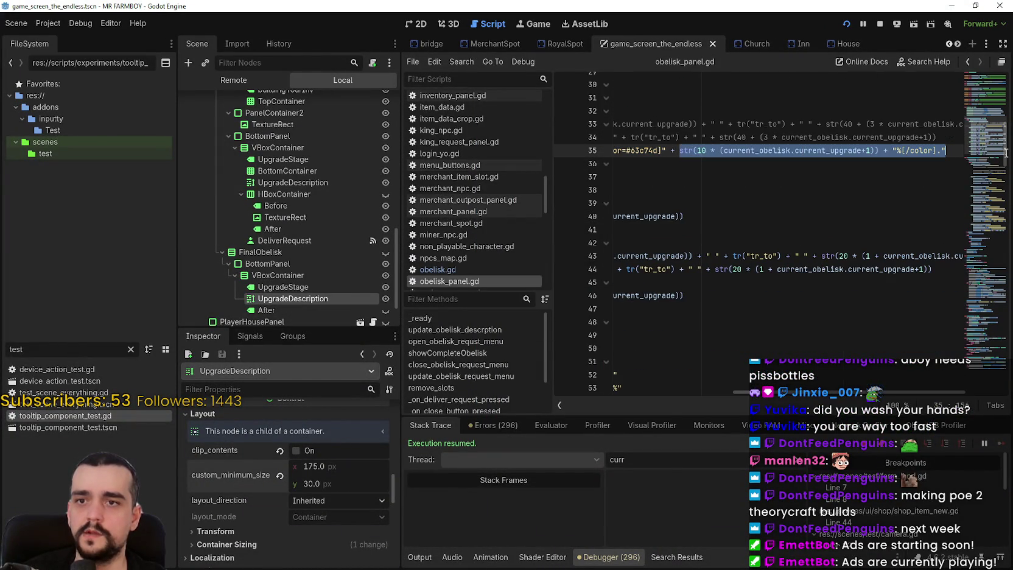
pyautogui.click(869, 151)
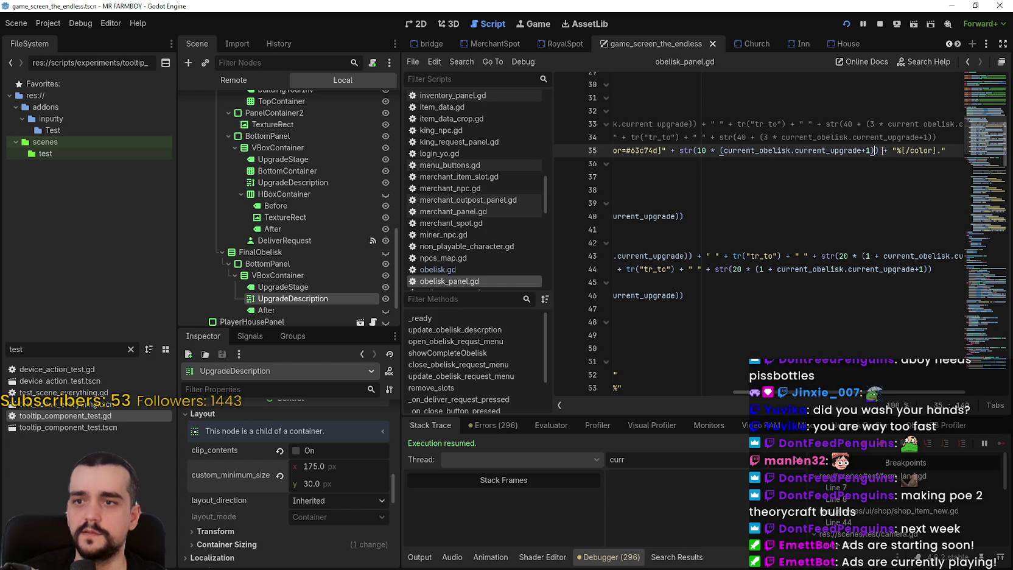
pyautogui.moveTo(893, 151); pyautogui.dragTo(668, 150)
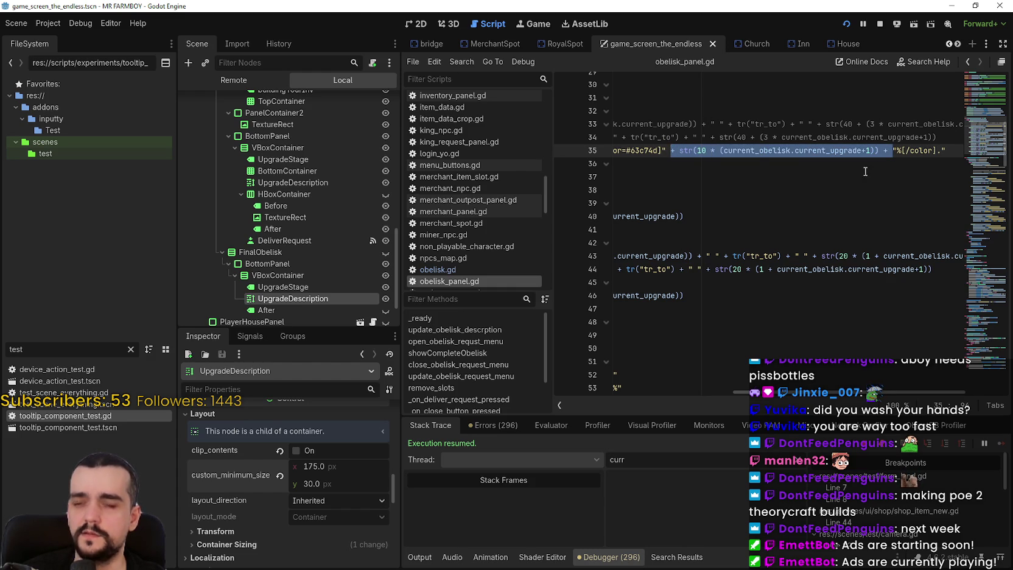
pyautogui.press('BackSpace')
pyautogui.press('BackSpace')
pyautogui.press('BackSpace')
pyautogui.press('Delete')
pyautogui.write('60')
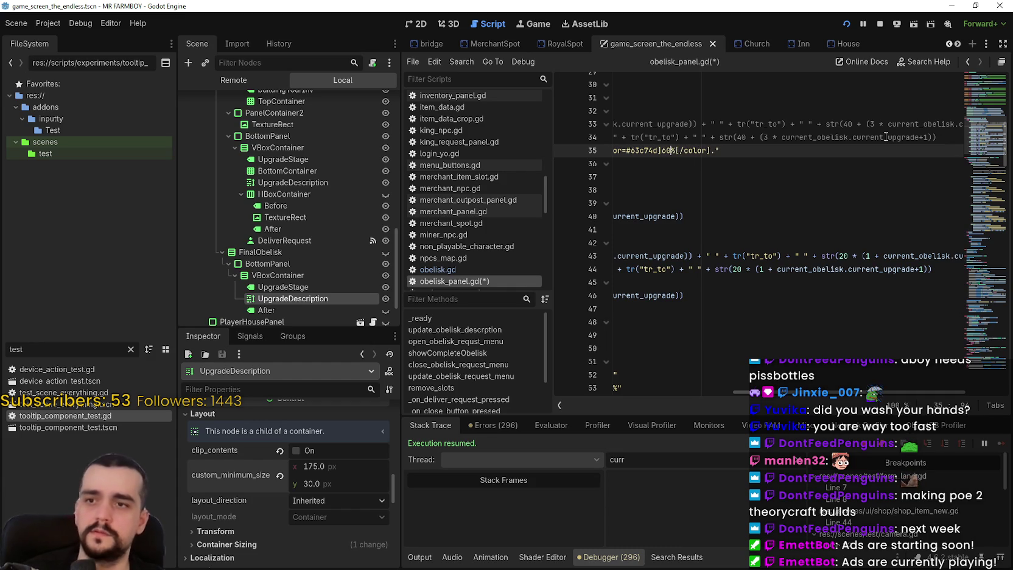
pyautogui.click(694, 163)
pyautogui.hotkey('ctrl', 's')
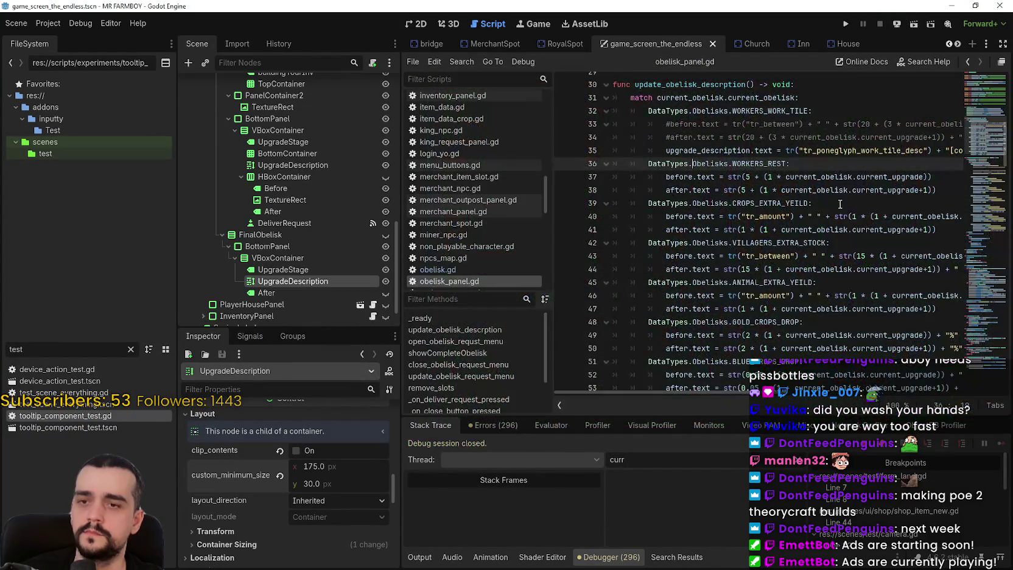
# Step: Launch MR FARMBOY, load Save 4, and check the Worker Speed Poneglyph popup shows 60%
pyautogui.click(844, 24)
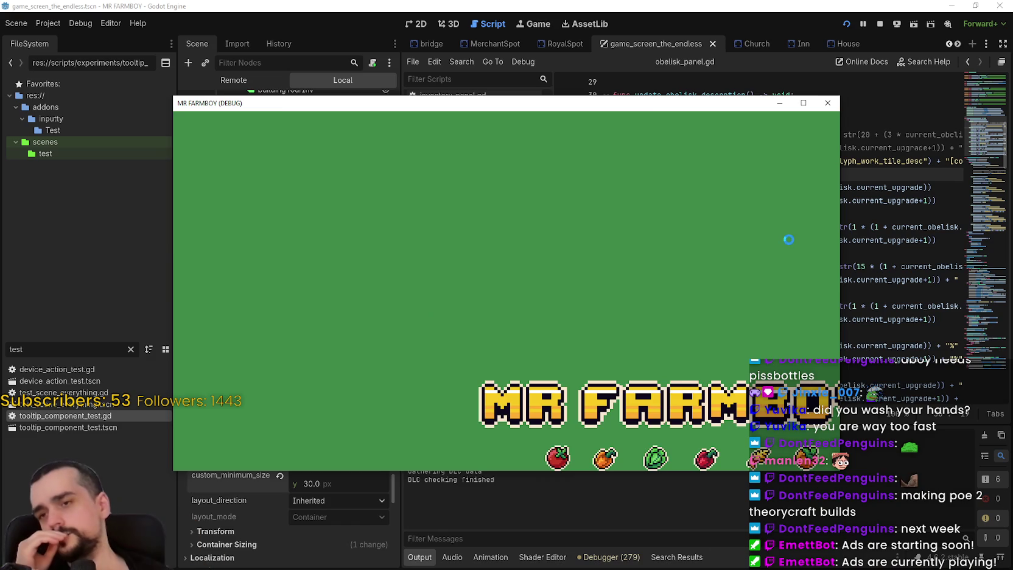
pyautogui.click(805, 105)
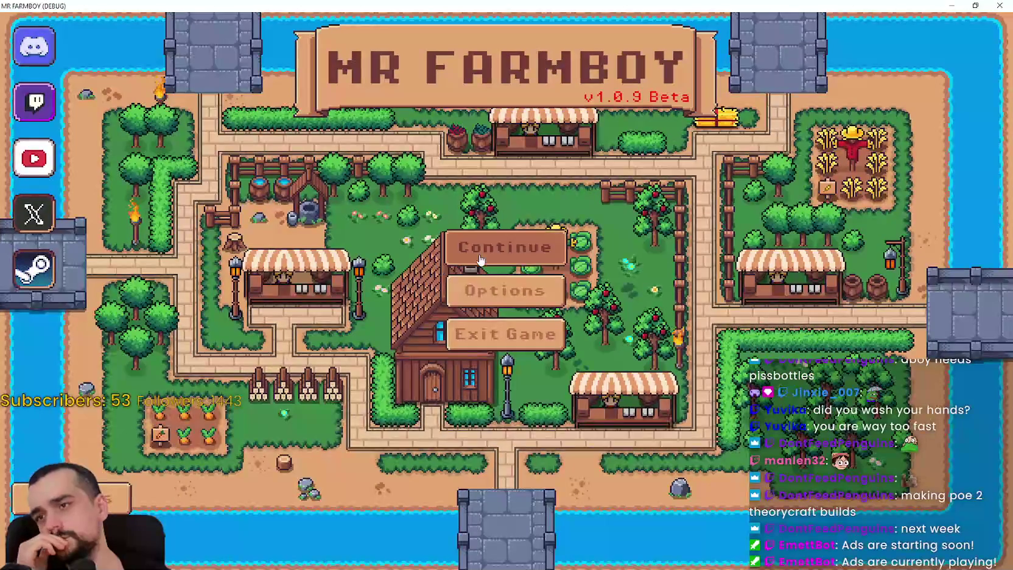
pyautogui.click(514, 254)
pyautogui.click(515, 298)
pyautogui.click(516, 318)
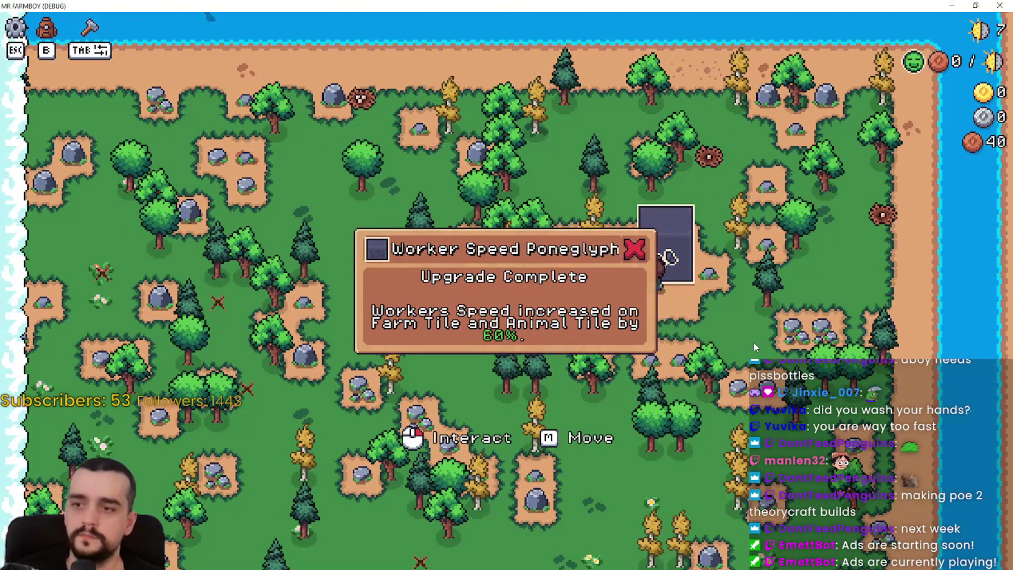
pyautogui.click(975, 5)
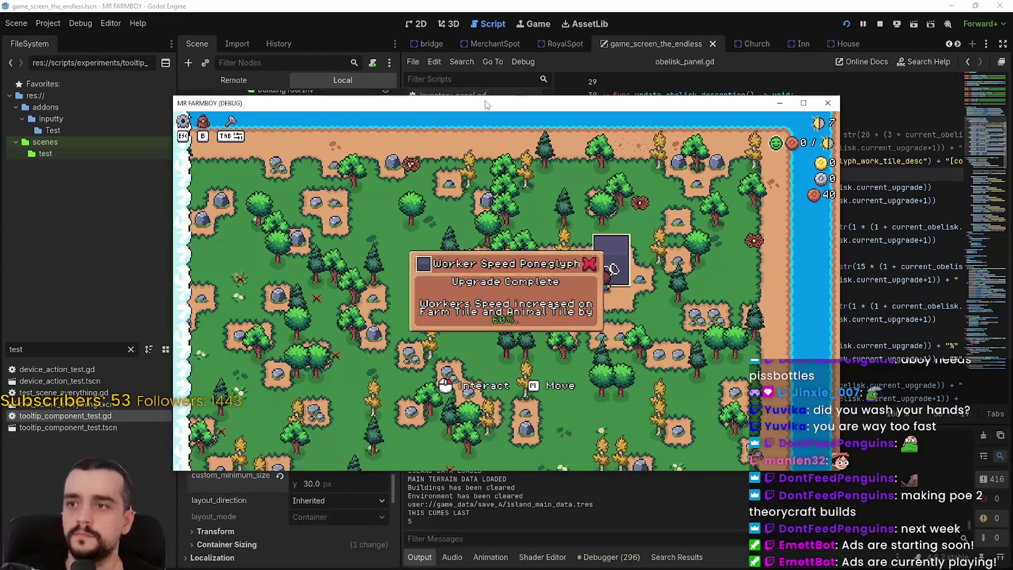
pyautogui.moveTo(426, 100); pyautogui.dragTo(664, 101)
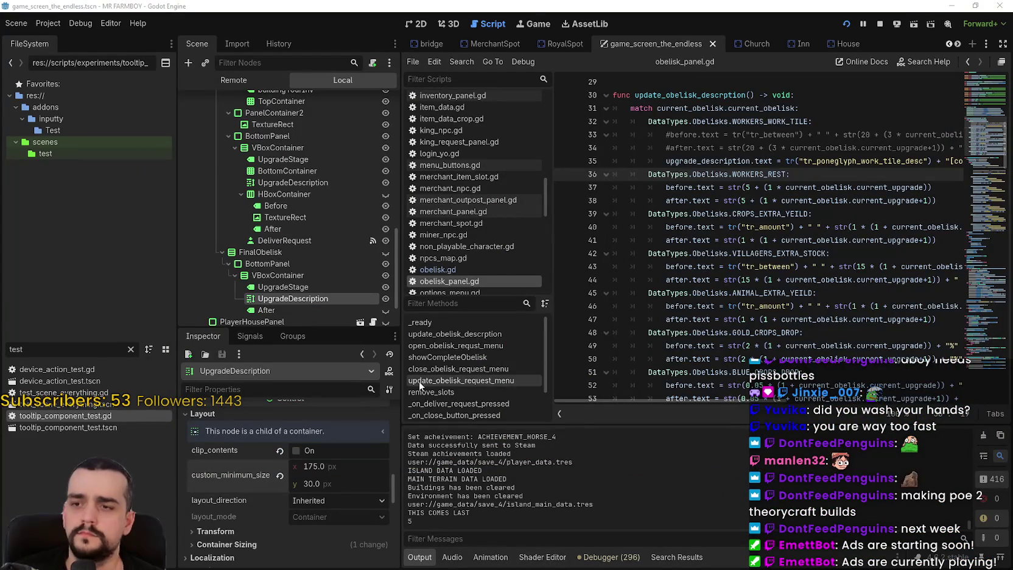
pyautogui.scroll(-3, 376, 509)
pyautogui.moveTo(391, 503)
pyautogui.mouseDown()
pyautogui.moveTo(412, 409)
pyautogui.moveTo(409, 489)
pyautogui.mouseUp()
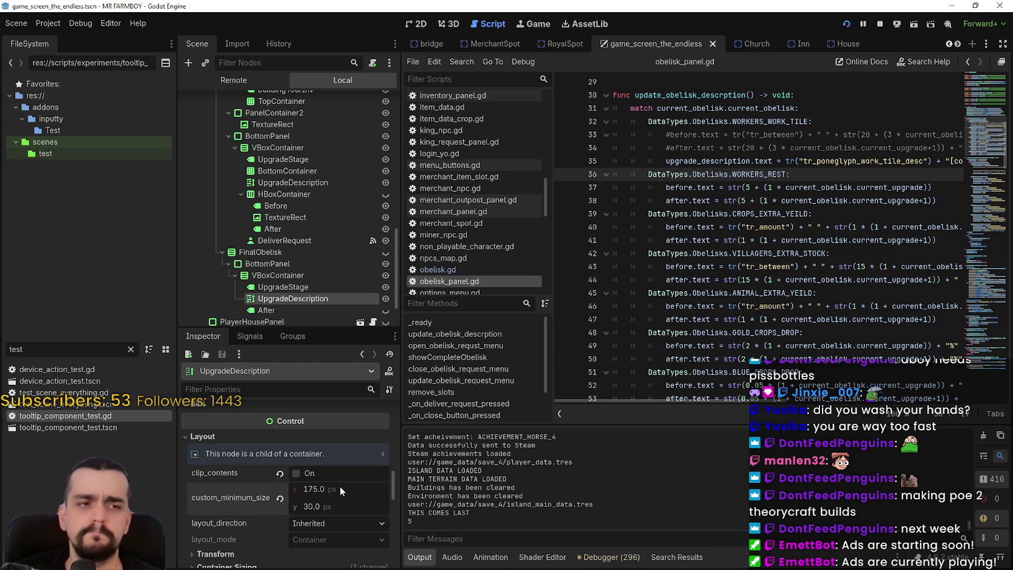
pyautogui.moveTo(340, 485); pyautogui.dragTo(319, 486)
pyautogui.click(302, 288)
pyautogui.click(300, 299)
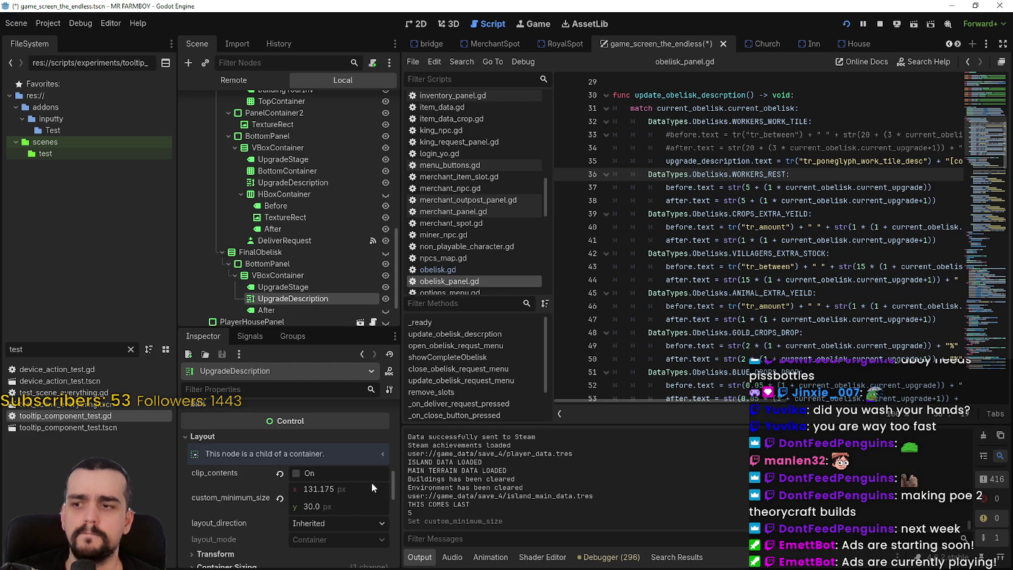
pyautogui.click(843, 293)
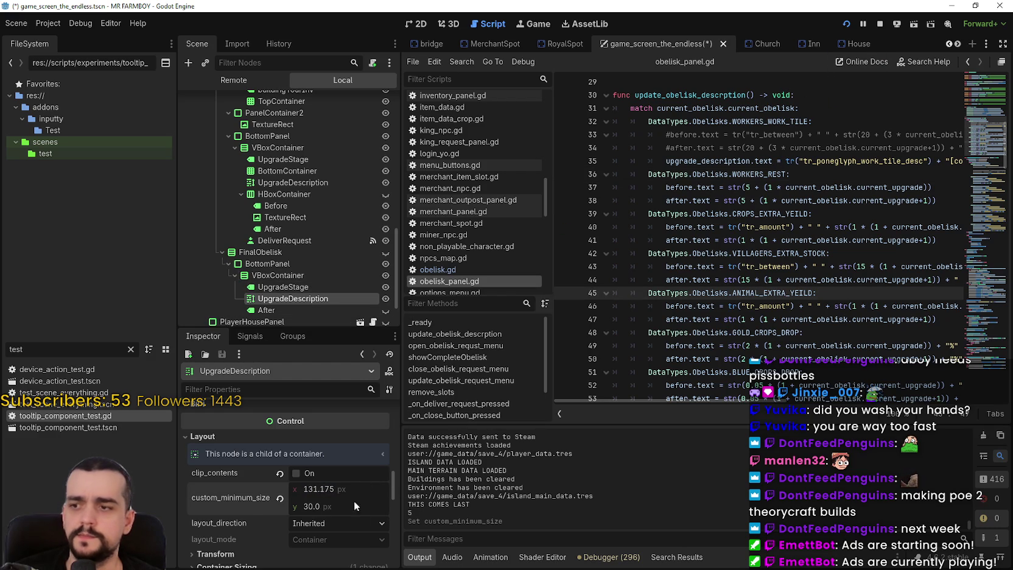
pyautogui.hotkey('ctrl', 'z')
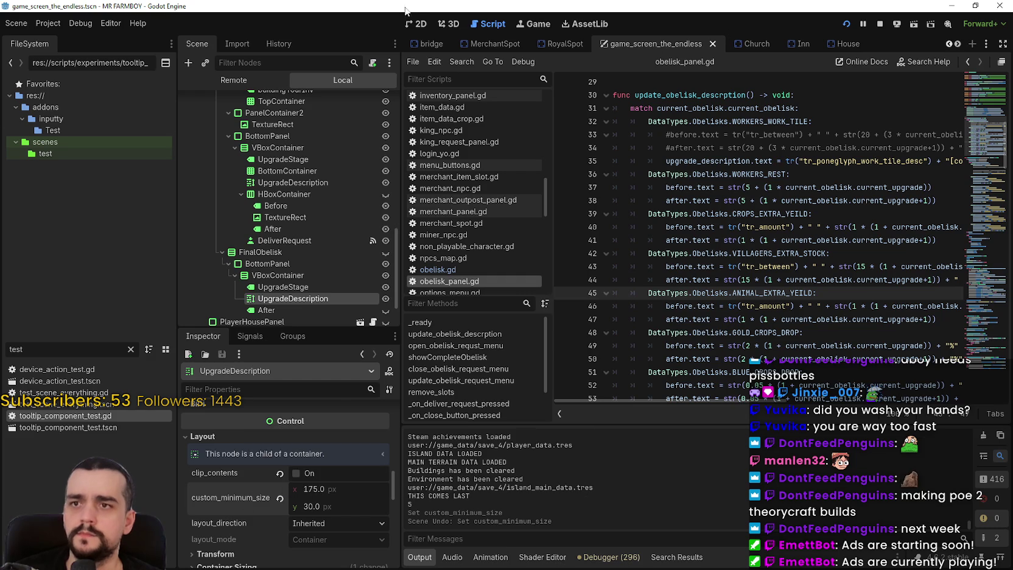
# Step: Set UpgradeDescription's horizontal container sizing to Center and save the scene
pyautogui.click(738, 62)
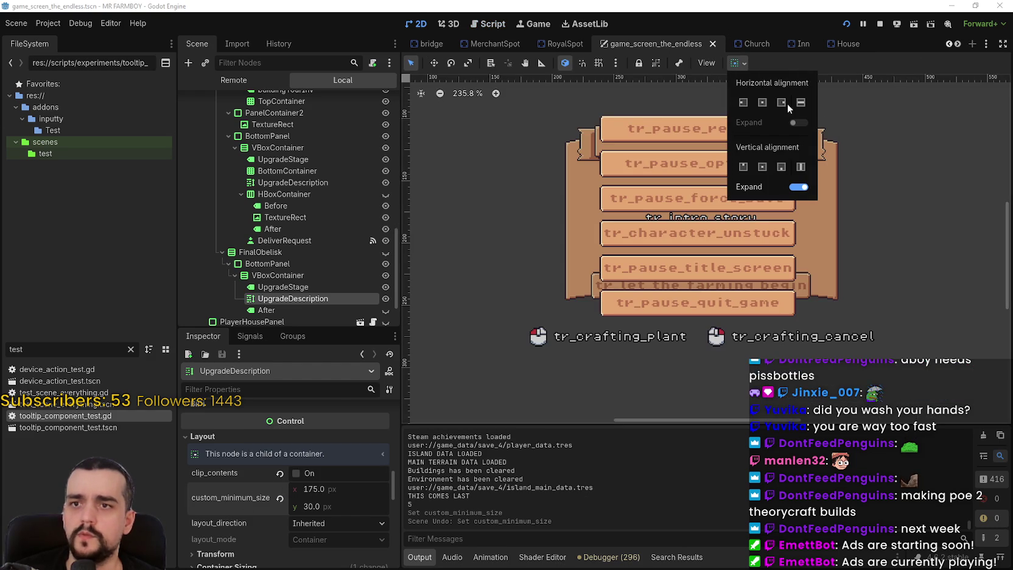
pyautogui.click(762, 102)
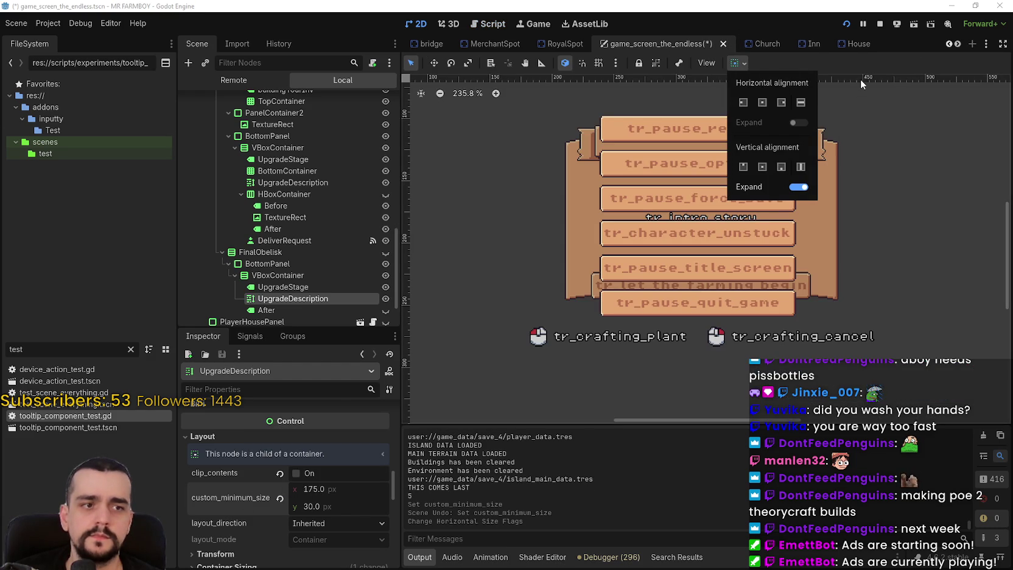
pyautogui.hotkey('ctrl', 's')
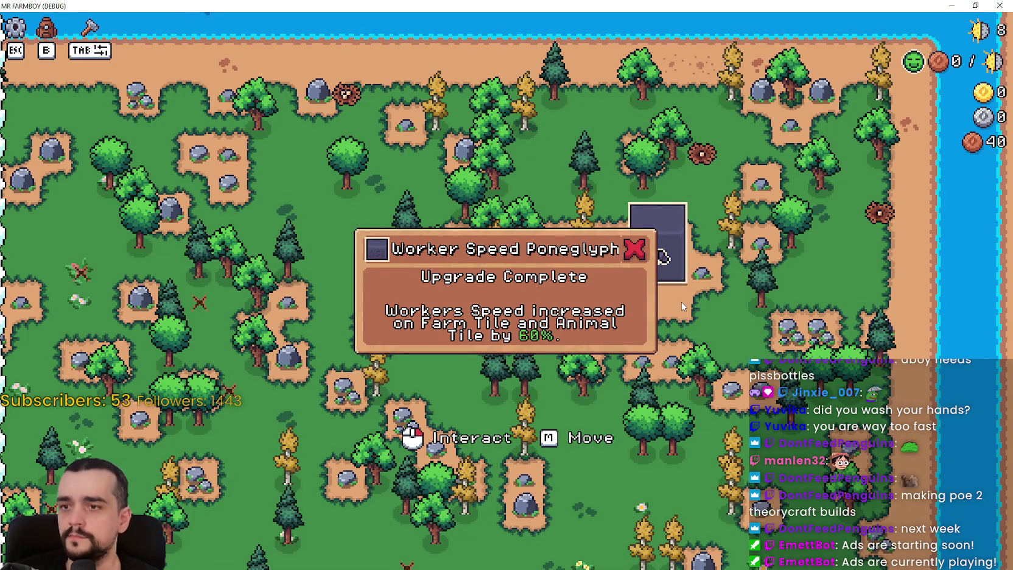
# Step: Close the Poneglyph popup and walk the farmer around the map with WASD
pyautogui.press('s')
pyautogui.press('w')
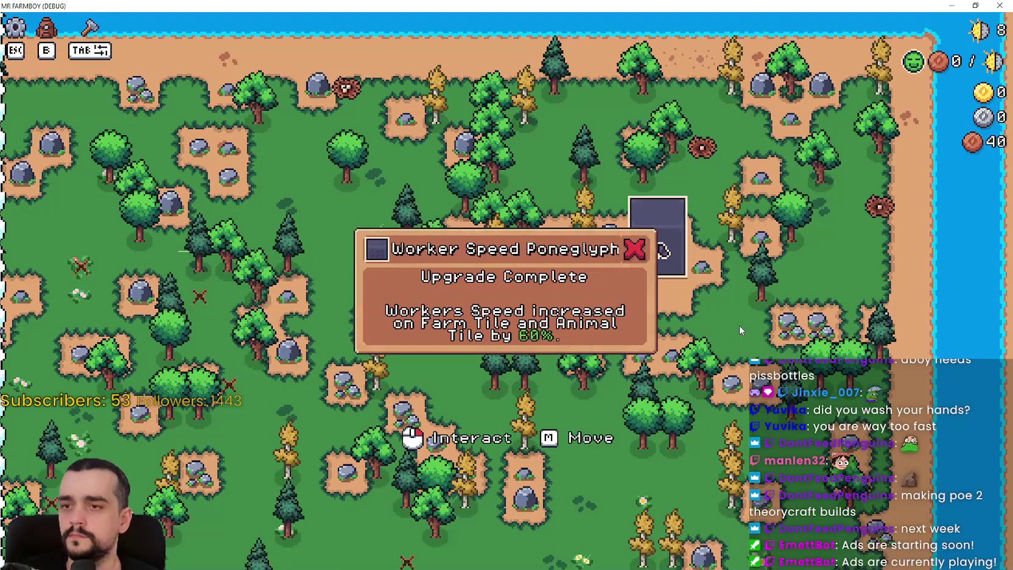
pyautogui.press('s')
pyautogui.press('s')
pyautogui.press('a')
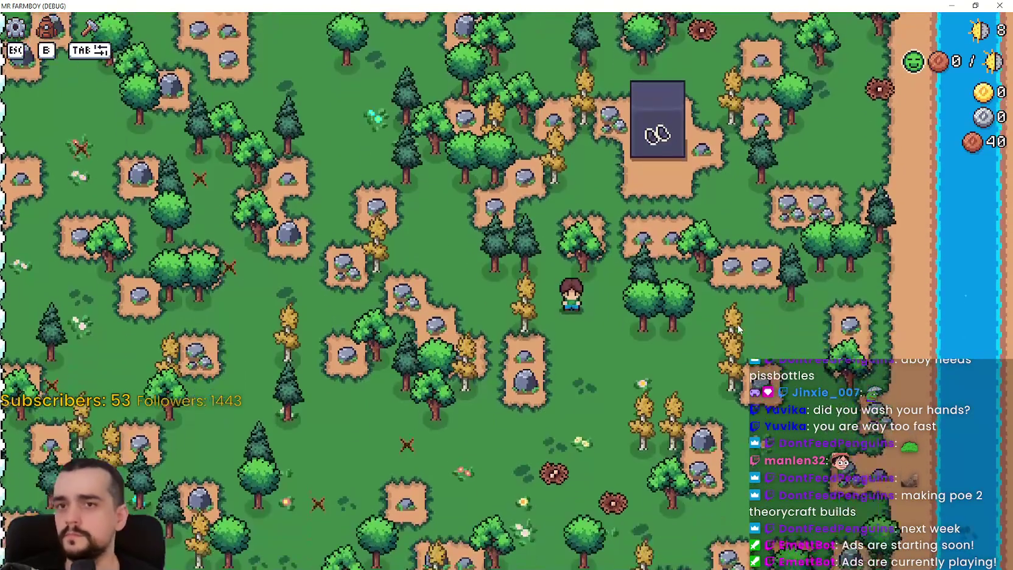
pyautogui.press('s')
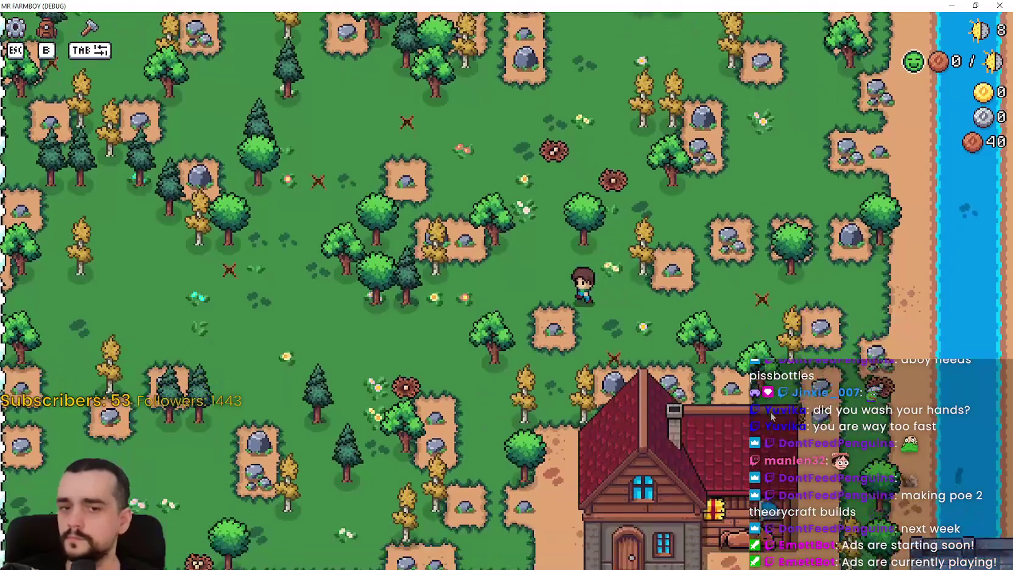
pyautogui.press('a')
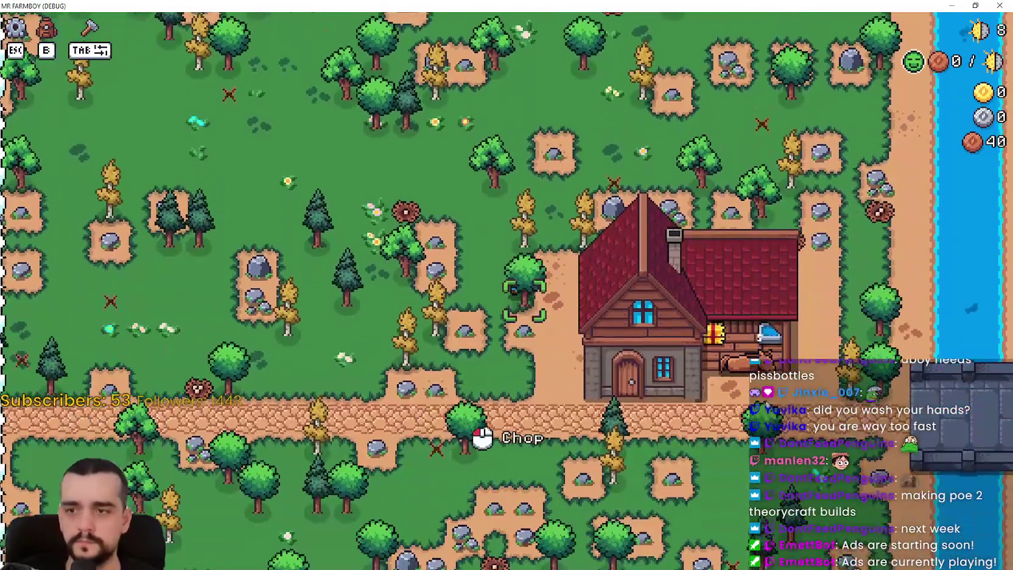
# Step: Chop the tree beside the farmer, then leave full screen and stop the running game
pyautogui.click(482, 437)
pyautogui.press('d')
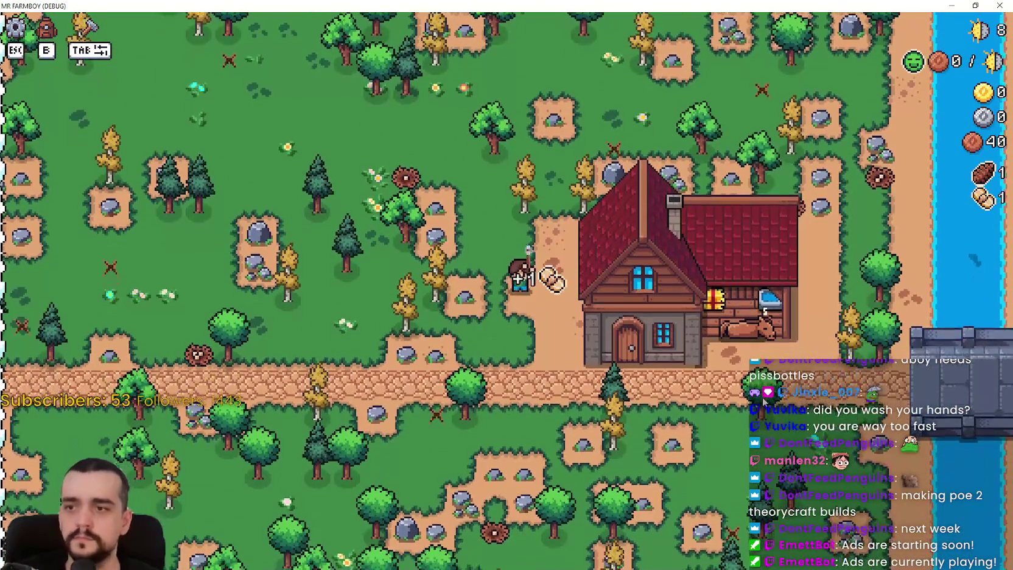
pyautogui.press('s')
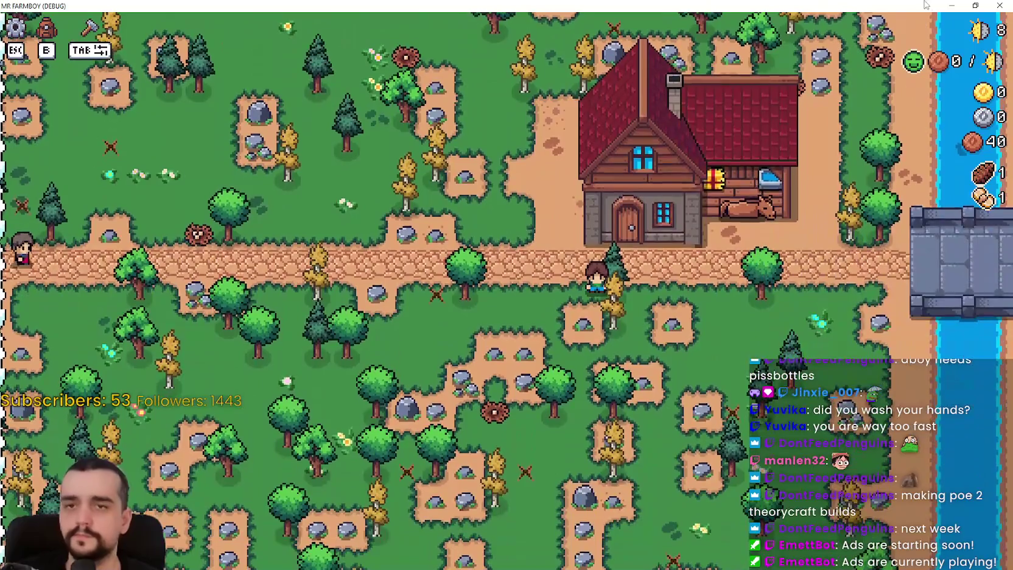
pyautogui.press('F11')
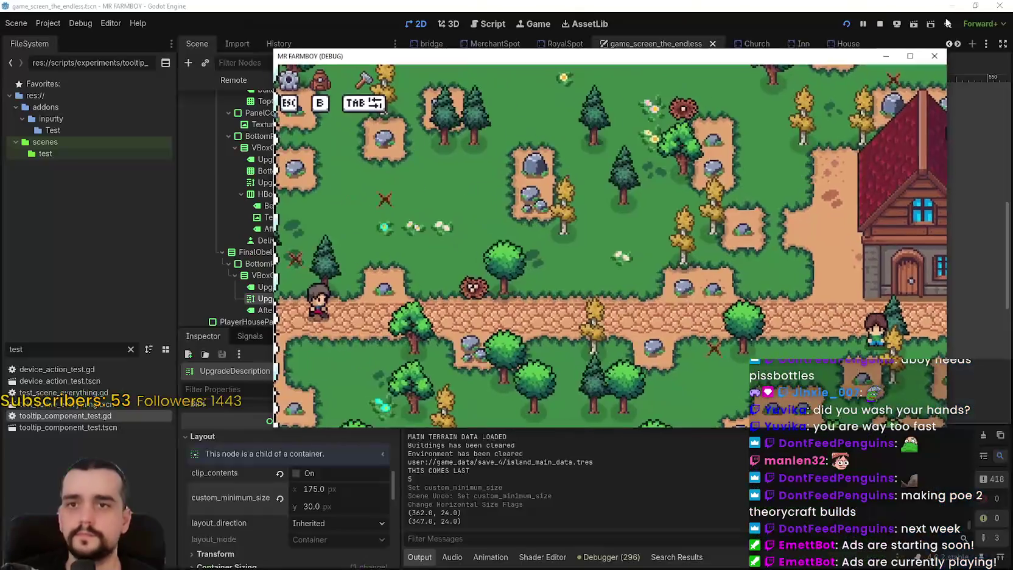
pyautogui.click(880, 25)
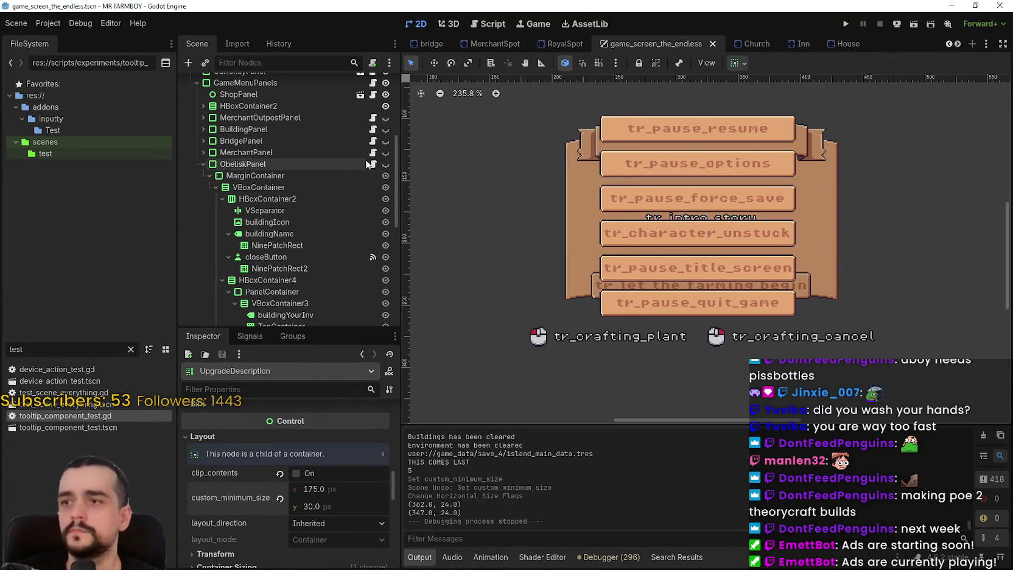
pyautogui.click(372, 164)
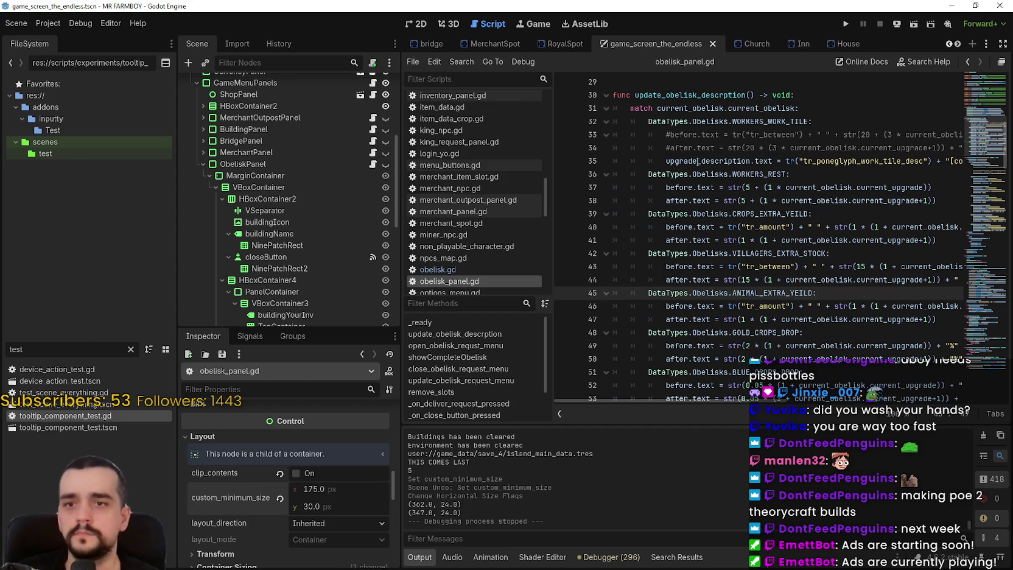
pyautogui.moveTo(700, 158)
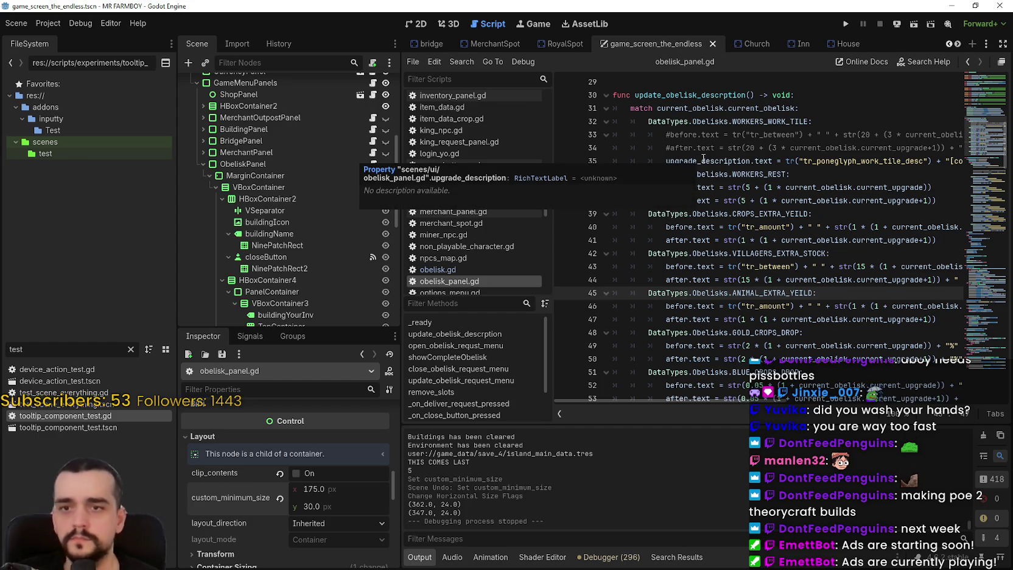
pyautogui.scroll(-1, 803, 241)
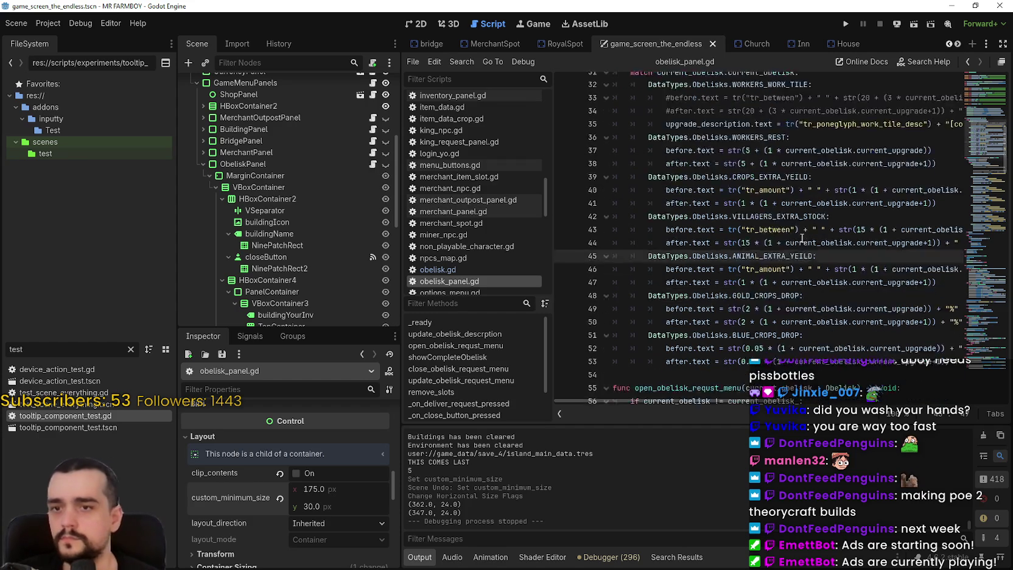
pyautogui.click(822, 293)
pyautogui.scroll(-2, 825, 290)
pyautogui.click(828, 257)
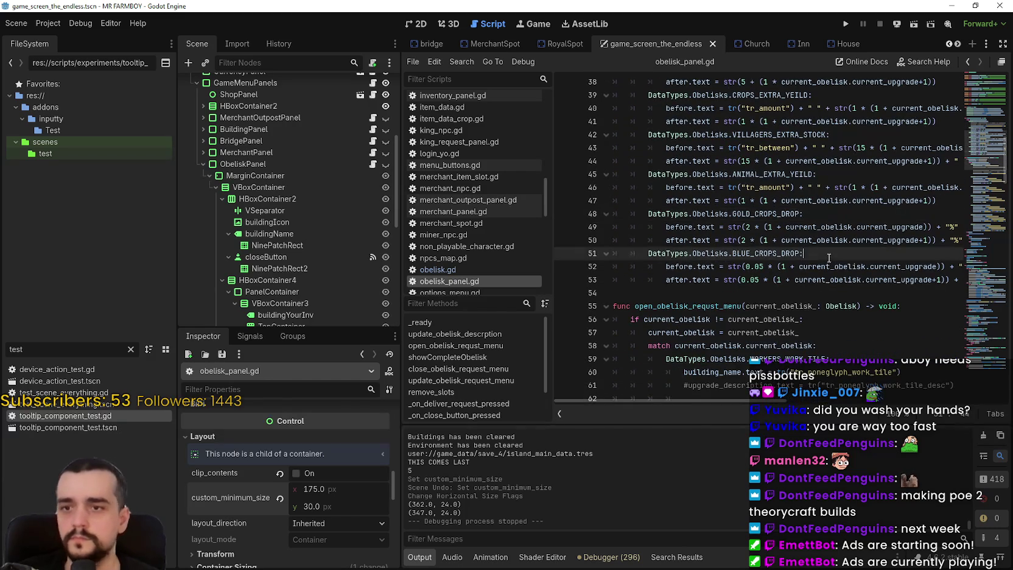
pyautogui.scroll(2, 839, 280)
pyautogui.moveTo(836, 266)
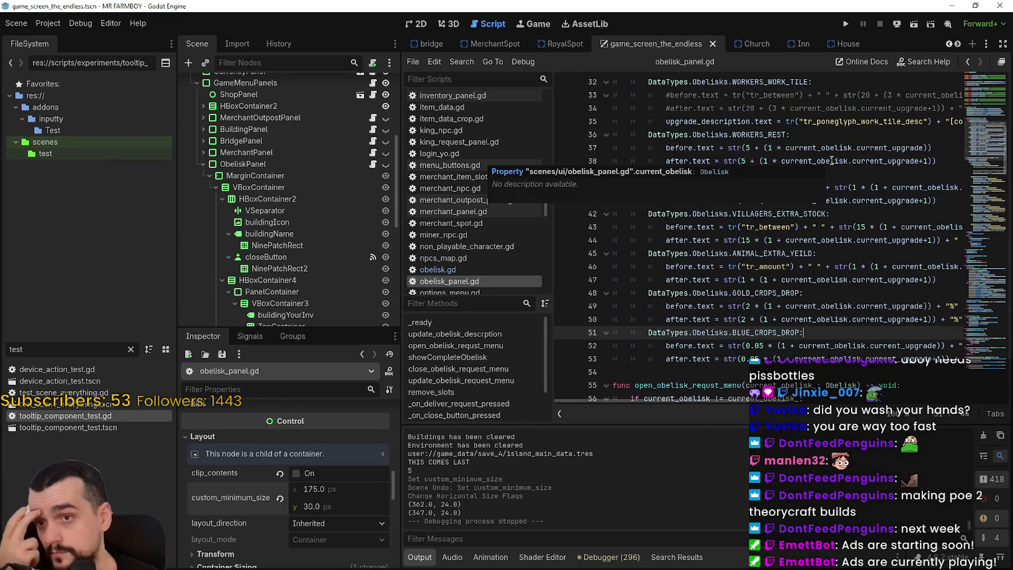
pyautogui.scroll(2, 882, 198)
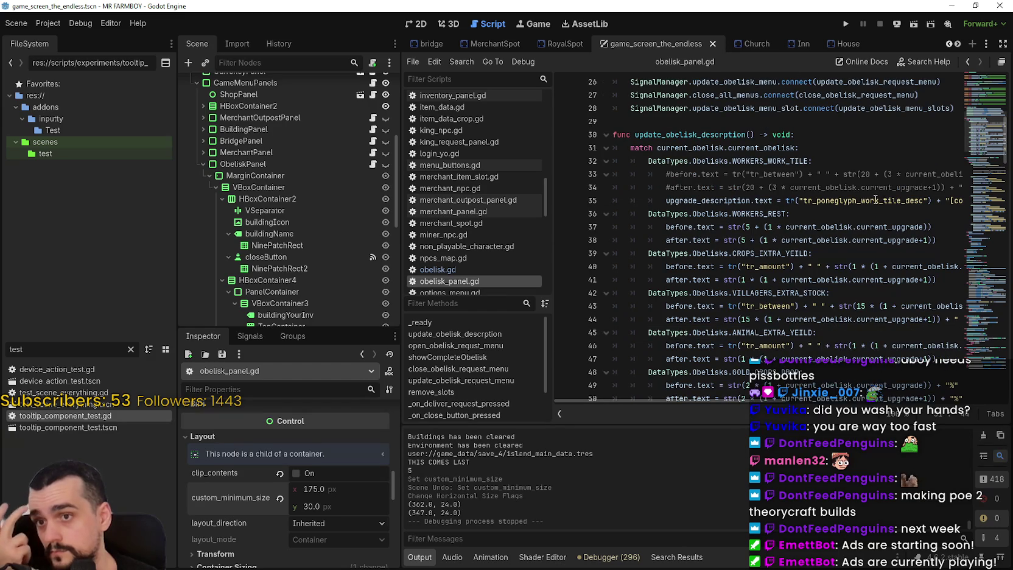
pyautogui.click(766, 217)
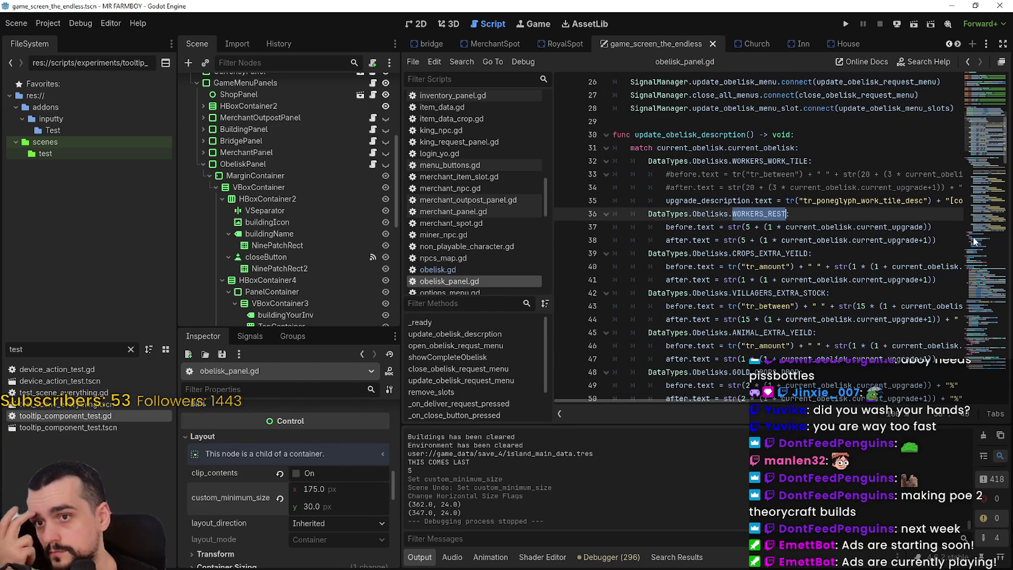
pyautogui.moveTo(949, 238); pyautogui.dragTo(617, 216)
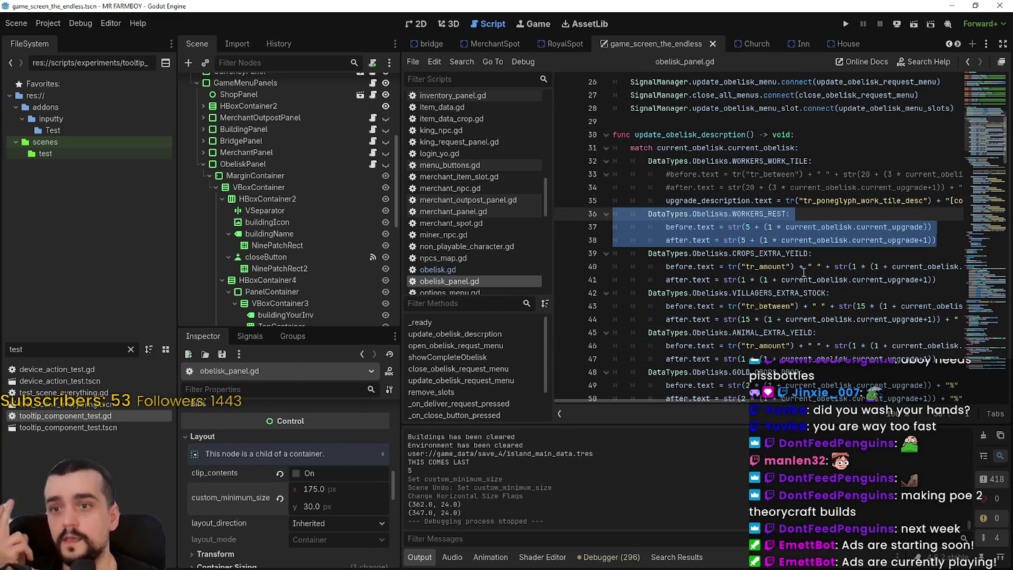
pyautogui.click(865, 280)
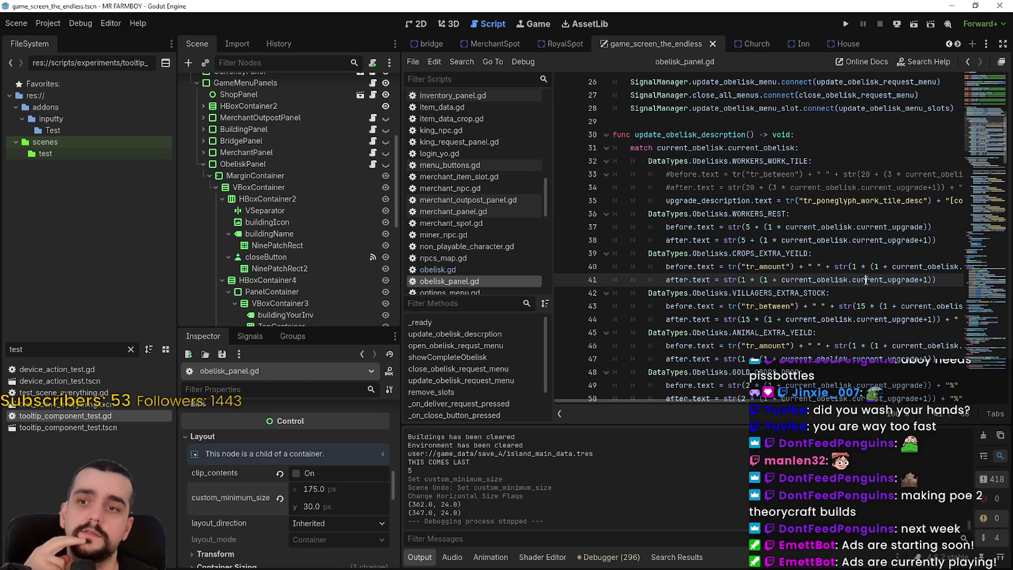
pyautogui.click(665, 266)
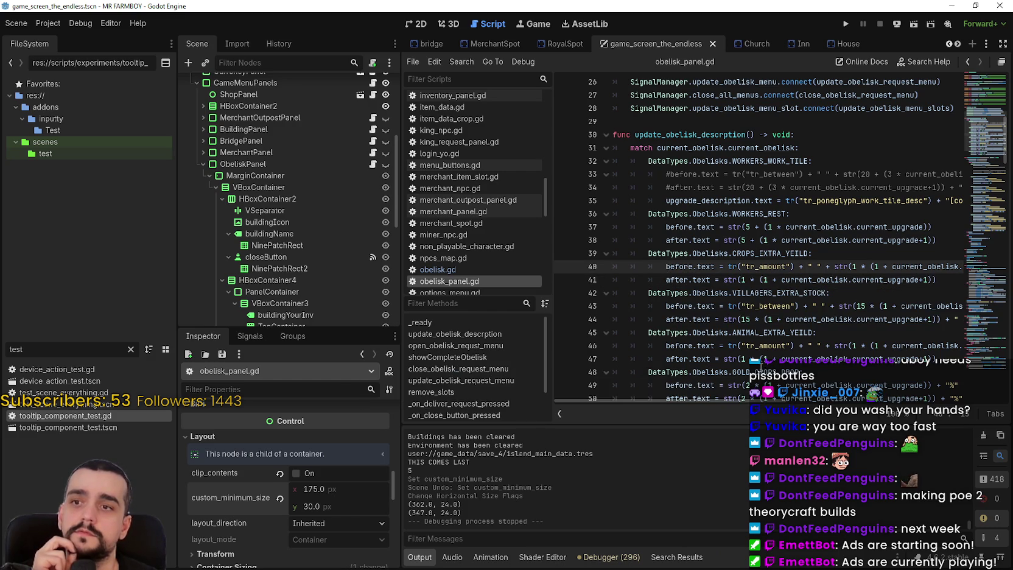
pyautogui.scroll(-3, 731, 262)
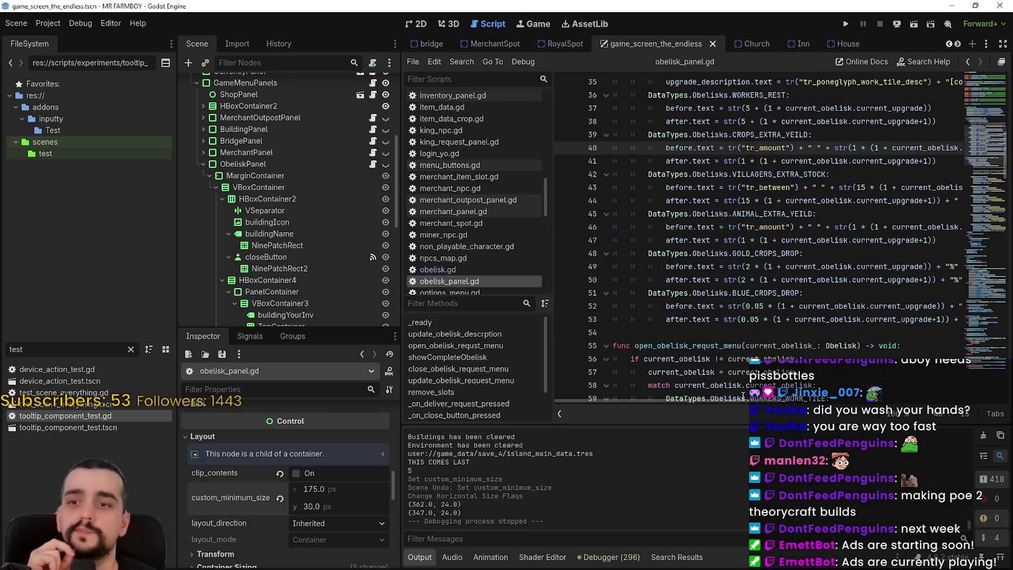
pyautogui.hscroll(3, 811, 394)
pyautogui.hscroll(-1, 803, 392)
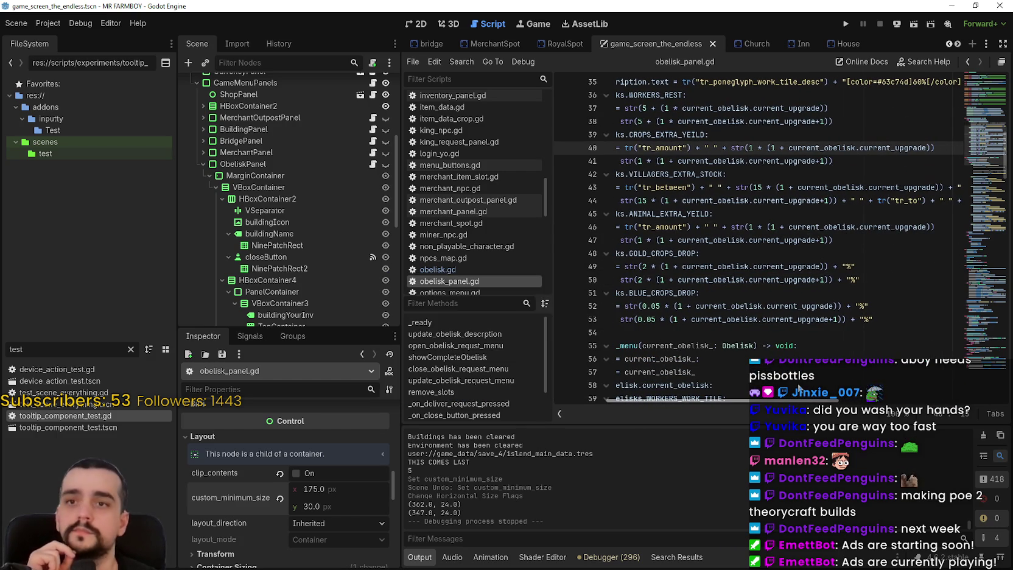
pyautogui.hscroll(-3, 800, 389)
pyautogui.scroll(2, 736, 327)
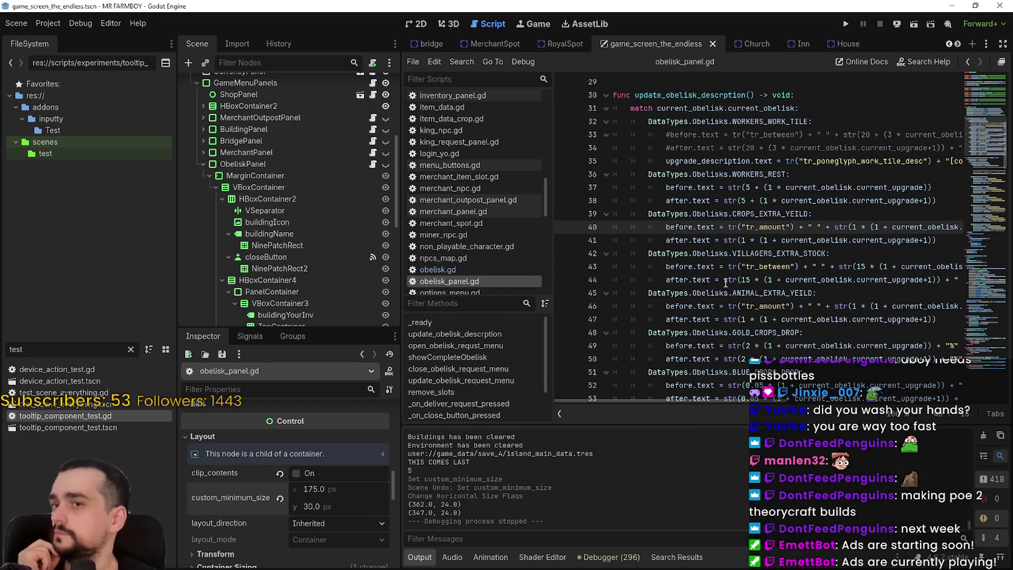
pyautogui.moveTo(725, 283)
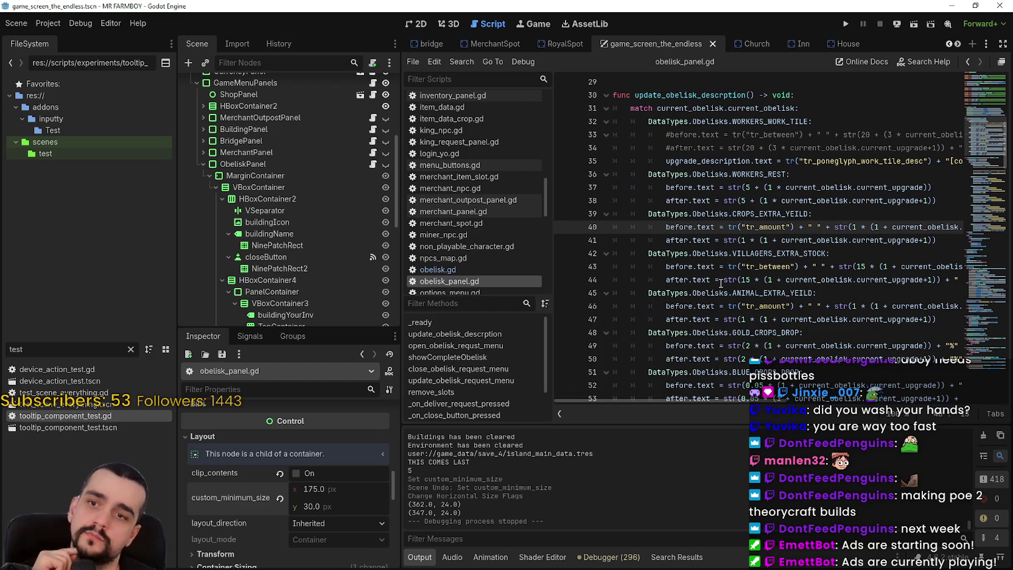
pyautogui.scroll(-1, 721, 283)
pyautogui.scroll(-1, 720, 283)
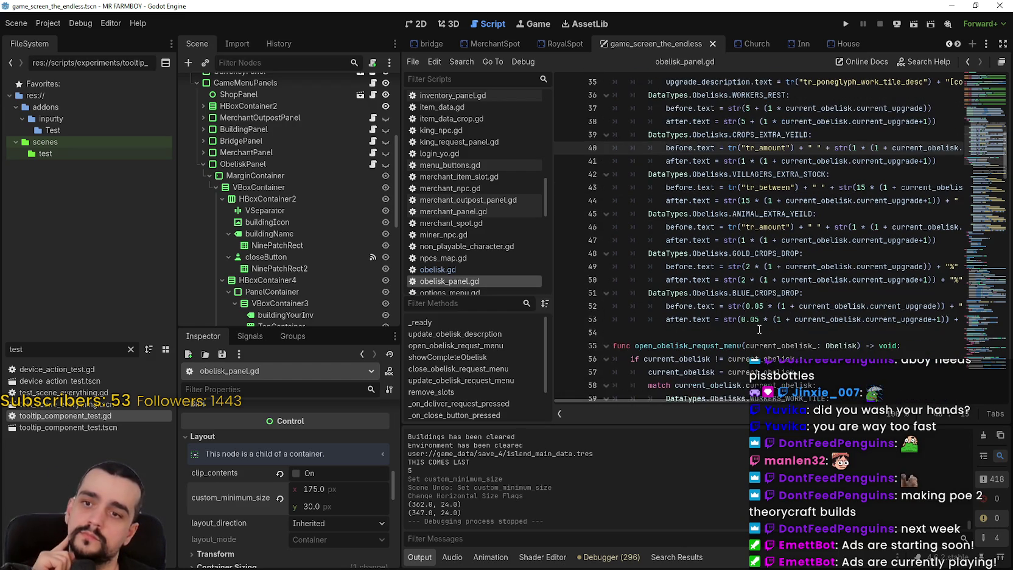
pyautogui.click(765, 333)
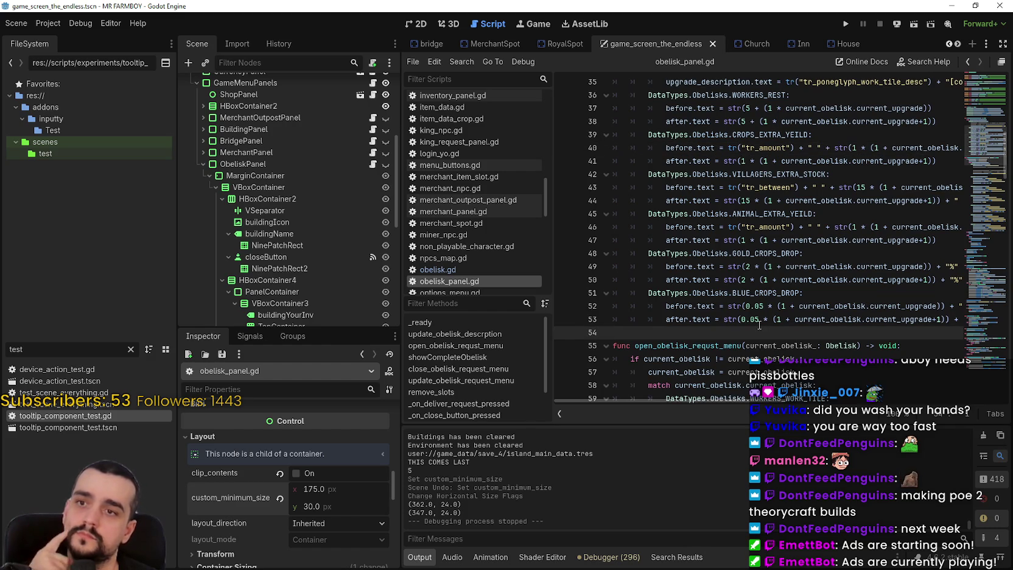
pyautogui.scroll(2, 759, 324)
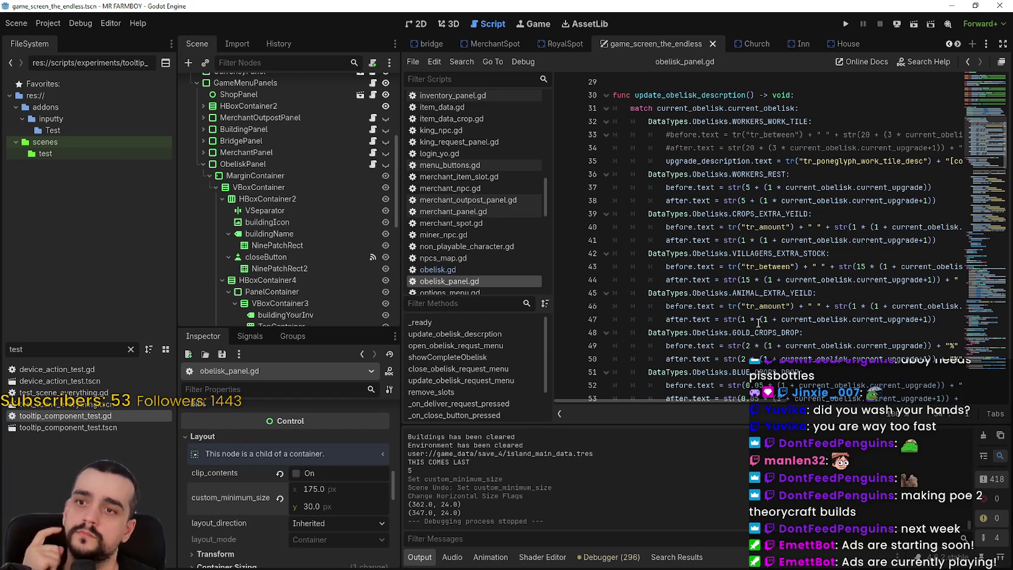
pyautogui.click(791, 175)
pyautogui.moveTo(791, 175); pyautogui.dragTo(649, 173)
pyautogui.moveTo(953, 200); pyautogui.dragTo(607, 176)
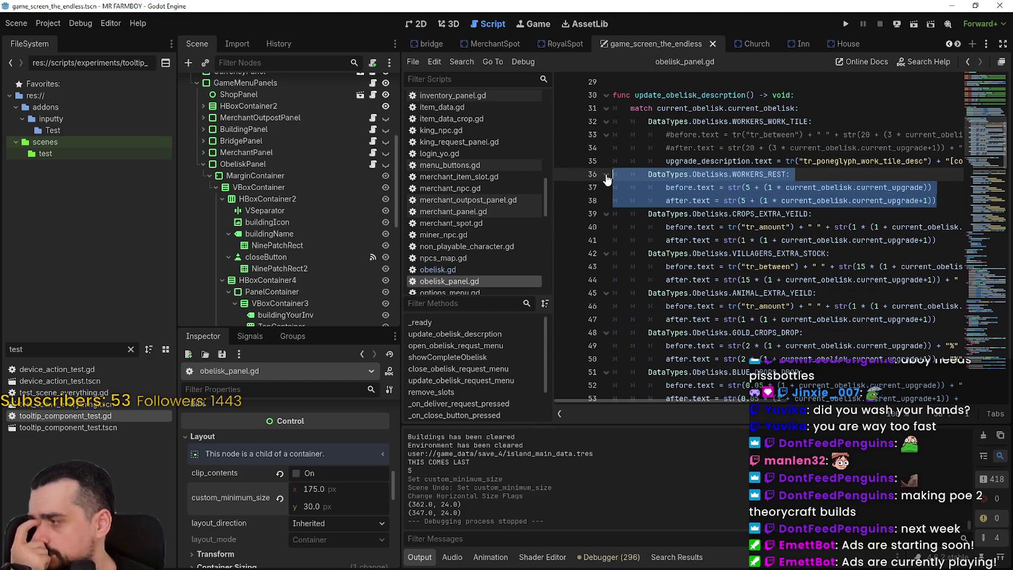
pyautogui.click(858, 193)
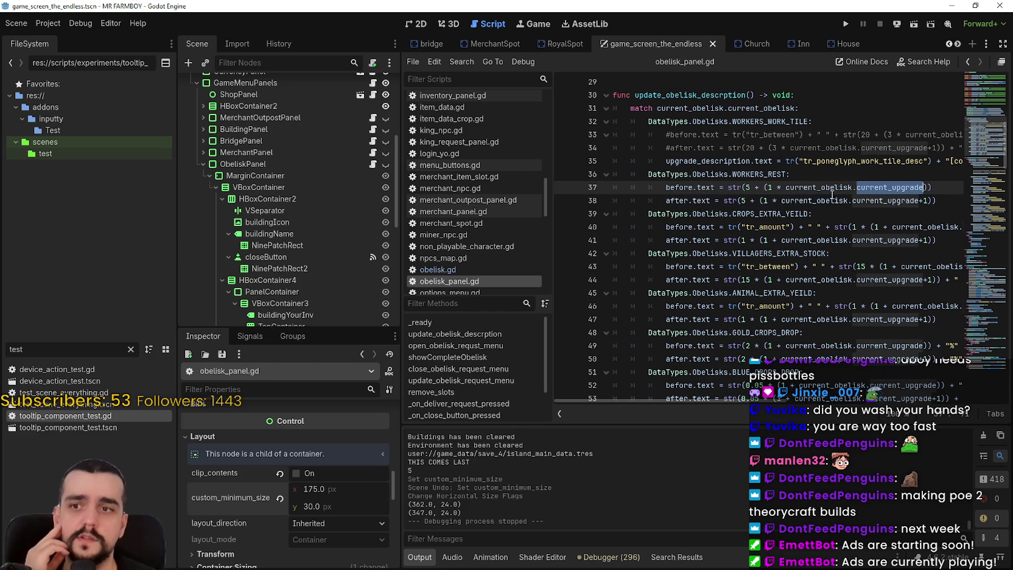
pyautogui.click(666, 188)
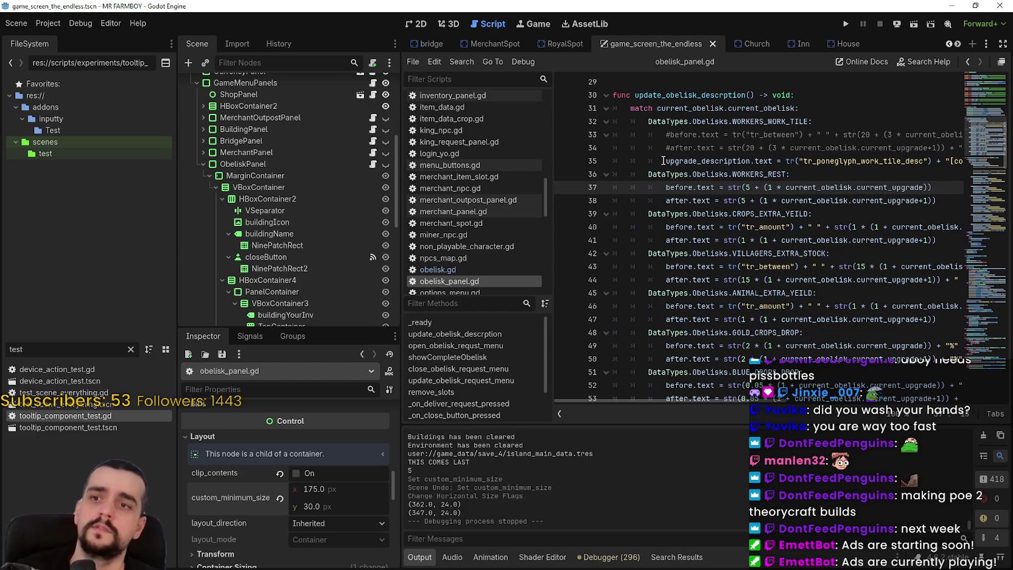
pyautogui.click(666, 161)
pyautogui.scroll(-10, 794, 233)
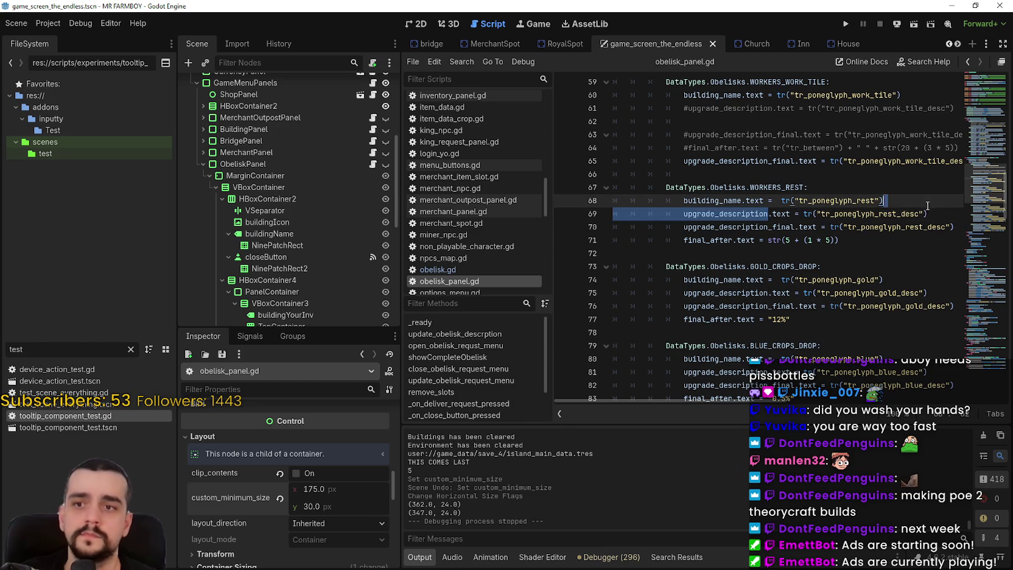
pyautogui.scroll(5, 877, 252)
pyautogui.scroll(7, 877, 252)
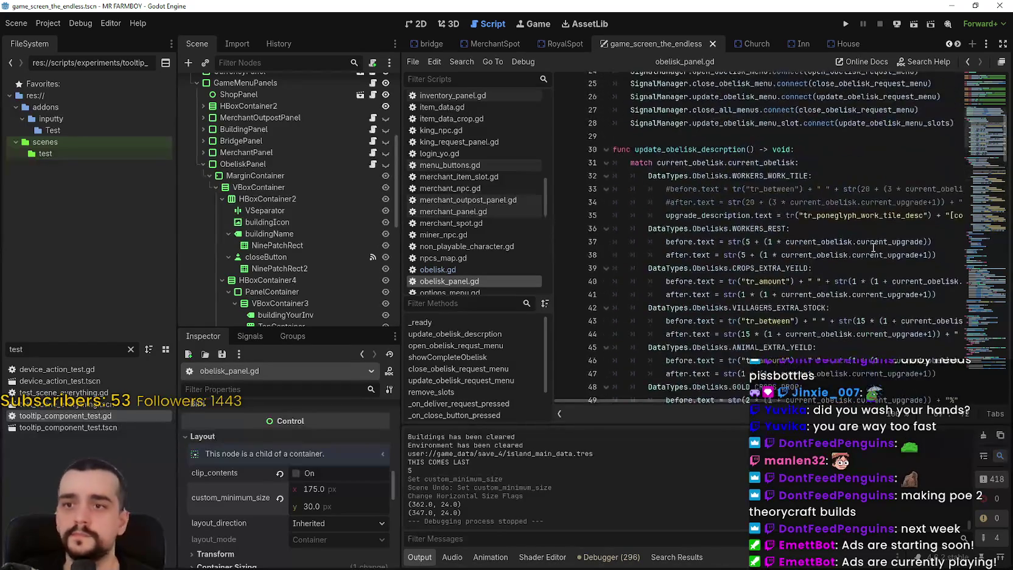
# Step: Comment out the WORKERS_REST before/after lines and paste the tr_poneglyph_rest_desc description line below
pyautogui.click(668, 245)
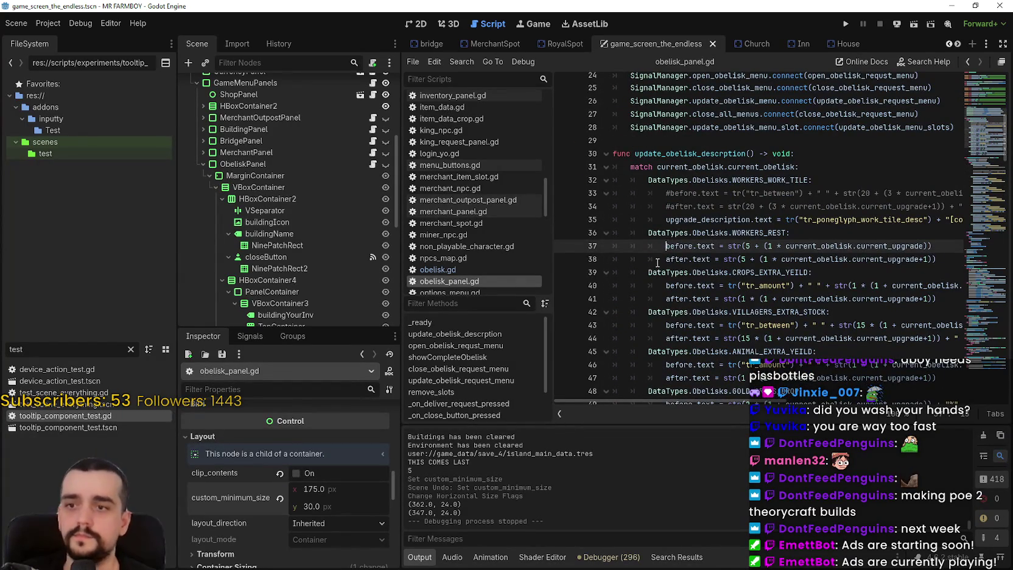
pyautogui.hotkey('ctrl', 'k')
pyautogui.click(925, 258)
pyautogui.hotkey('ctrl', 'k')
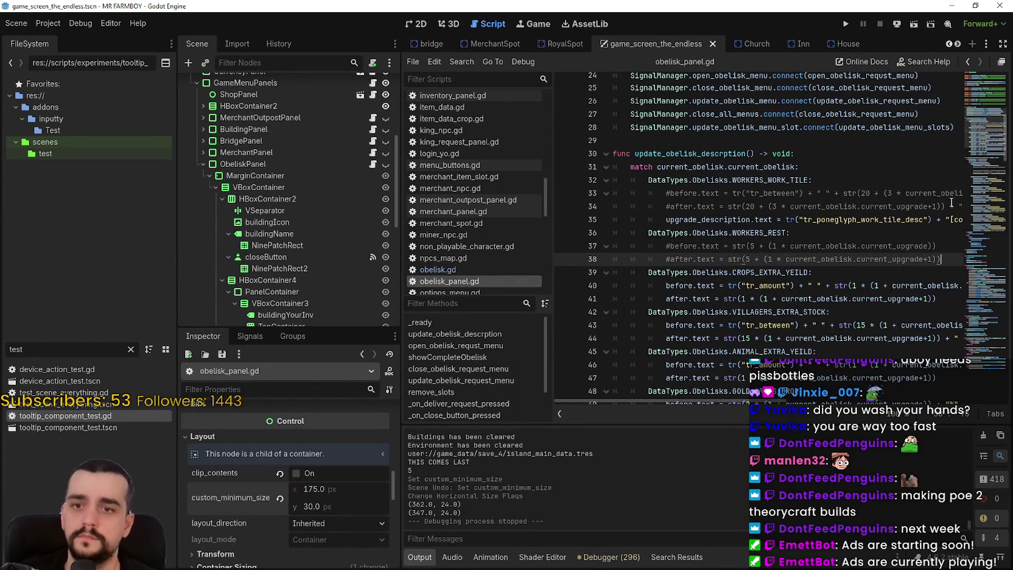
pyautogui.press('End')
pyautogui.press('Return')
pyautogui.write('upgrade_description.text = tr("tr_poneglyph_rest_desc")')
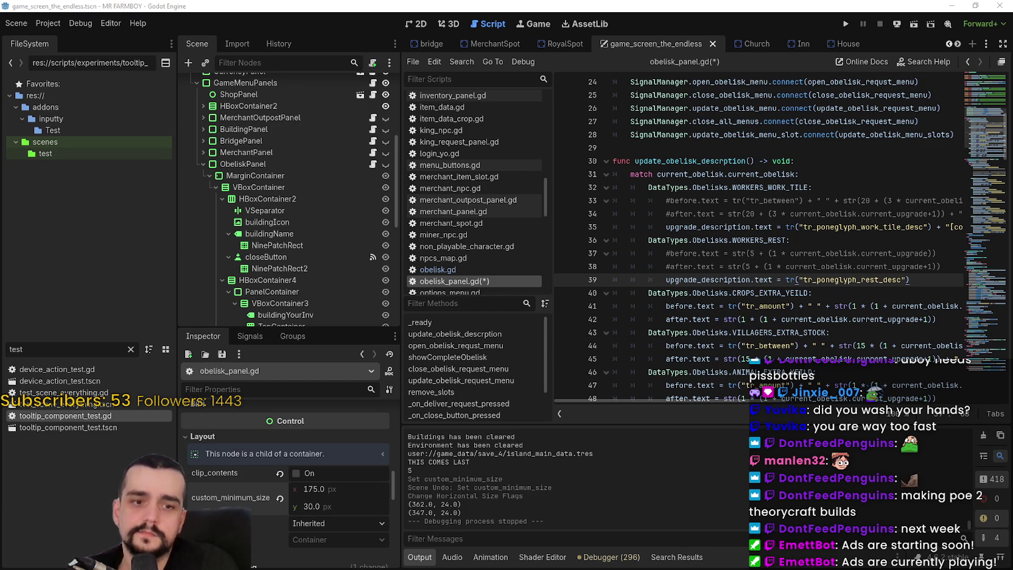
# Step: Select the tr_poneglyph_rest_desc key and switch to the localization spreadsheet
pyautogui.doubleClick(860, 278)
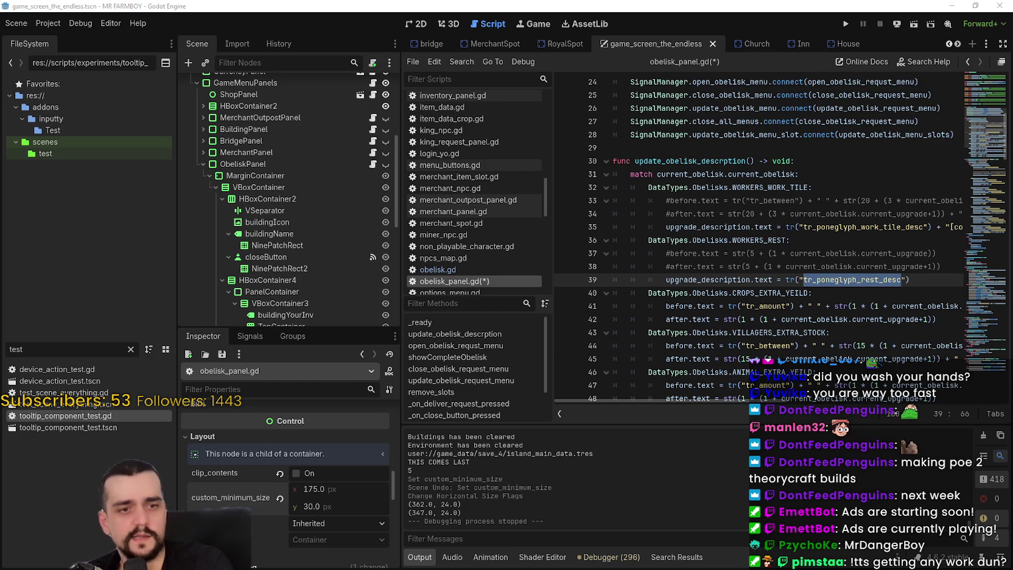
pyautogui.hotkey('alt', 'Tab')
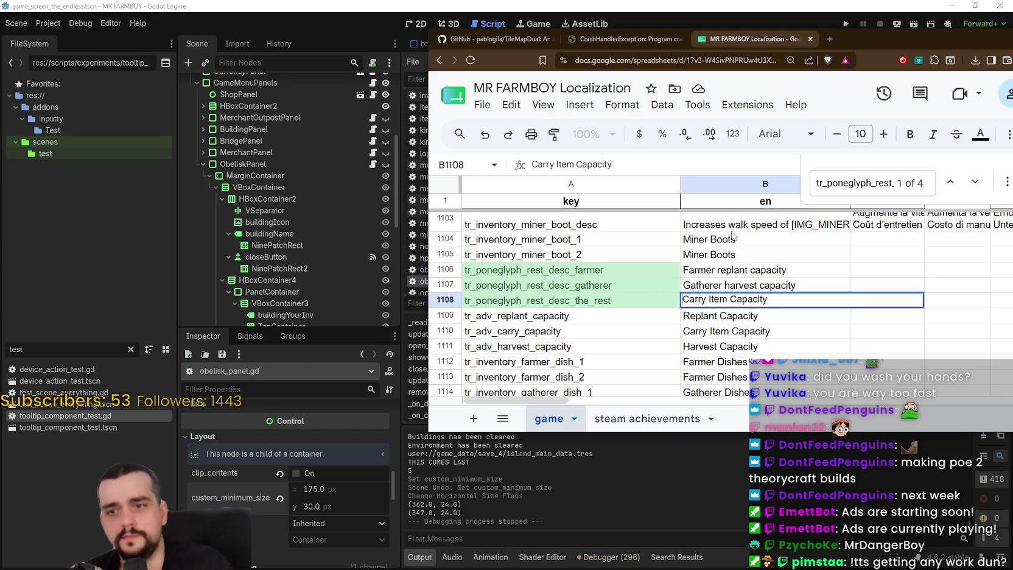
# Step: Prefix B1108's description with 'Worker' to read Worker Carry Item Capacity
pyautogui.click(733, 289)
pyautogui.doubleClick(700, 302)
pyautogui.click(684, 299)
pyautogui.write('Worker')
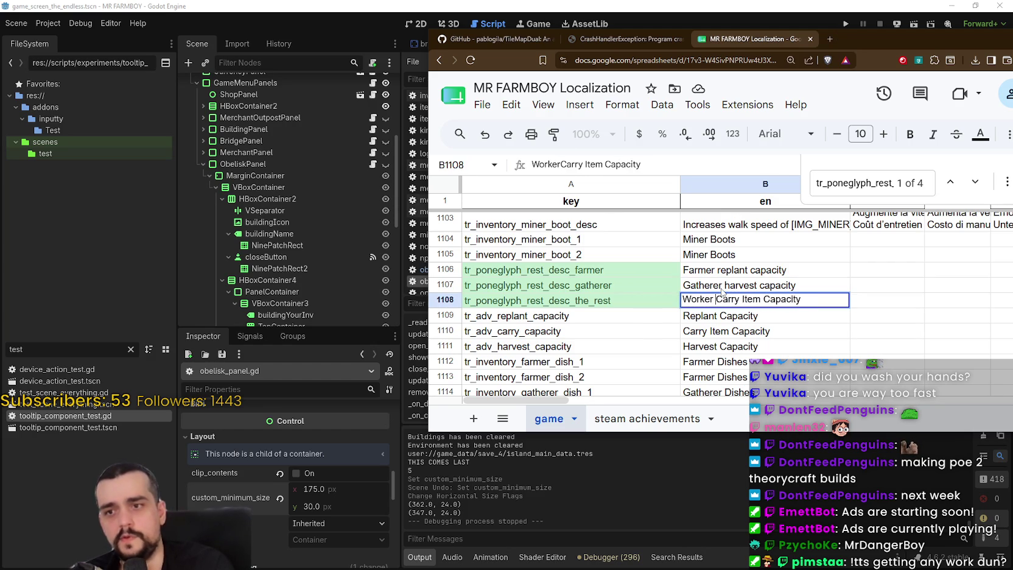
# Step: Rewrite B1107 from Gatherer to 'Worker Harvest Capacity'
pyautogui.doubleClick(724, 285)
pyautogui.moveTo(724, 283); pyautogui.dragTo(675, 284)
pyautogui.press('BackSpace')
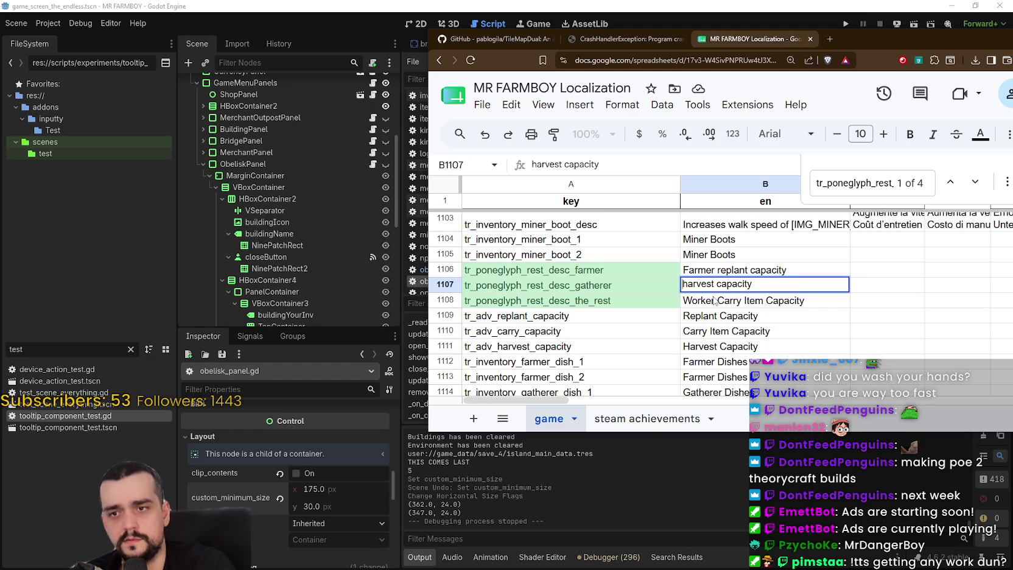
pyautogui.write('Worker')
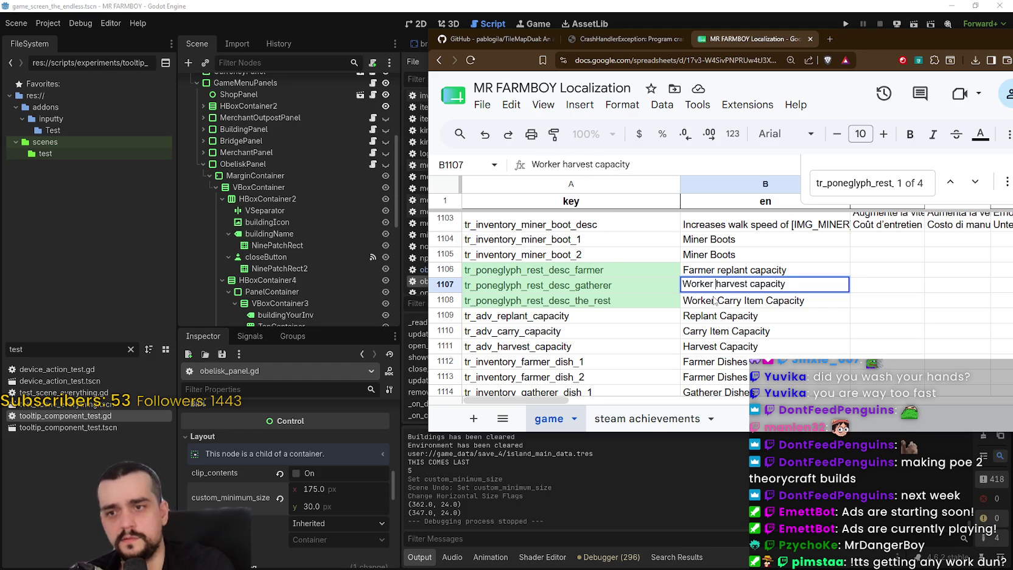
pyautogui.press('Delete')
pyautogui.write('H')
pyautogui.hotkey('ctrl', 'Right')
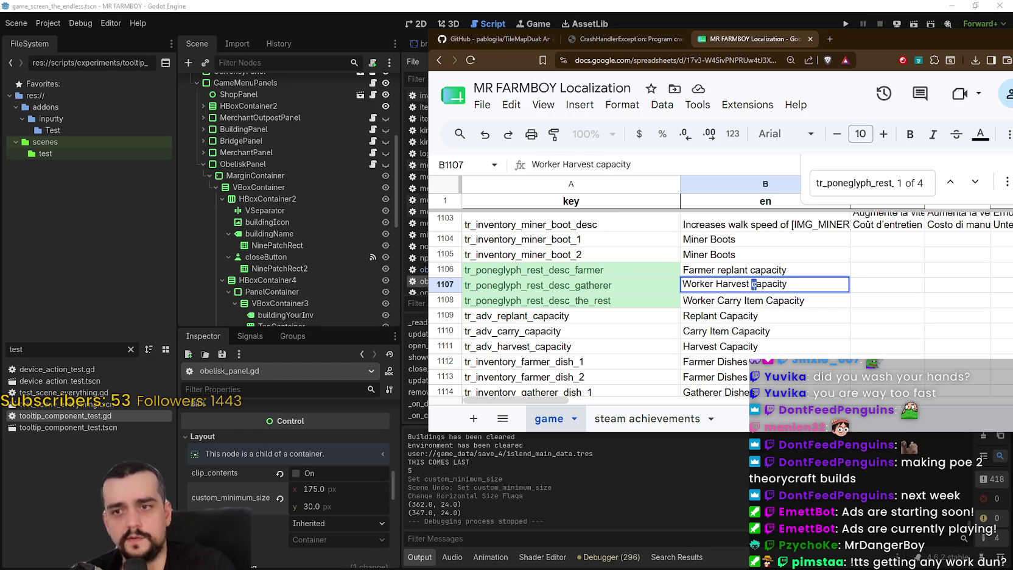
pyautogui.press('Delete')
pyautogui.write('C')
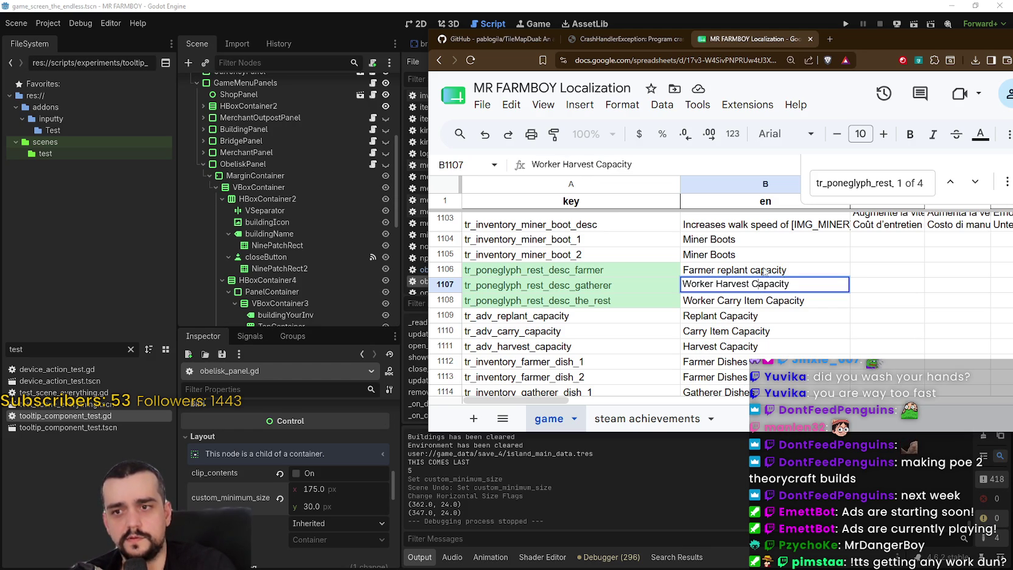
# Step: Replace 'Farmer' with 'Worker' in B1106
pyautogui.click(706, 269)
pyautogui.doubleClick(705, 270)
pyautogui.write('Worker')
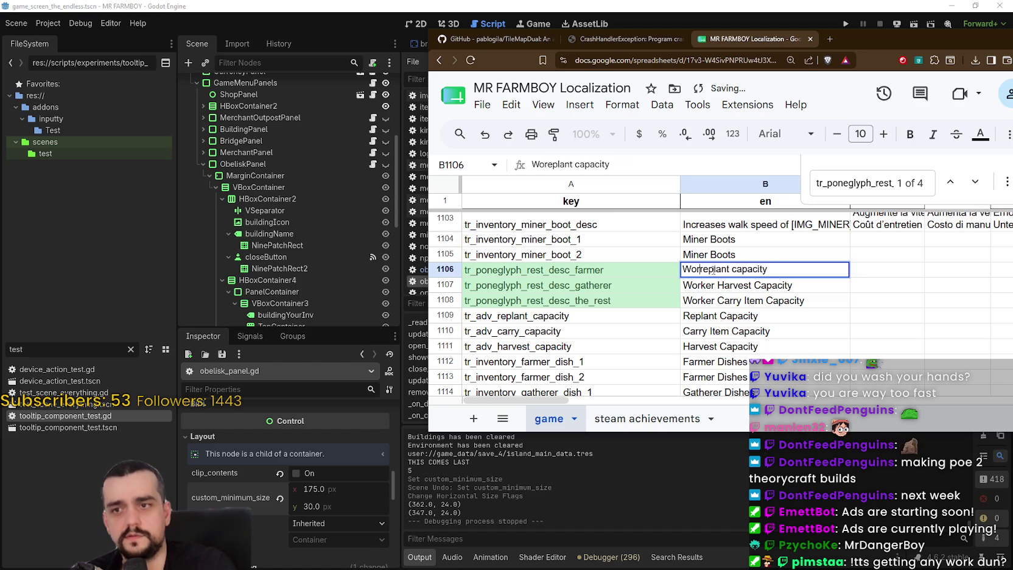
pyautogui.click(720, 301)
# Step: Capitalise 'Replant' in the B1106 description
pyautogui.click(717, 271)
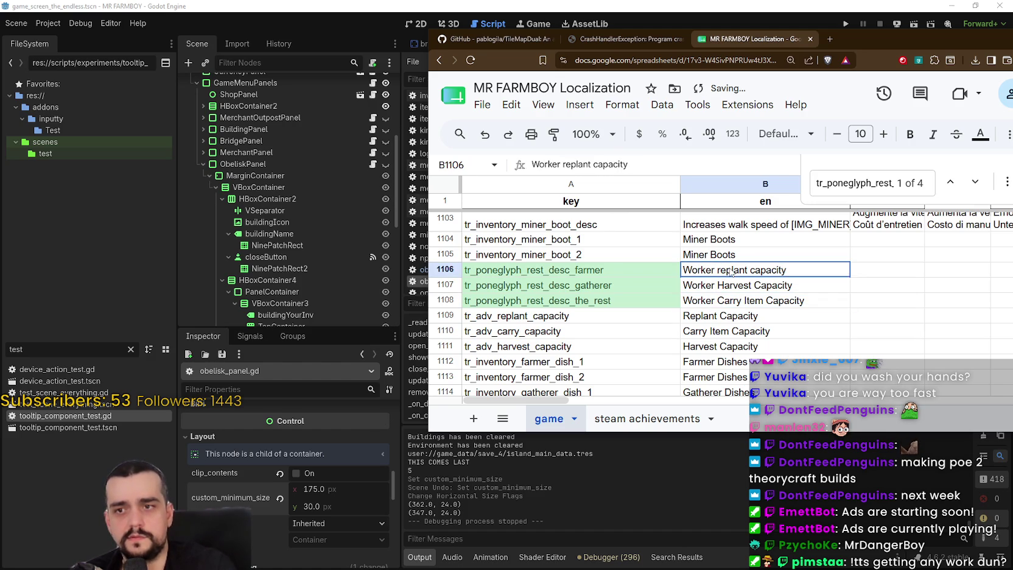
pyautogui.doubleClick(717, 271)
pyautogui.press('Delete')
pyautogui.write('R')
pyautogui.press('Return')
pyautogui.click(754, 269)
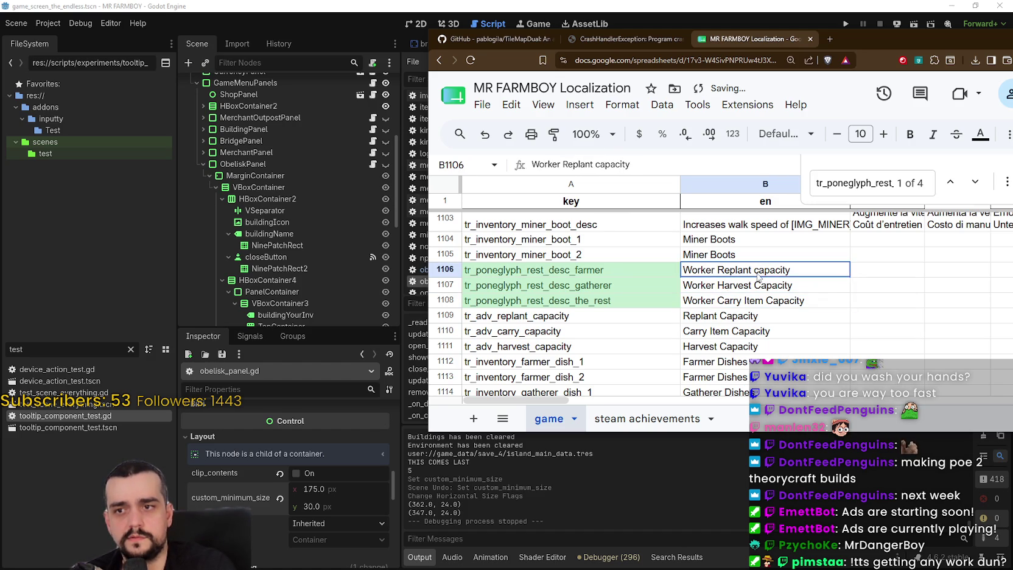
# Step: Capitalise 'Capacity' in B1106 and review rows 1106–1108
pyautogui.doubleClick(755, 269)
pyautogui.moveTo(751, 269); pyautogui.dragTo(759, 269)
pyautogui.write('C')
pyautogui.press('Return')
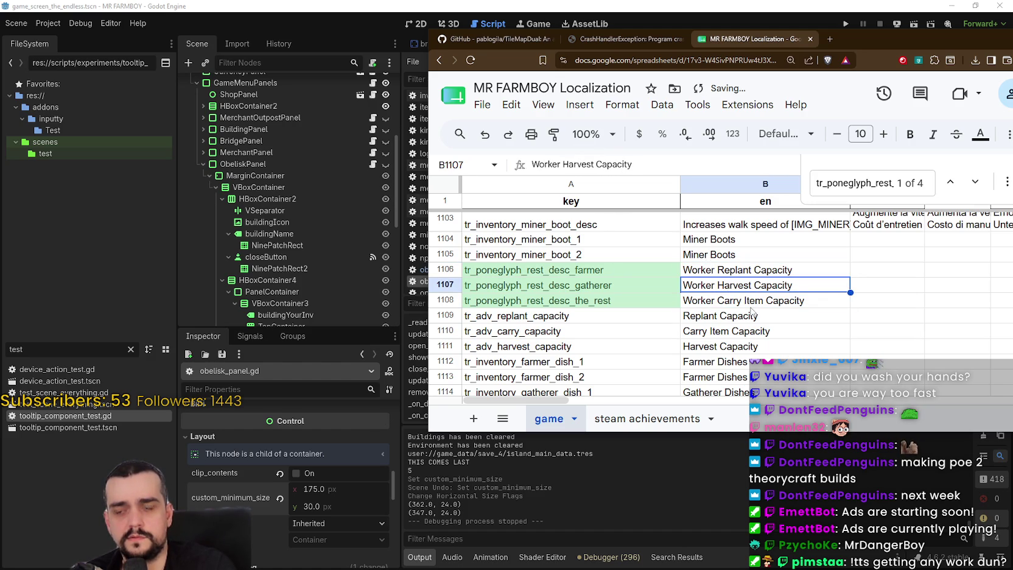
pyautogui.click(746, 304)
pyautogui.press('Up')
pyautogui.press('Up')
pyautogui.press('Down')
pyautogui.press('Down')
pyautogui.press('Up')
pyautogui.press('Up')
pyautogui.press('Down')
pyautogui.press('Down')
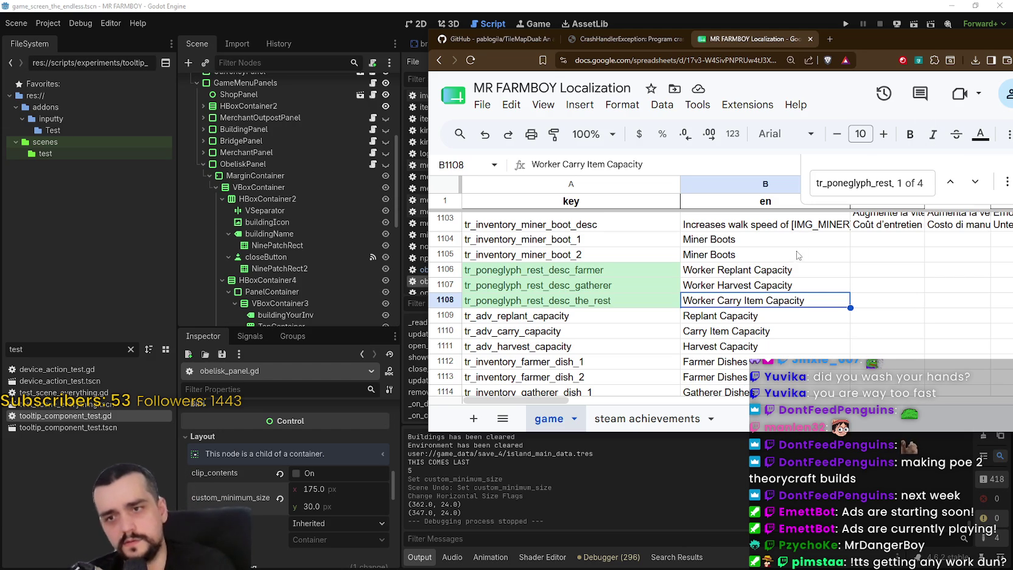
# Step: Replace B1106 with 'Increases the replant capacity of farmers by'
pyautogui.doubleClick(791, 269)
pyautogui.hotkey('ctrl', 'a')
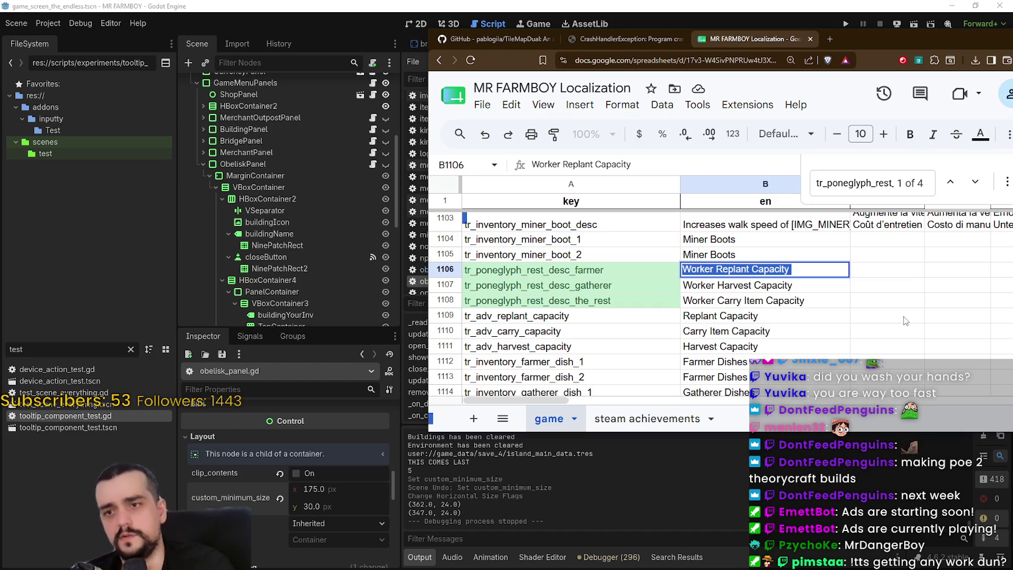
pyautogui.moveTo(849, 269)
pyautogui.mouseDown()
pyautogui.moveTo(798, 275)
pyautogui.moveTo(633, 248)
pyautogui.mouseUp()
pyautogui.write('Inc')
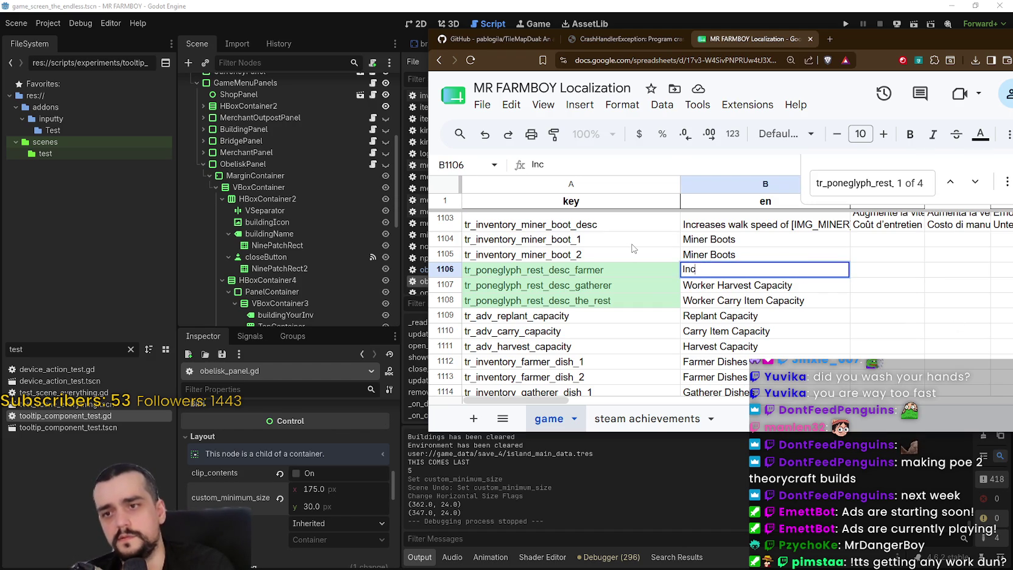
pyautogui.write('reases the repla')
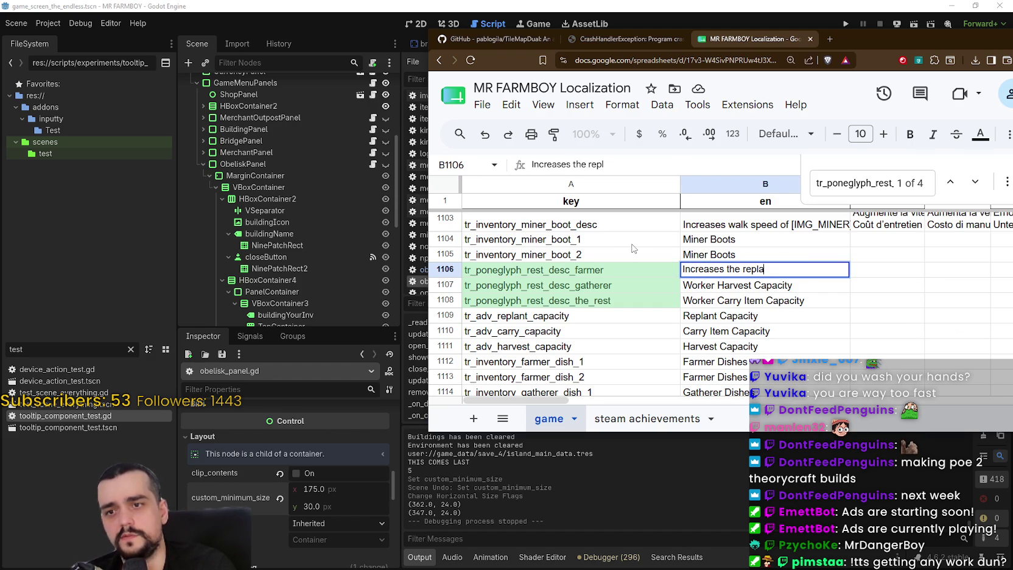
pyautogui.write('nt capac')
pyautogui.press('BackSpace')
pyautogui.press('BackSpace')
pyautogui.write('ac')
pyautogui.press('BackSpace')
pyautogui.press('BackSpace')
pyautogui.press('BackSpace')
pyautogui.write('a')
pyautogui.write('paci')
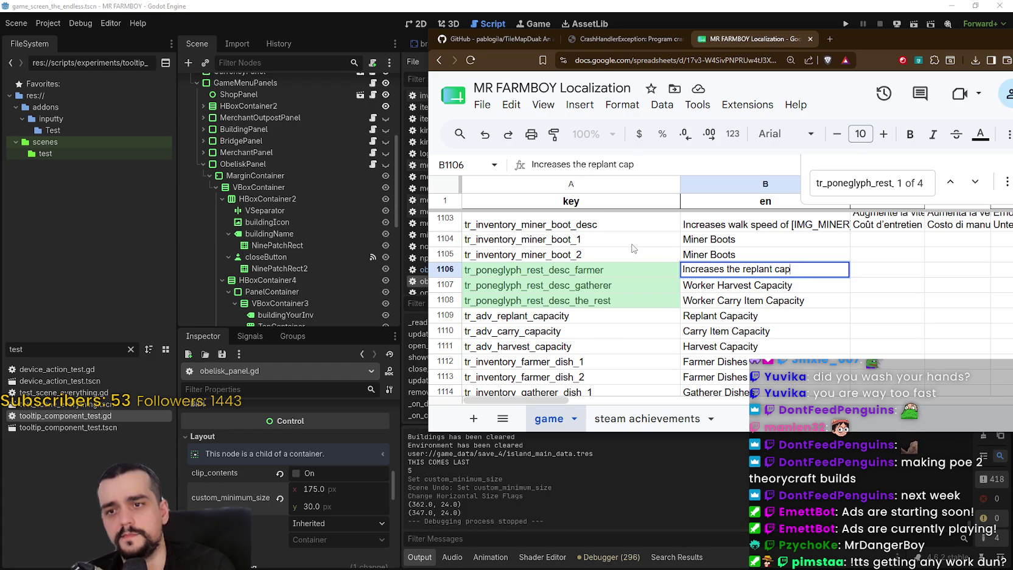
pyautogui.press('BackSpace')
pyautogui.press('BackSpace')
pyautogui.press('BackSpace')
pyautogui.write('pac')
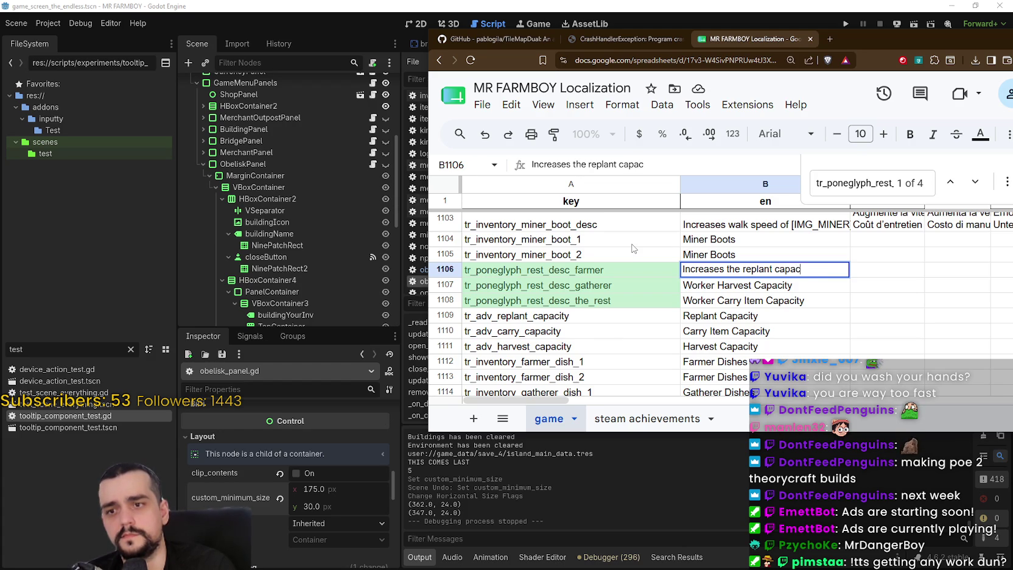
pyautogui.write('ity of farmers by')
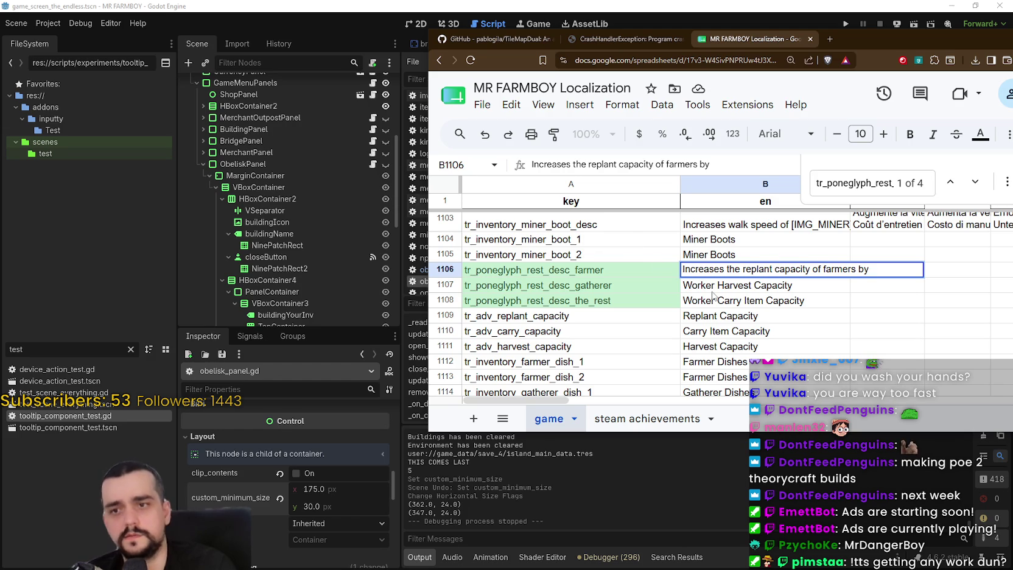
pyautogui.press('Return')
pyautogui.press('Return')
# Step: Replace B1107 with 'Increases the harvest capacity of gatherers by'
pyautogui.hotkey('ctrl', 'a')
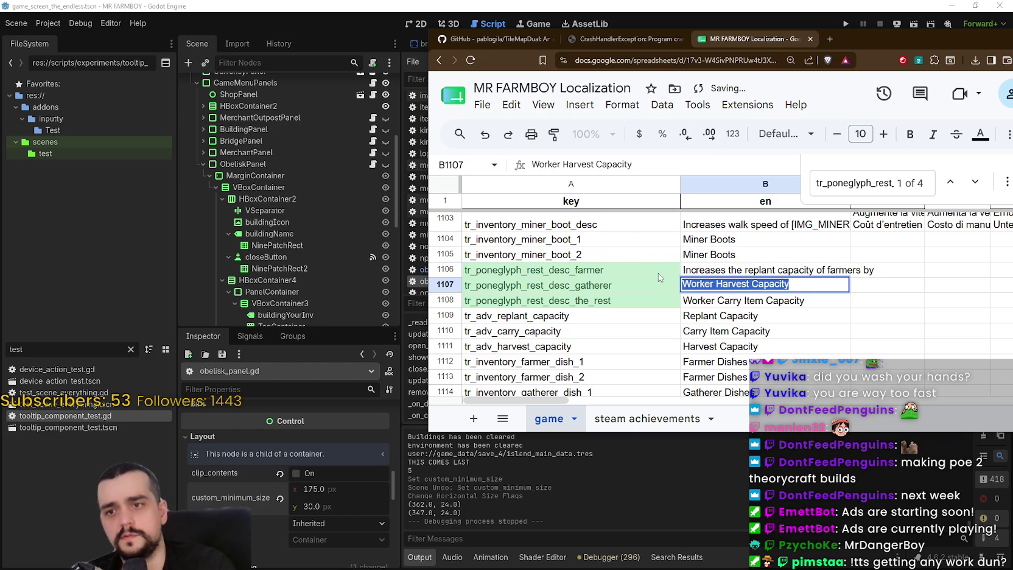
pyautogui.write('Increases the ')
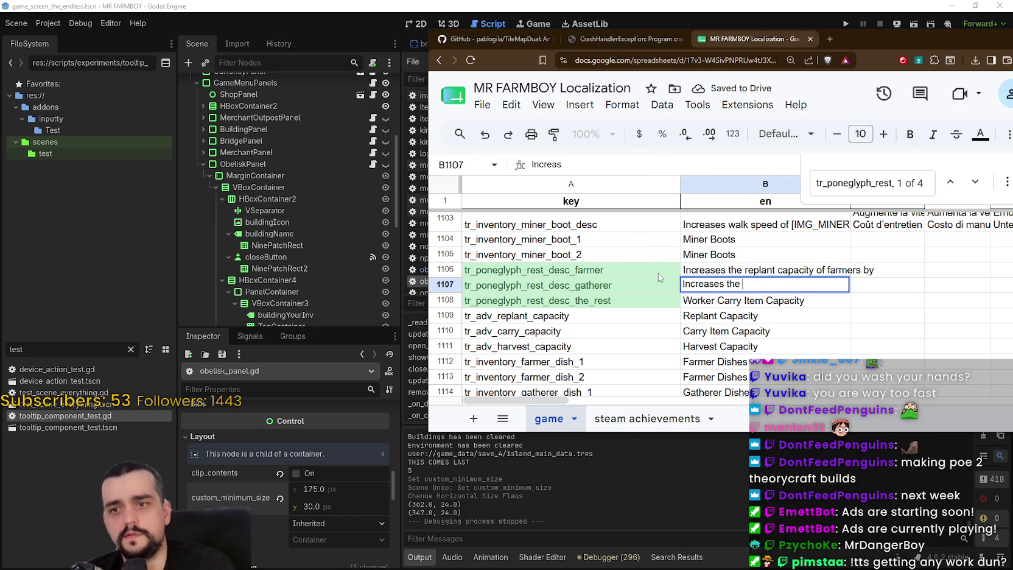
pyautogui.write('ha')
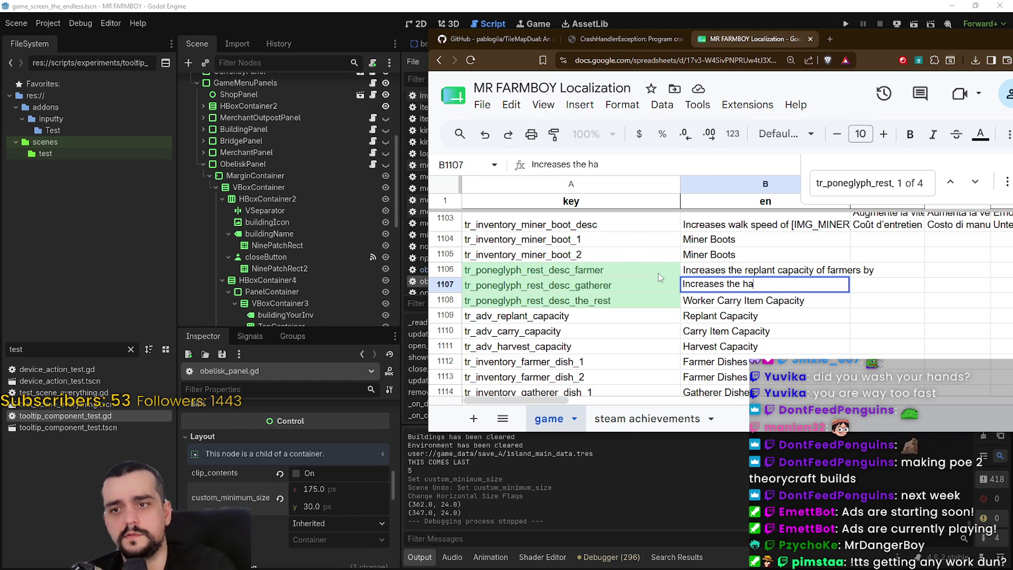
pyautogui.write('rvest capacity of')
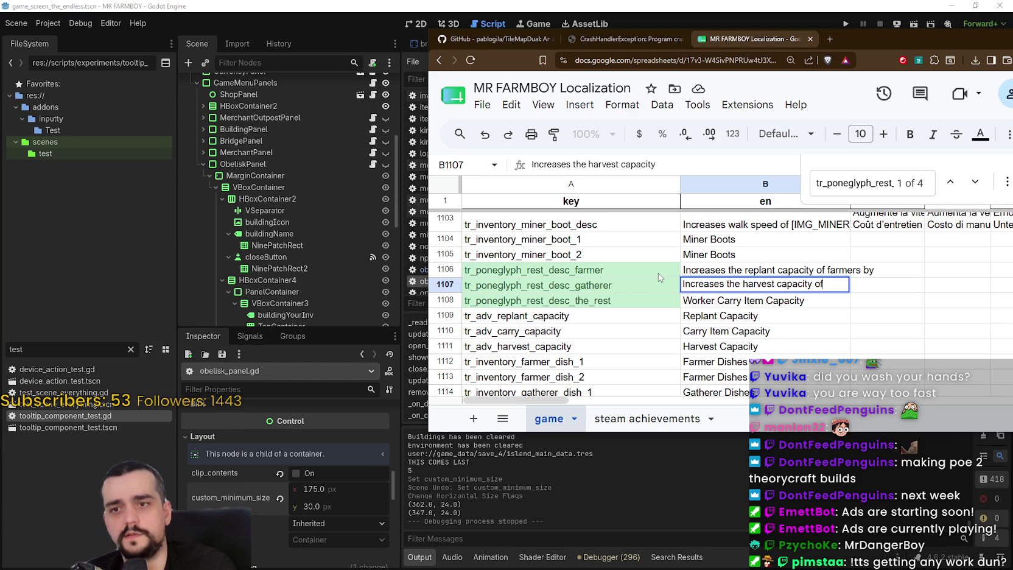
pyautogui.write(' gatherers by')
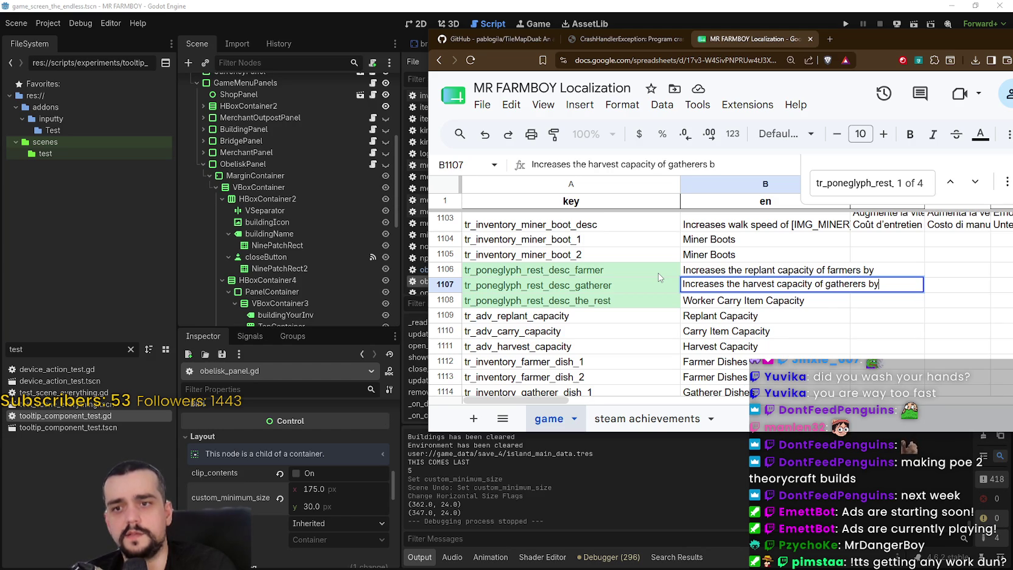
pyautogui.press('Return')
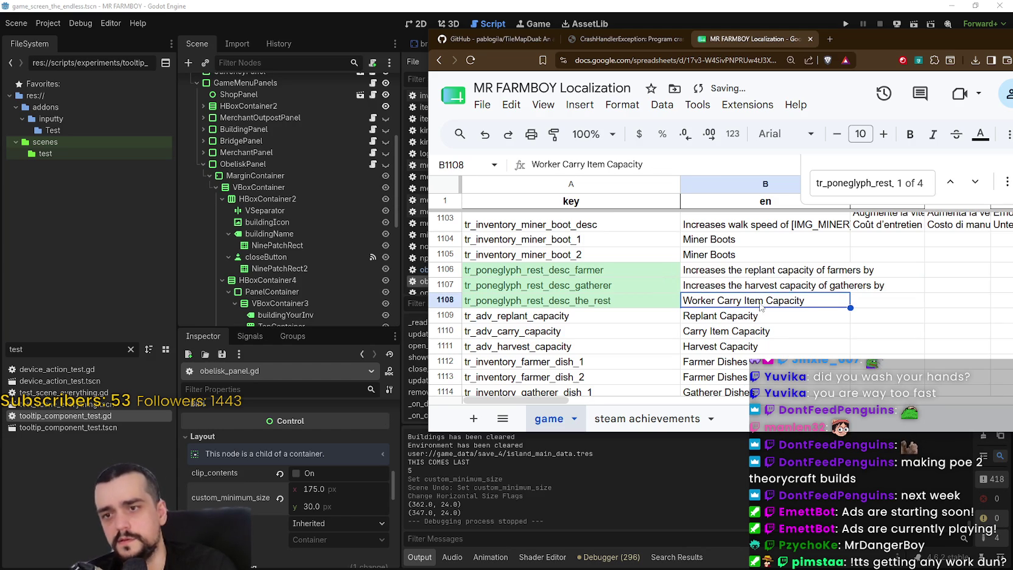
# Step: Type 'Increases the rest of the workers carry item capacity by' into B1108
pyautogui.press('Return')
pyautogui.hotkey('ctrl', 'a')
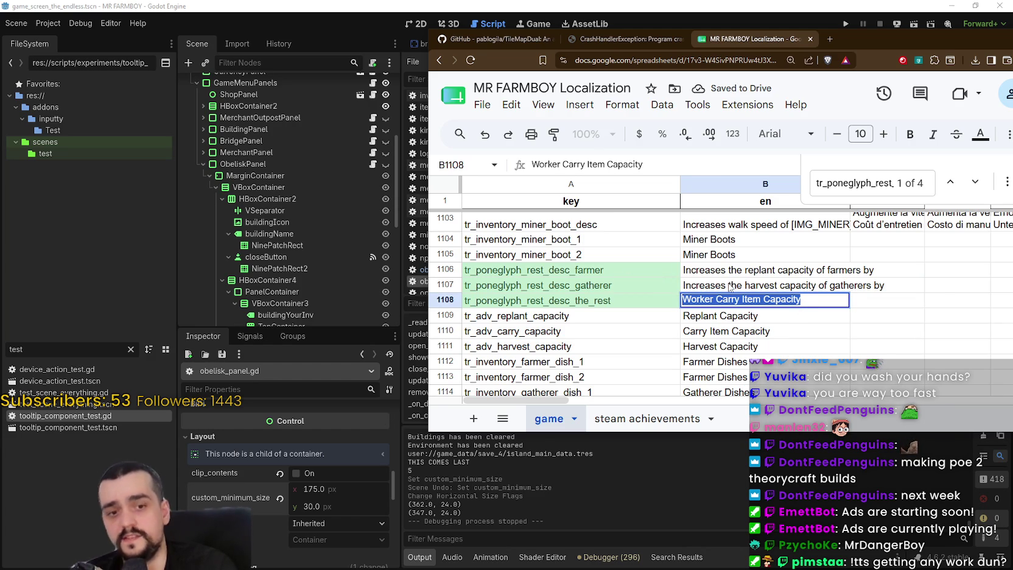
pyautogui.write('Inc')
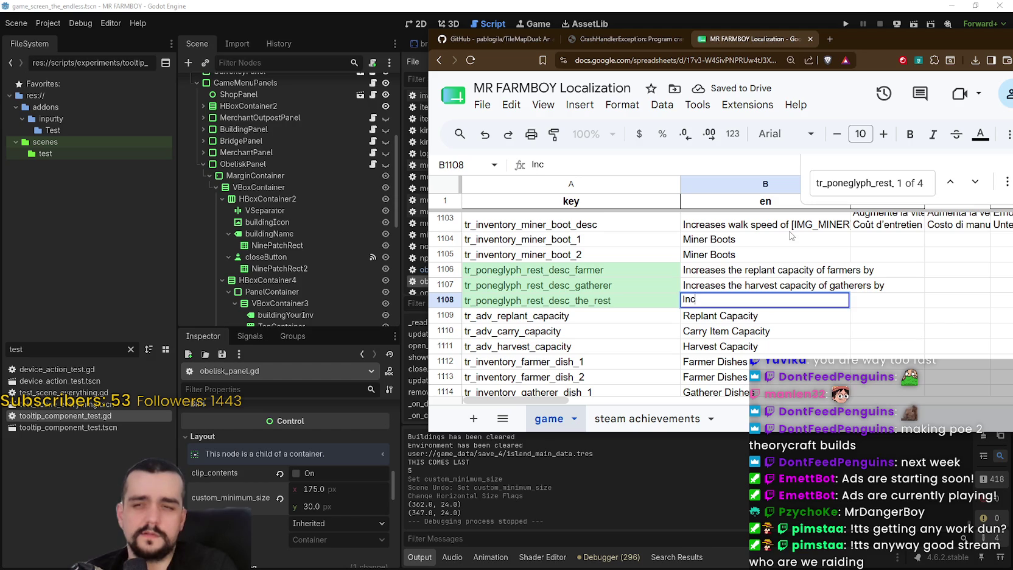
pyautogui.write('reases the rest')
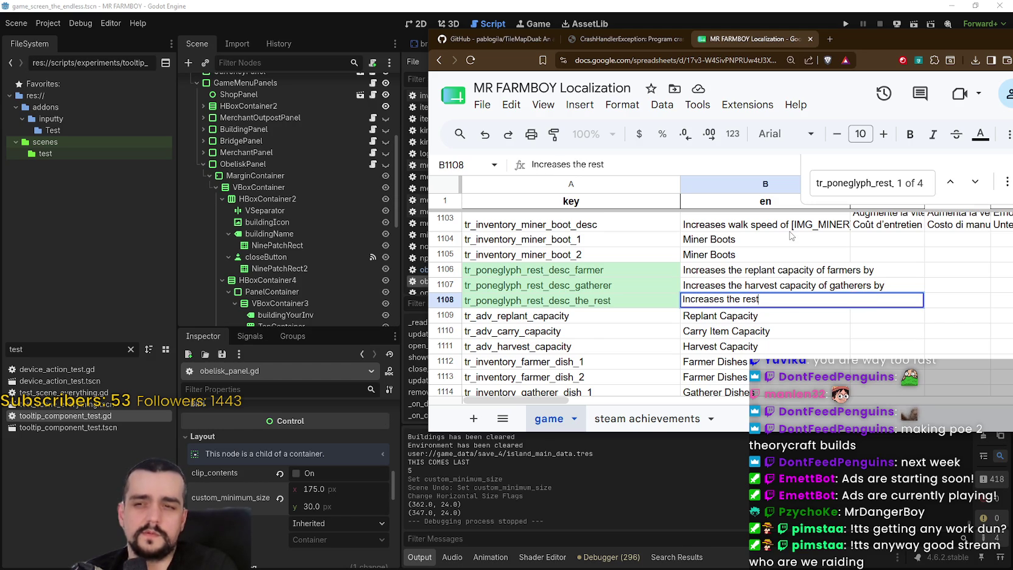
pyautogui.write(' of the workers ')
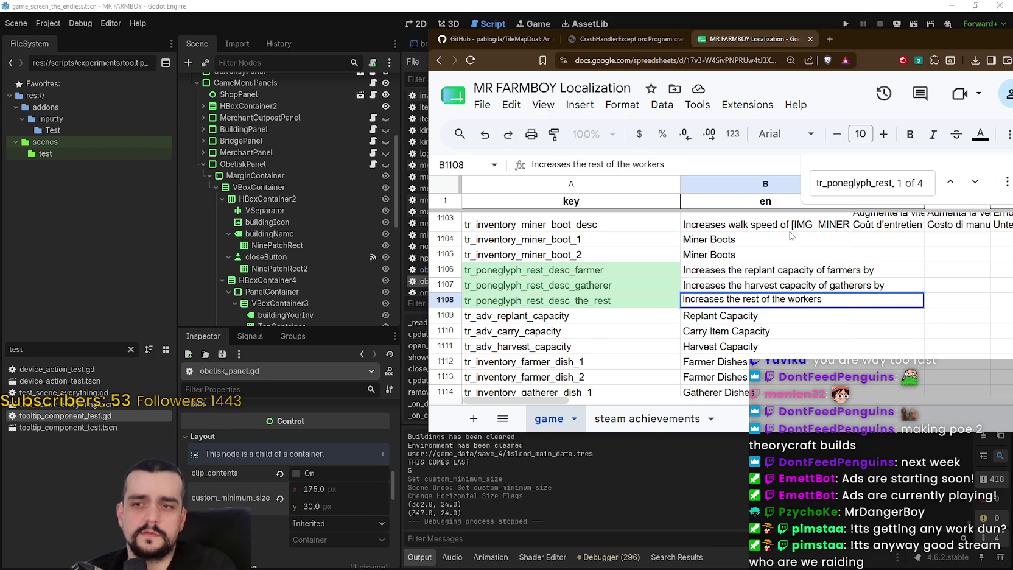
pyautogui.write('carry ')
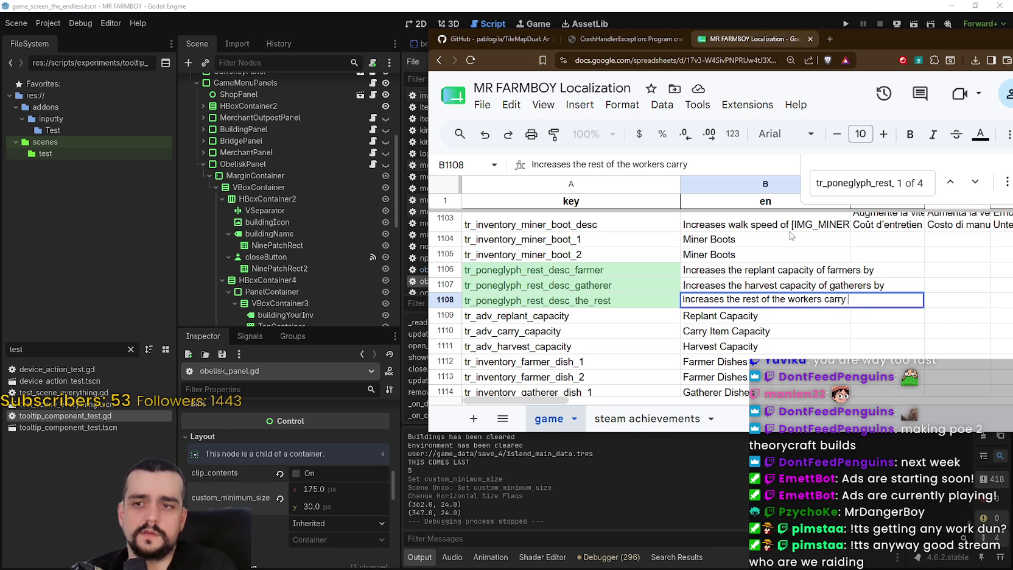
pyautogui.write('item capa')
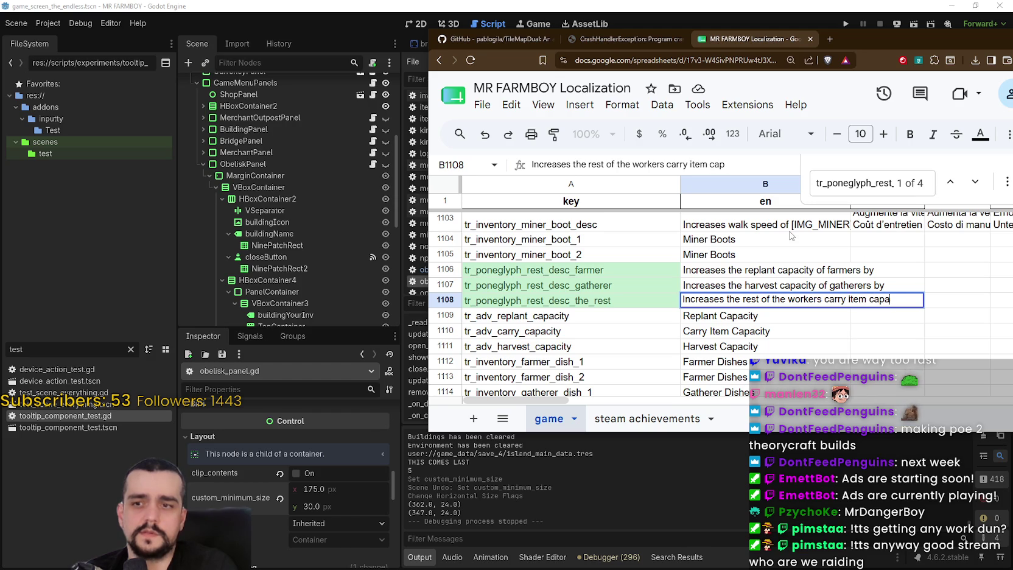
pyautogui.write('city by')
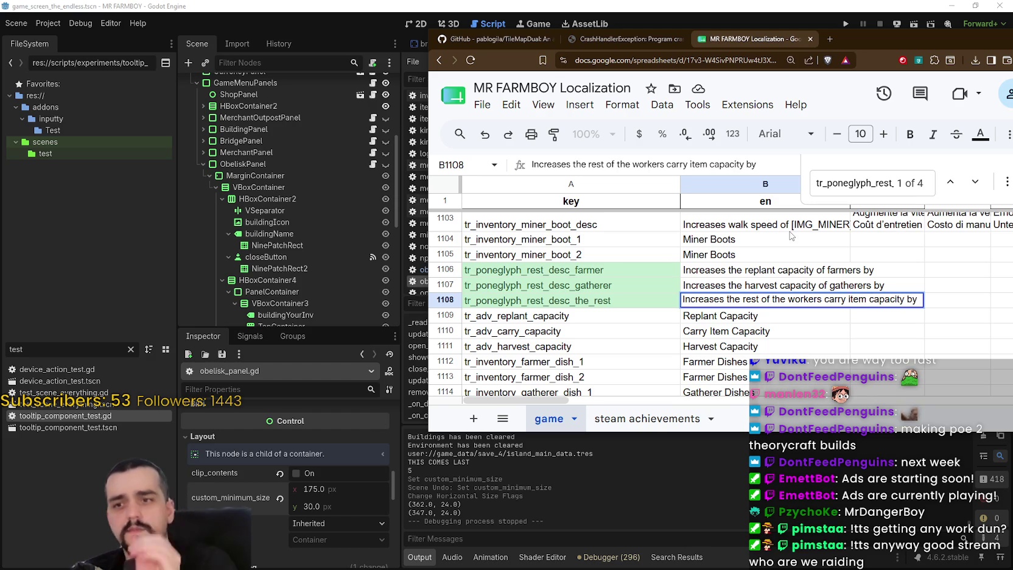
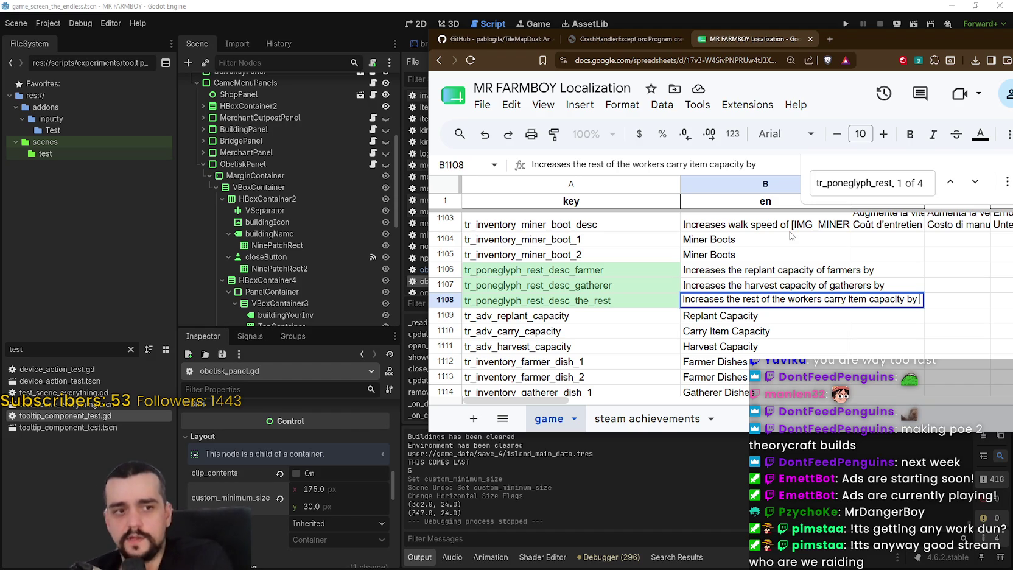
# Step: Commit the earlier edit, then review the farmer and rest-of-workers description cells
pyautogui.click(776, 334)
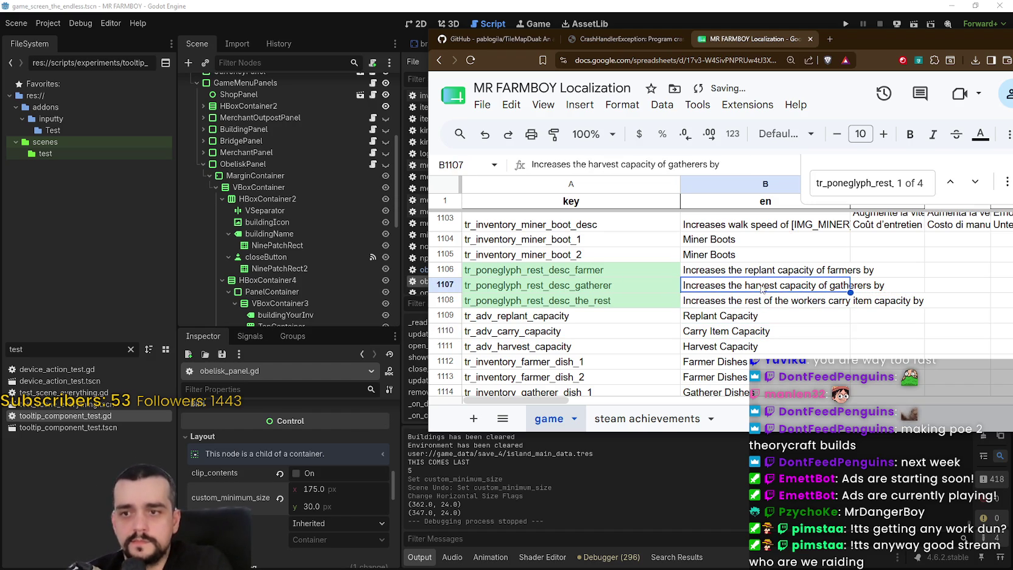
pyautogui.click(764, 273)
pyautogui.click(752, 287)
pyautogui.click(748, 300)
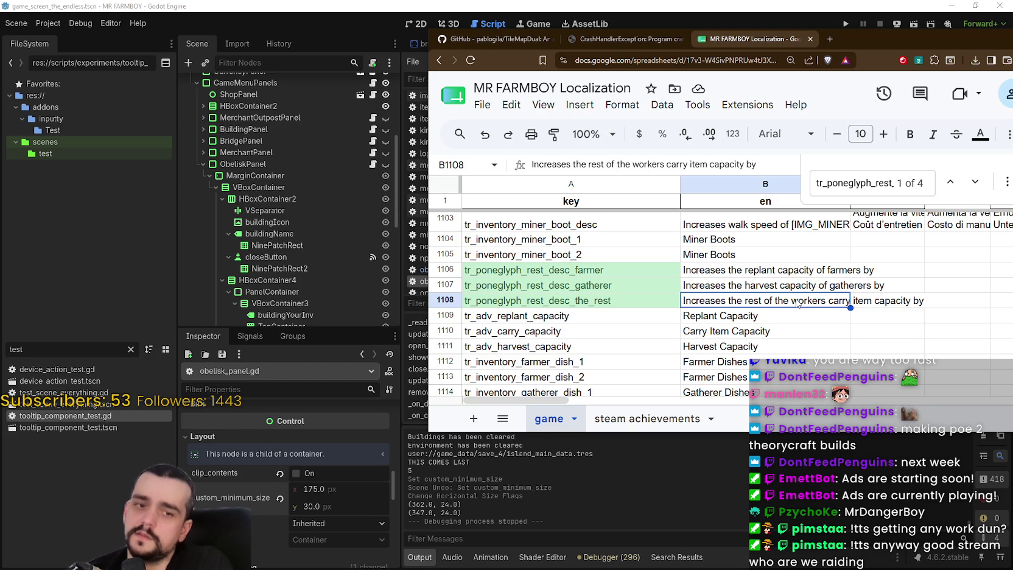
# Step: Reword B1108 to 'Increases the carry item capacity of other workers by' and check it
pyautogui.doubleClick(798, 302)
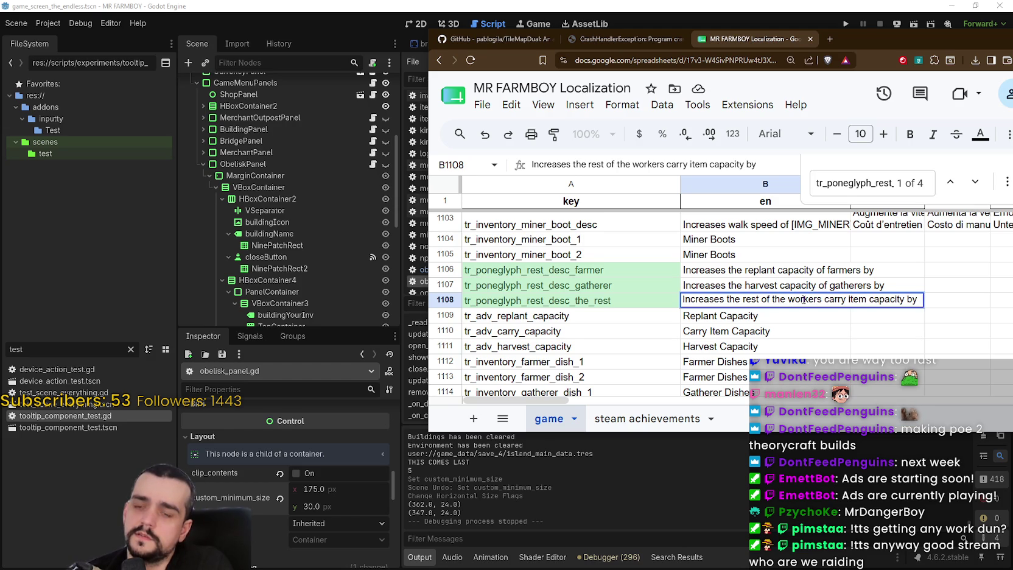
pyautogui.moveTo(821, 301); pyautogui.dragTo(756, 302)
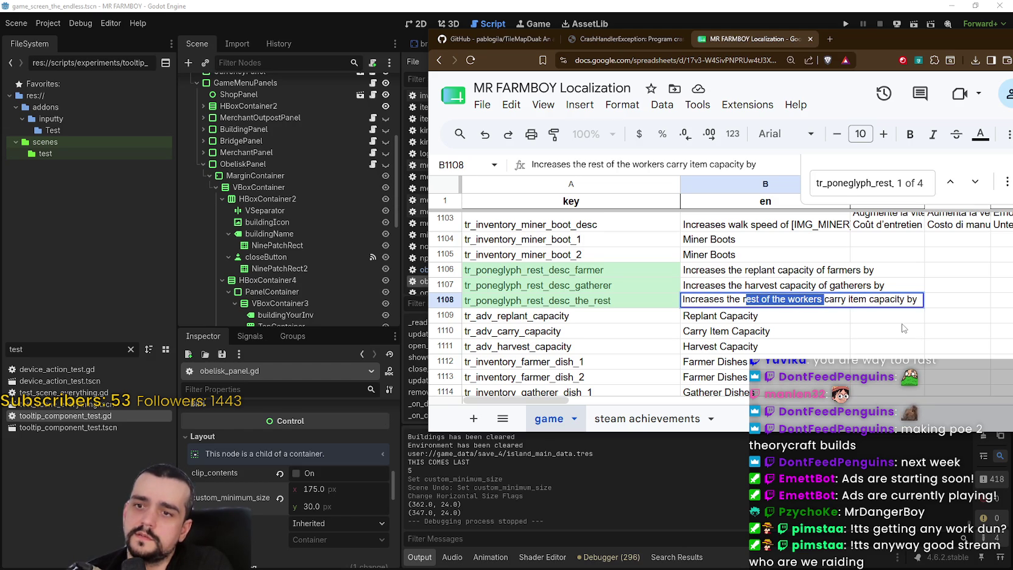
pyautogui.press('BackSpace')
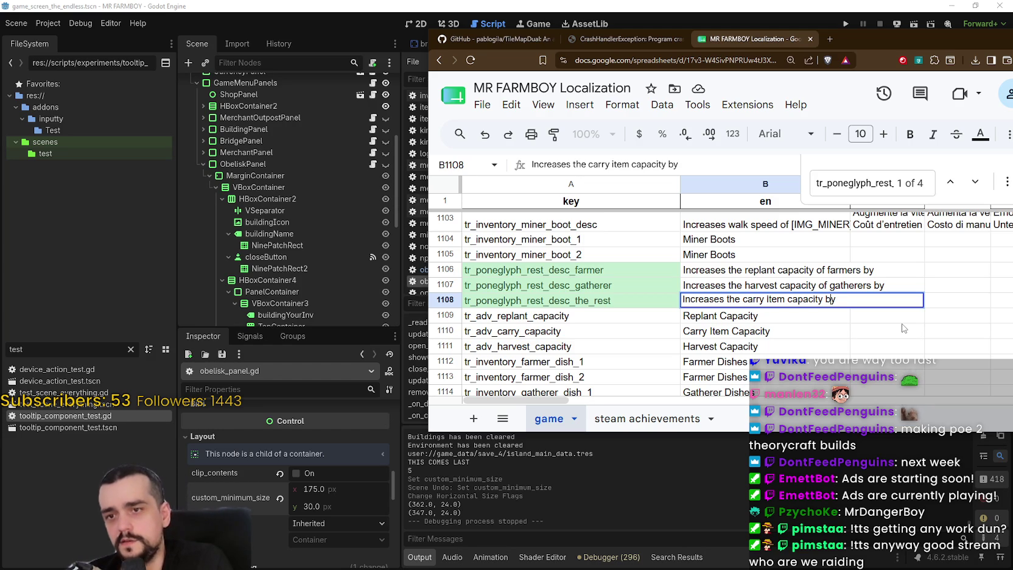
pyautogui.write('of othe')
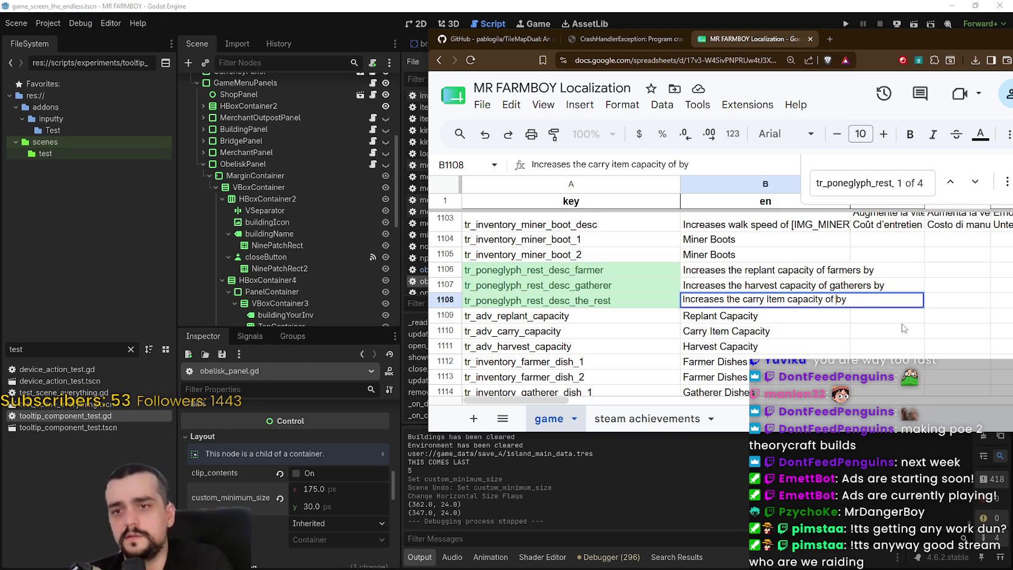
pyautogui.write('r o')
pyautogui.press('BackSpace')
pyautogui.write('workers')
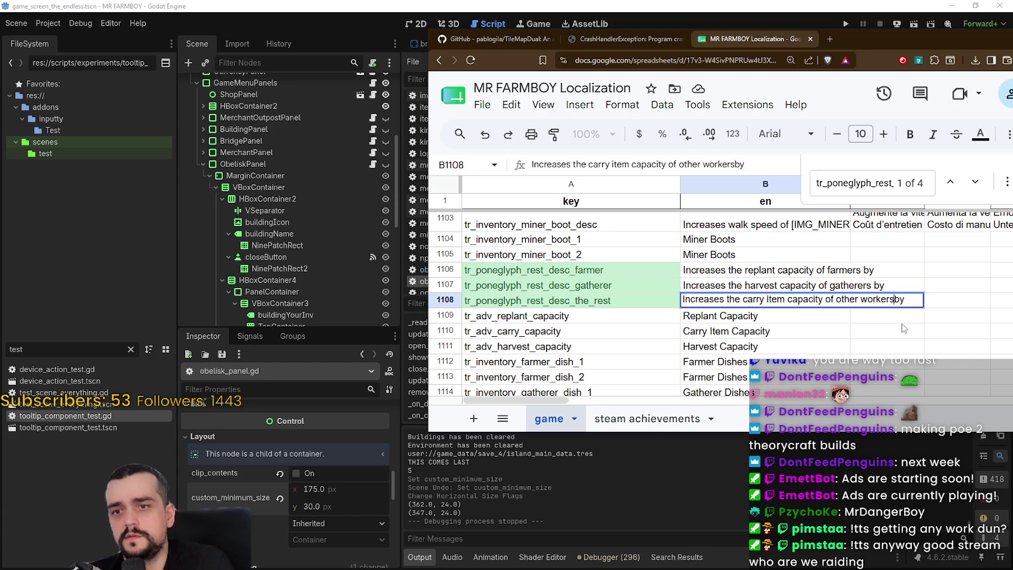
pyautogui.click(902, 323)
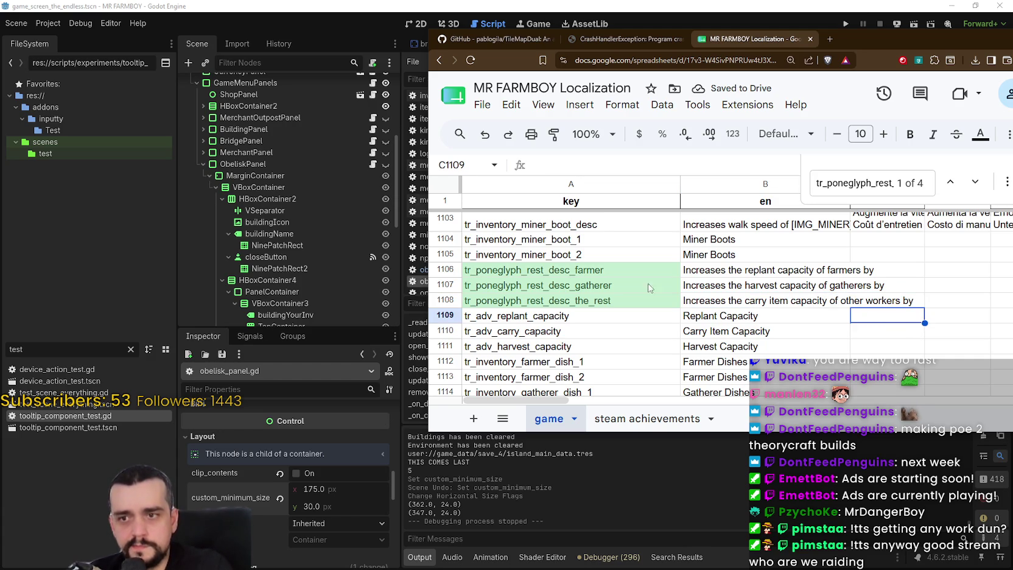
pyautogui.click(840, 302)
pyautogui.click(836, 286)
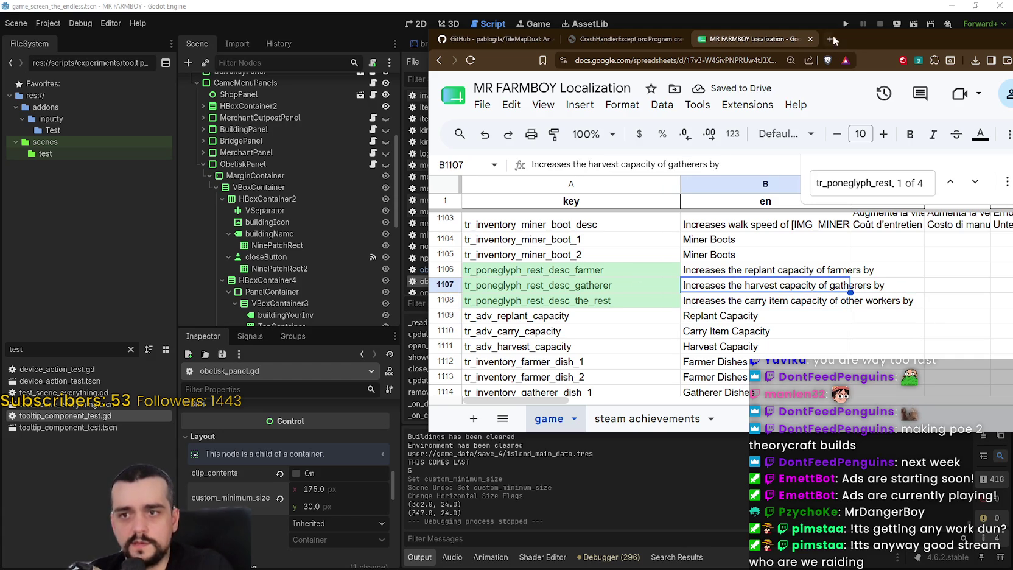
pyautogui.hotkey('alt', 'Tab')
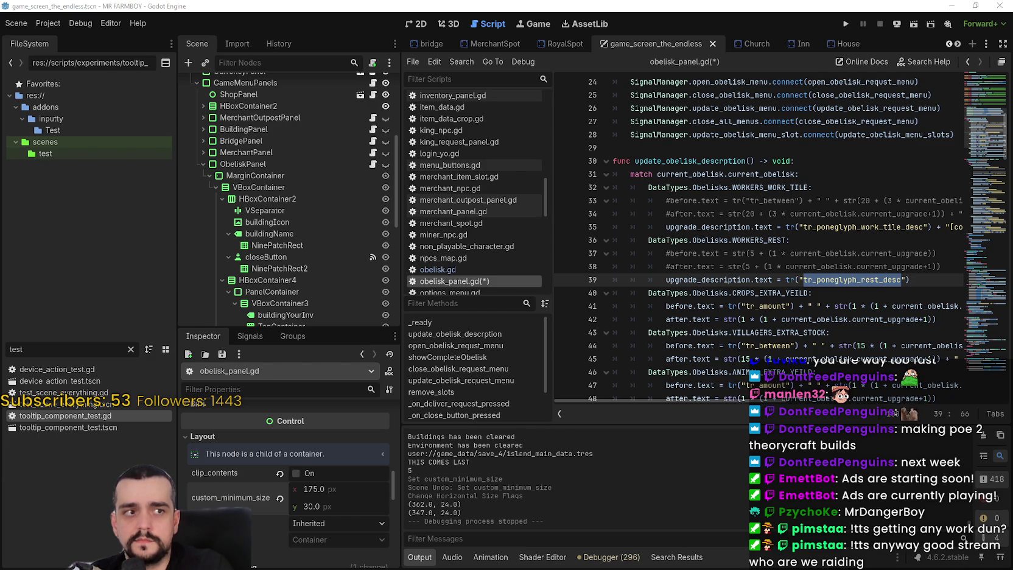
# Step: Return to the script editor and save the scene and obelisk_panel.gd with Ctrl+S
pyautogui.click(749, 227)
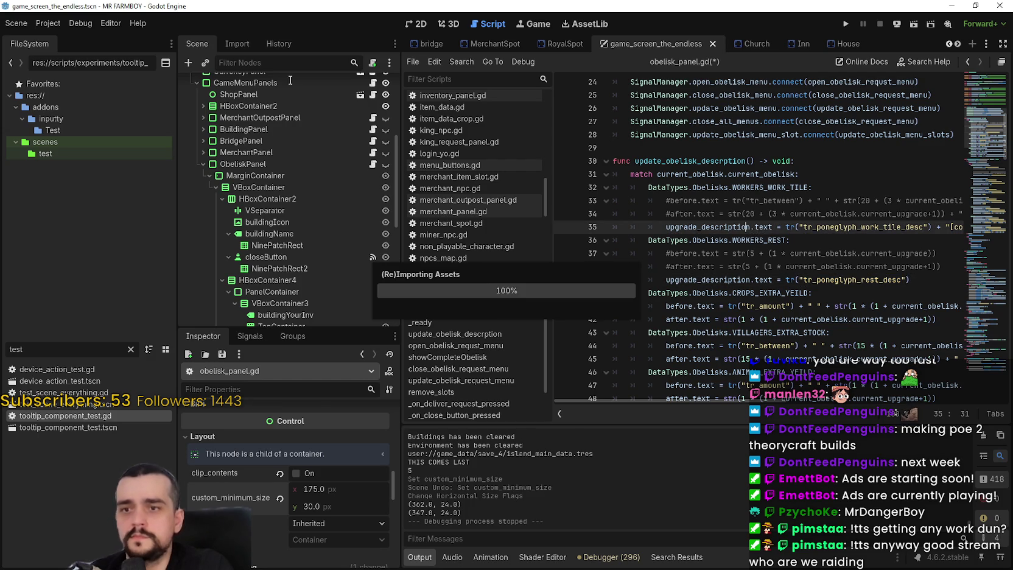
pyautogui.click(42, 21)
pyautogui.click(82, 24)
pyautogui.click(86, 24)
pyautogui.click(111, 21)
pyautogui.click(111, 22)
pyautogui.click(123, 20)
pyautogui.click(123, 21)
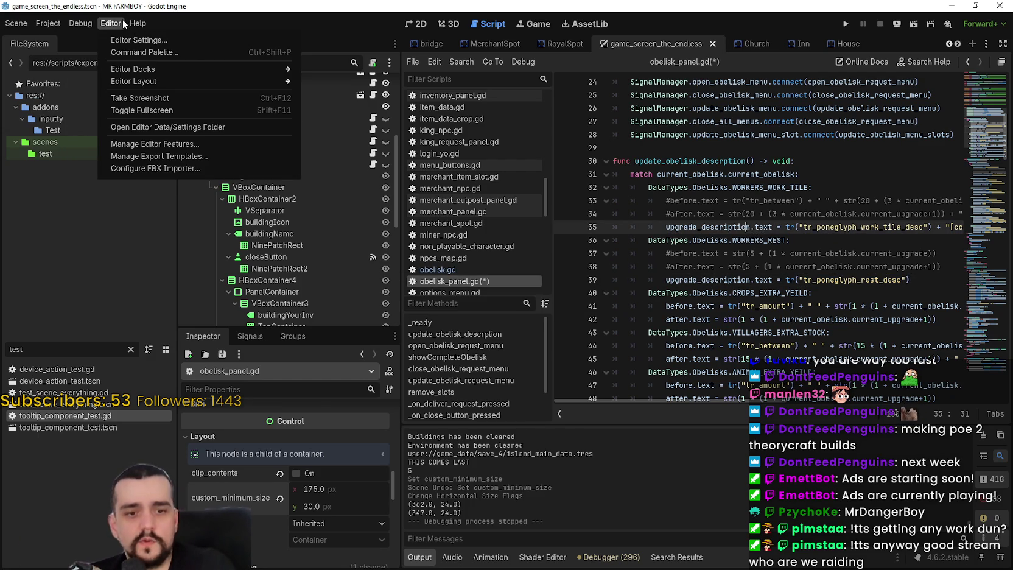
pyautogui.click(819, 266)
pyautogui.click(808, 253)
pyautogui.hotkey('ctrl', 's')
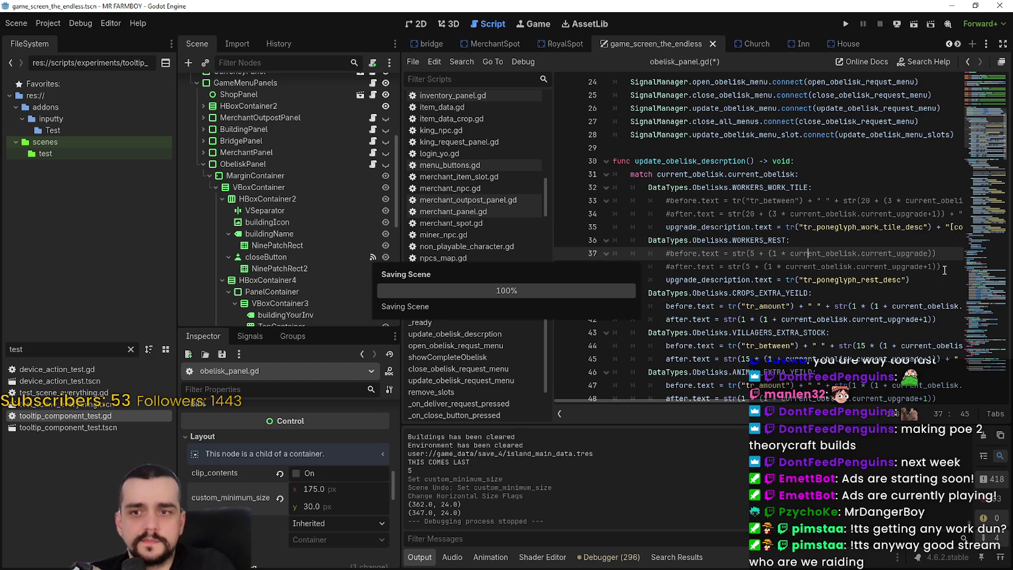
# Step: Add a new line 39 under WORKERS_REST starting with a pasted upgrade_description.text
pyautogui.click(950, 271)
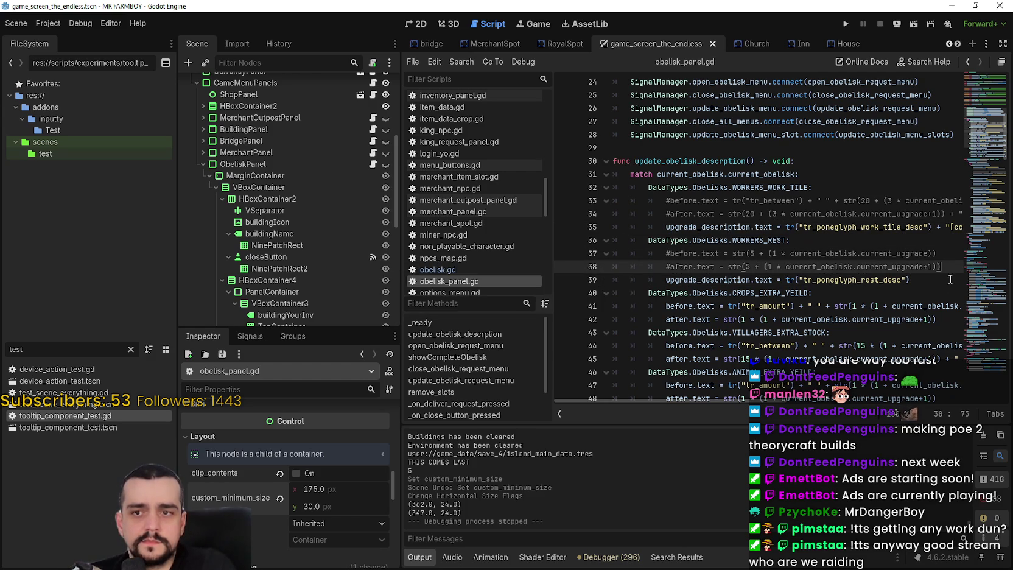
pyautogui.press('Return')
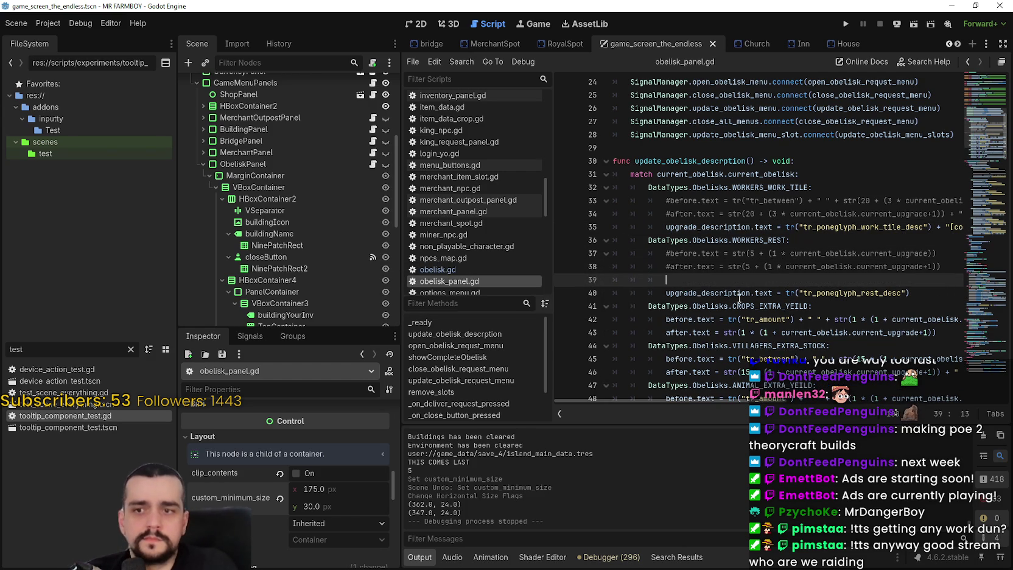
pyautogui.doubleClick(742, 297)
pyautogui.moveTo(746, 297)
pyautogui.mouseDown()
pyautogui.moveTo(876, 297)
pyautogui.moveTo(773, 297)
pyautogui.mouseUp()
pyautogui.hotkey('ctrl', 'c')
pyautogui.click(762, 279)
pyautogui.hotkey('ctrl', 'v')
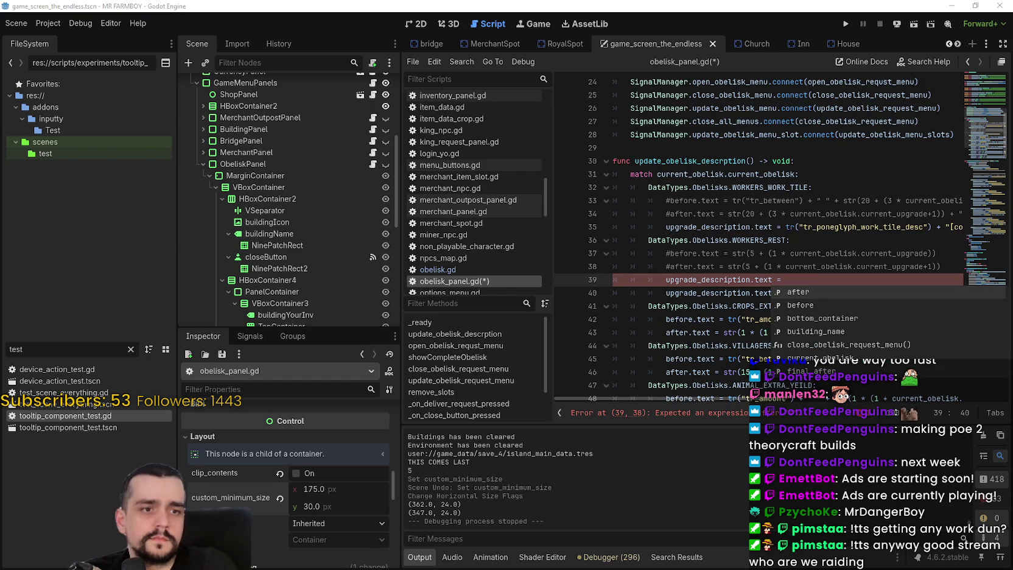
pyautogui.click(832, 280)
pyautogui.write('tr9')
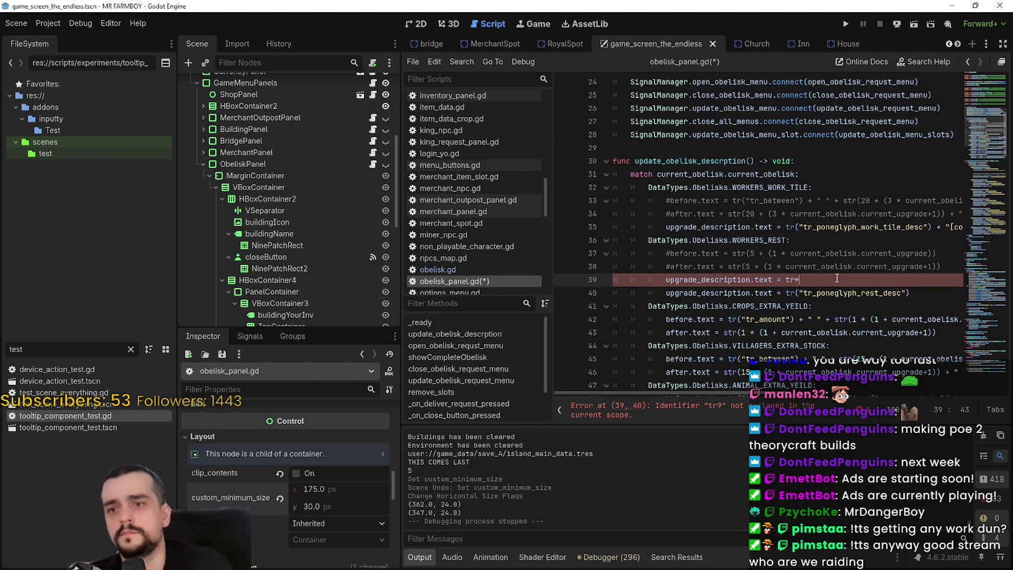
# Step: Complete line 39 as upgrade_description.text = tr("tr_poneglyph_rest_desc_farmer") +
pyautogui.press('BackSpace')
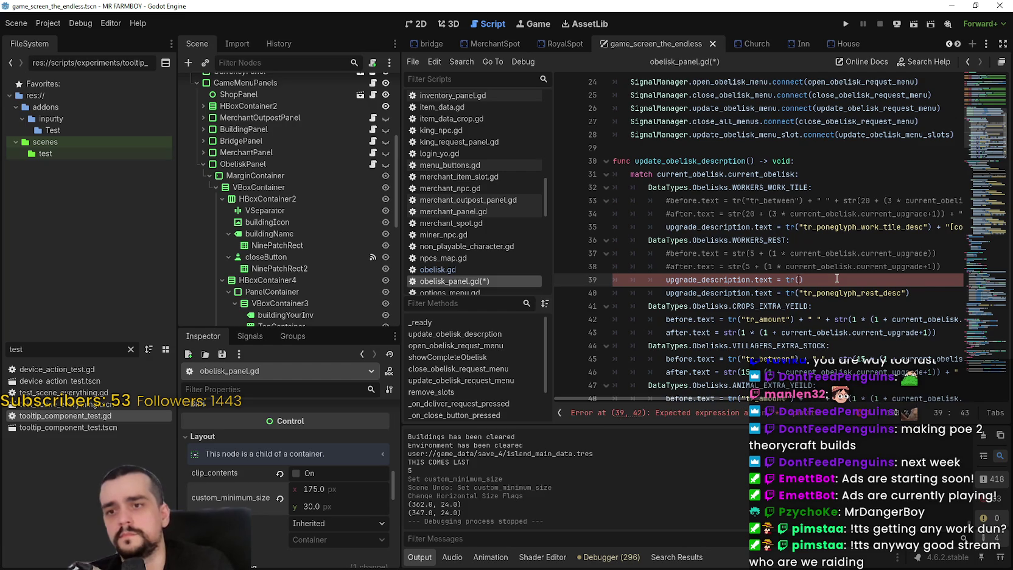
pyautogui.write('("tr_poneglyph_rest_desc_farmer')
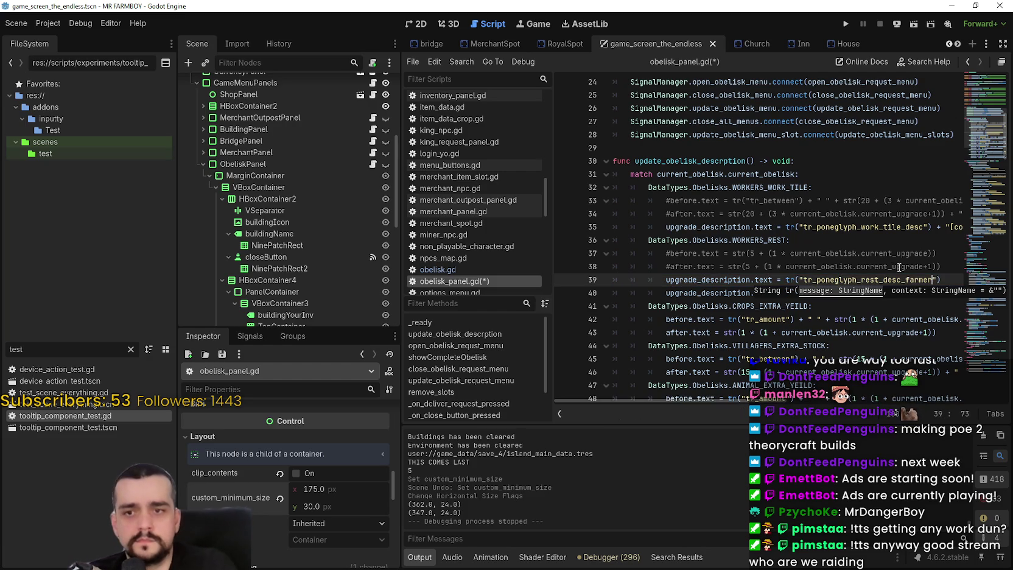
pyautogui.write('") ')
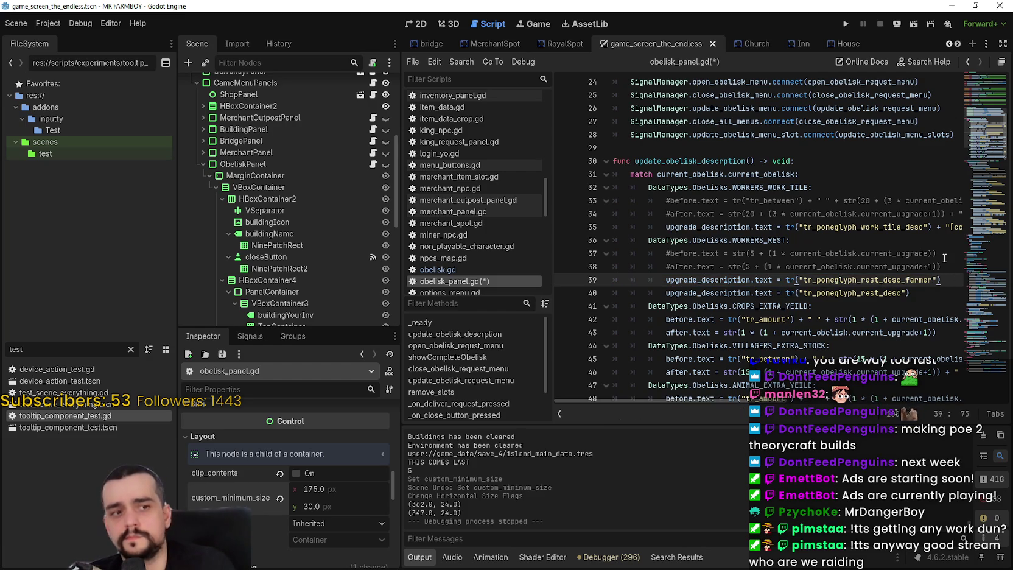
pyautogui.write('+')
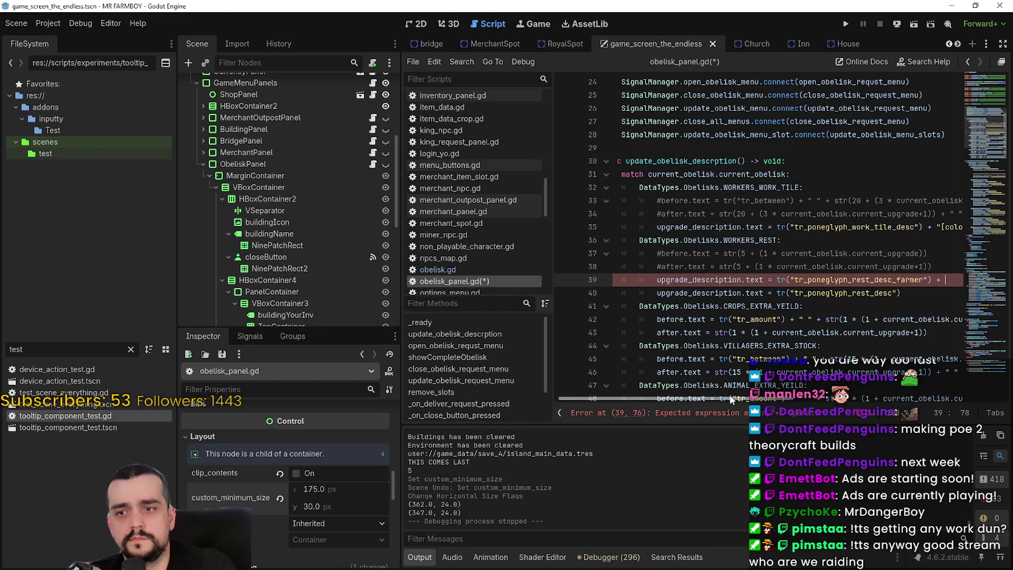
pyautogui.hscroll(5, 730, 394)
pyautogui.hscroll(-6, 718, 367)
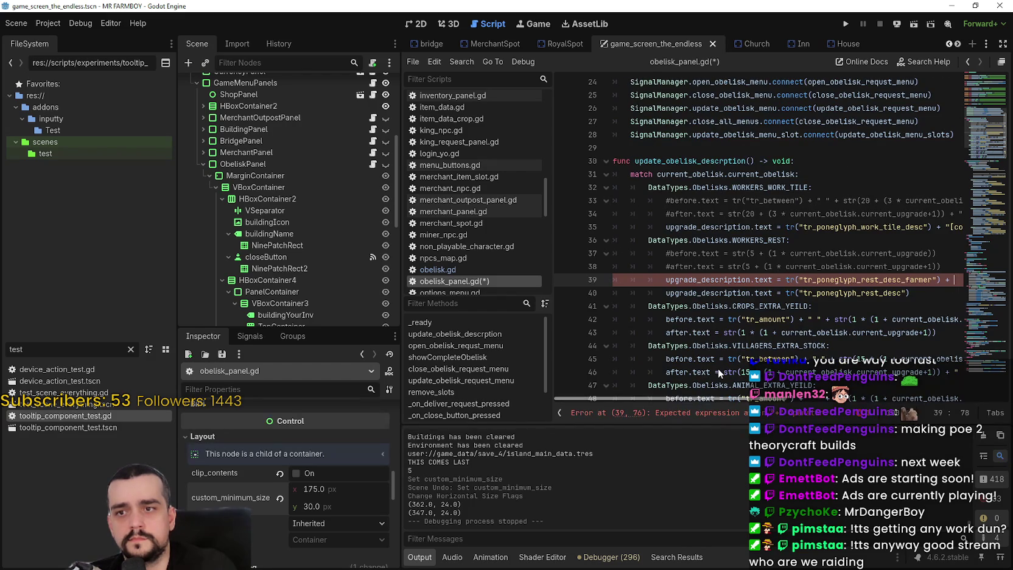
pyautogui.hscroll(4, 718, 368)
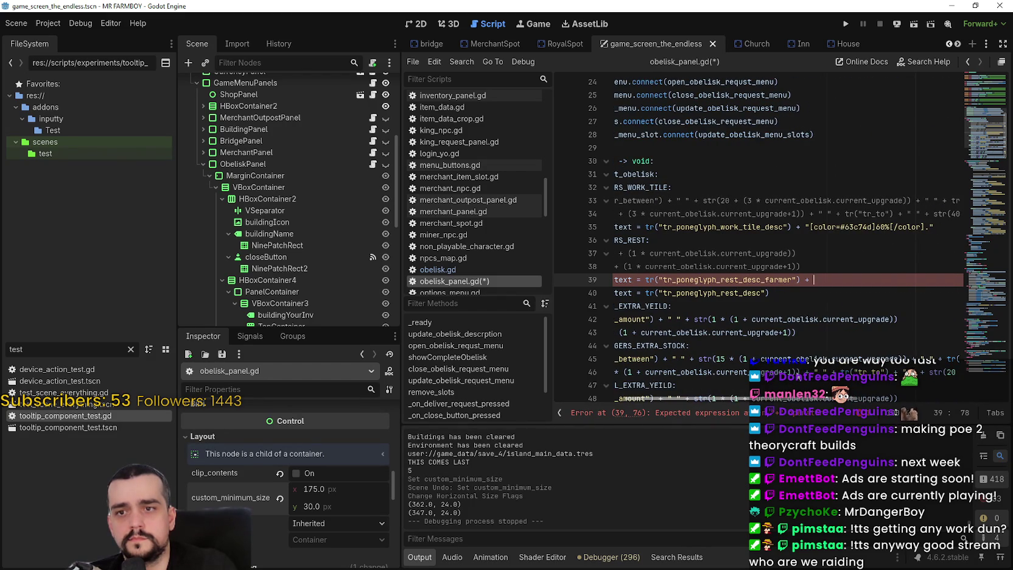
pyautogui.hscroll(2, 820, 367)
pyautogui.hscroll(-6, 735, 357)
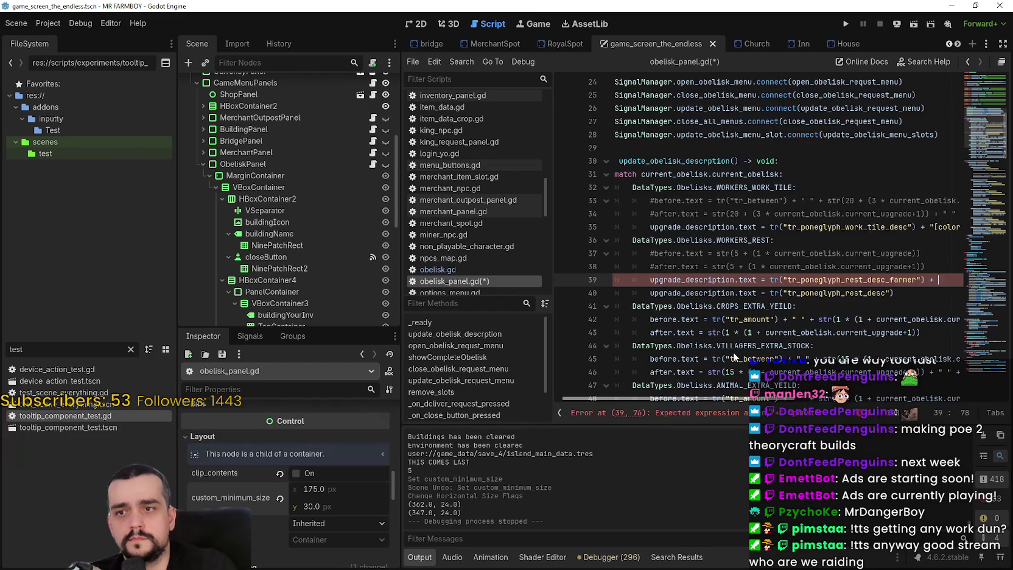
# Step: Comment out the old rest-description lines with Ctrl+K
pyautogui.moveTo(950, 277); pyautogui.dragTo(648, 279)
pyautogui.click(649, 278)
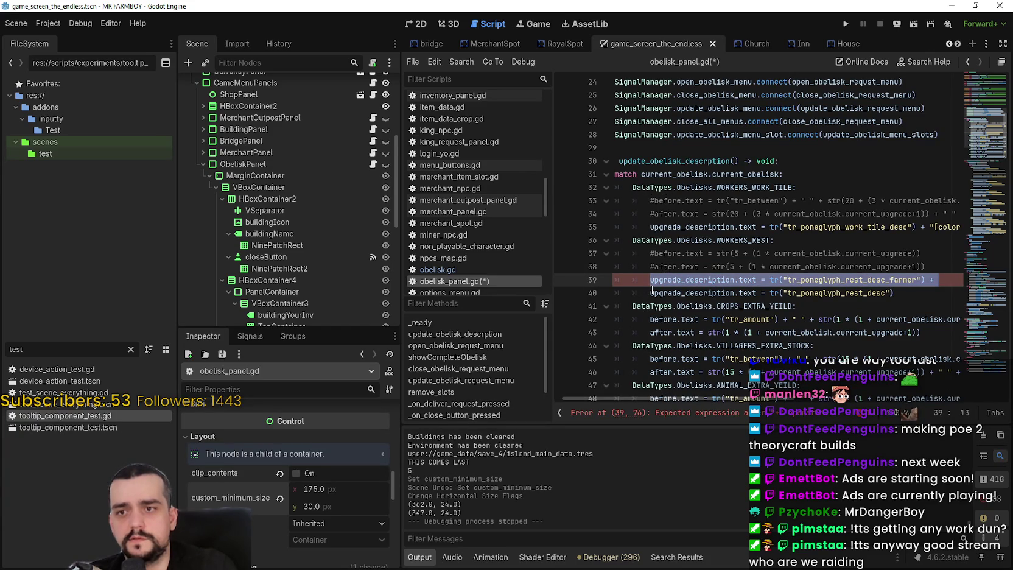
pyautogui.press('Down')
pyautogui.hotkey('ctrl', 'k')
pyautogui.press('Up')
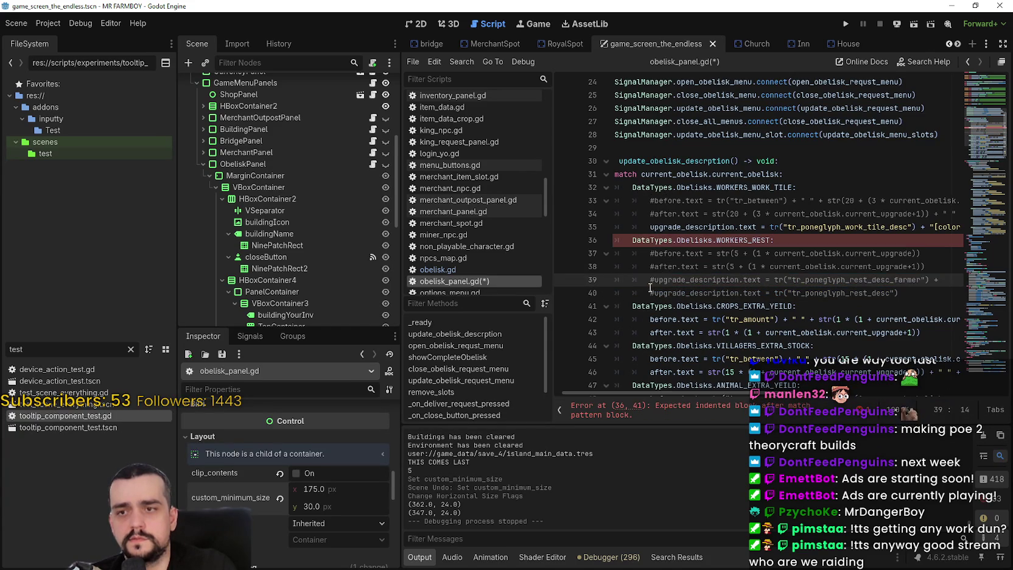
pyautogui.click(684, 271)
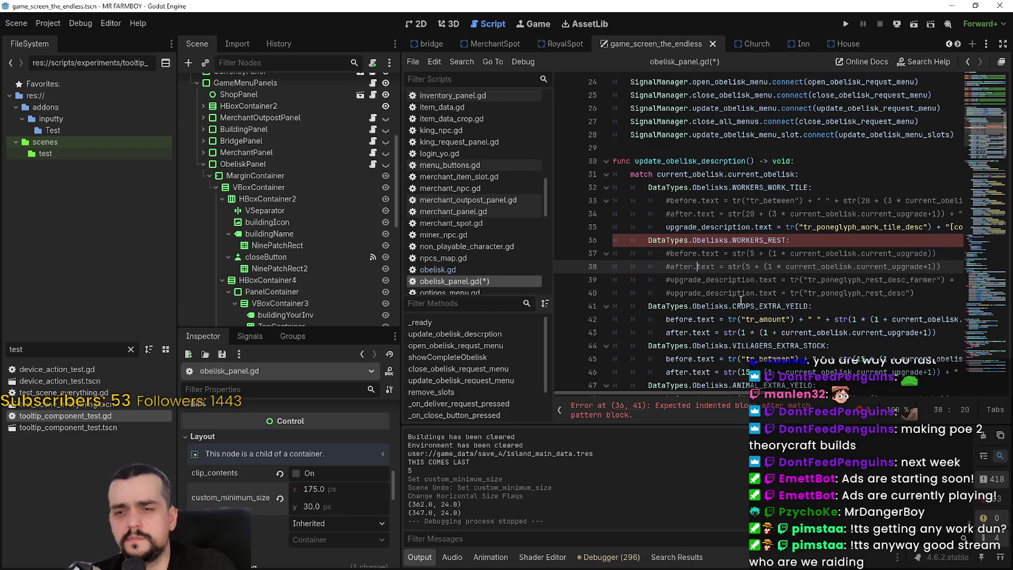
pyautogui.moveTo(739, 392)
pyautogui.mouseDown()
pyautogui.moveTo(840, 395)
pyautogui.moveTo(646, 393)
pyautogui.mouseUp()
pyautogui.scroll(4, 729, 325)
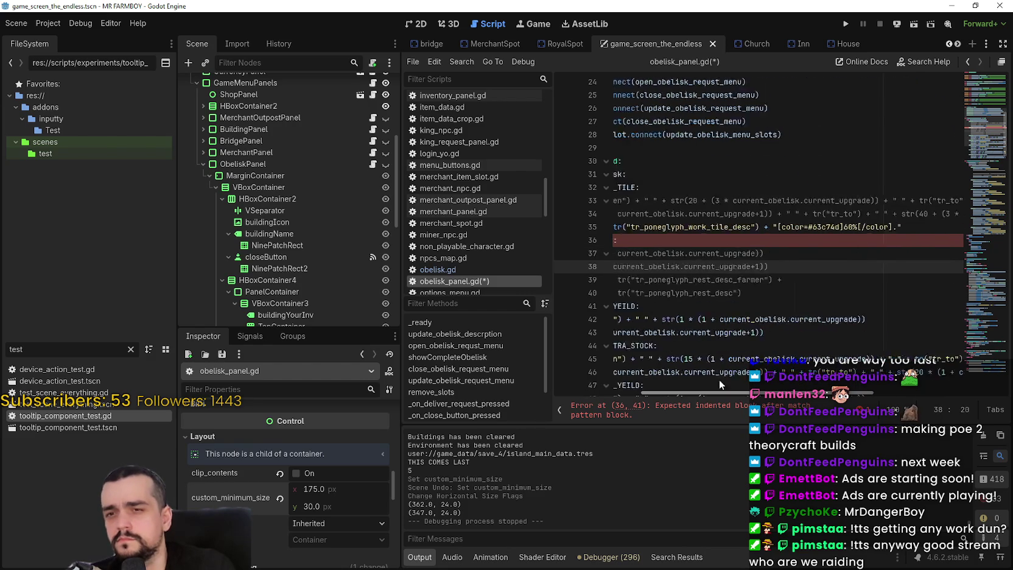
pyautogui.scroll(-6, 729, 326)
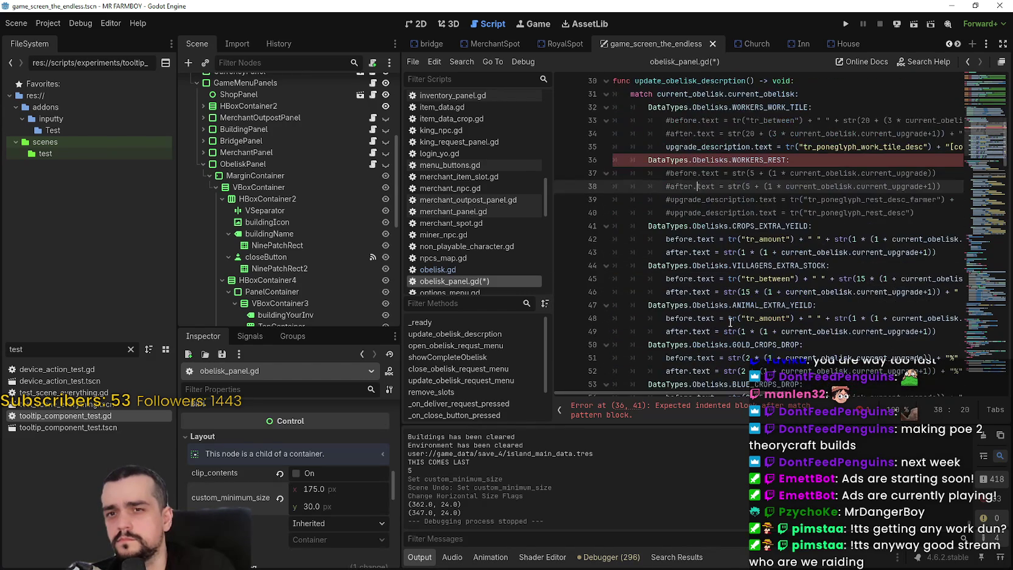
# Step: Uncomment the farmer rest-description line and check the result on line 39
pyautogui.click(696, 214)
pyautogui.press('Up')
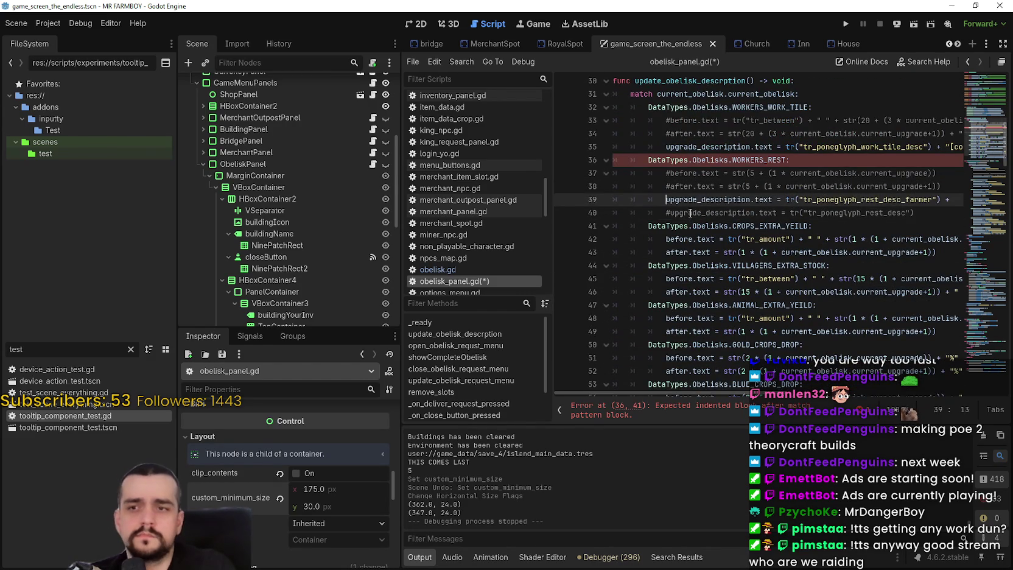
pyautogui.hotkey('ctrl', 'k')
pyautogui.press('Down')
pyautogui.moveTo(943, 207); pyautogui.dragTo(987, 194)
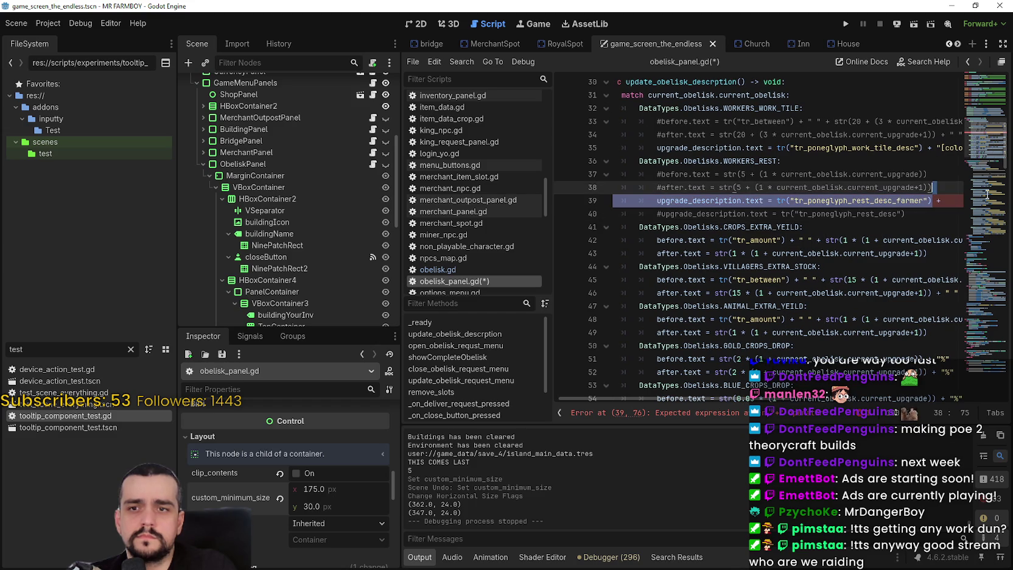
pyautogui.click(951, 201)
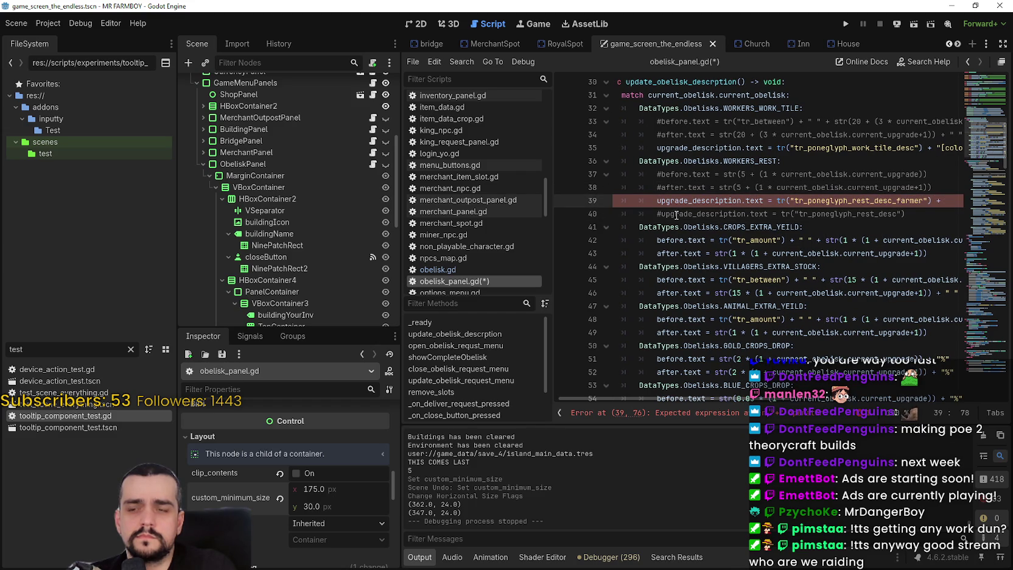
pyautogui.moveTo(727, 397)
pyautogui.mouseDown()
pyautogui.moveTo(802, 406)
pyautogui.moveTo(728, 399)
pyautogui.mouseUp()
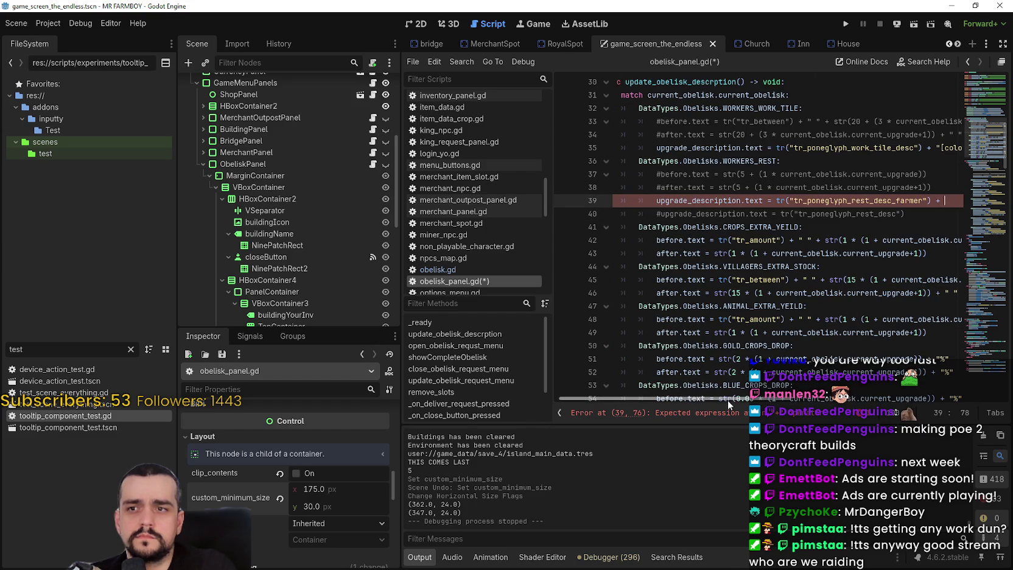
pyautogui.doubleClick(713, 150)
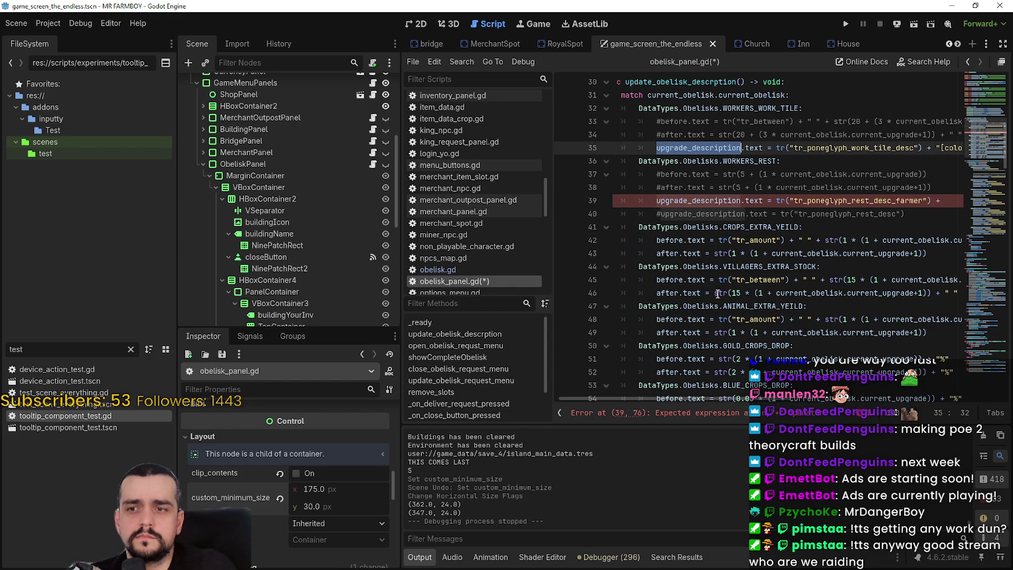
pyautogui.scroll(-4, 725, 302)
pyautogui.scroll(-3, 708, 297)
pyautogui.moveTo(749, 400); pyautogui.dragTo(798, 402)
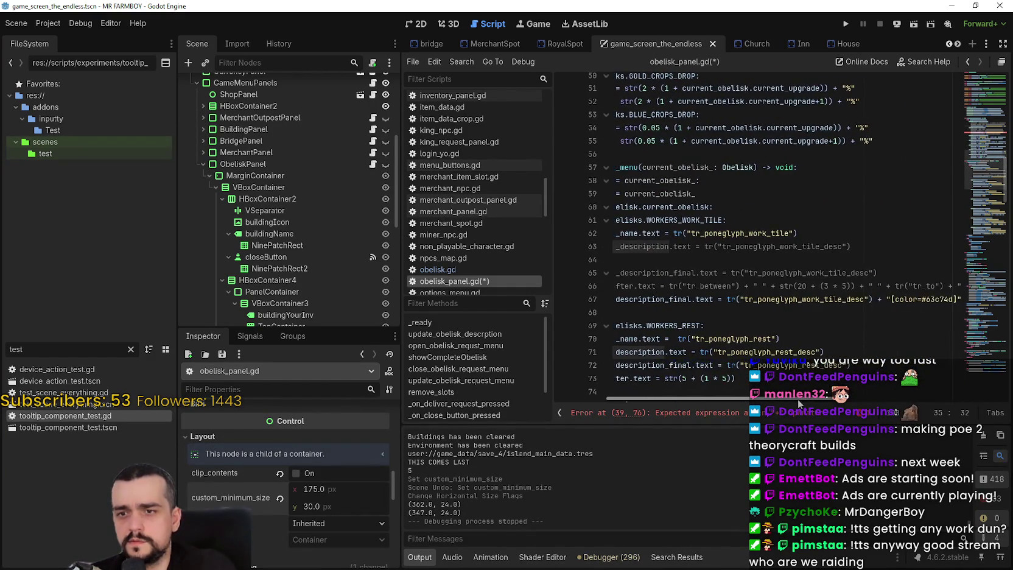
pyautogui.hscroll(-5, 730, 378)
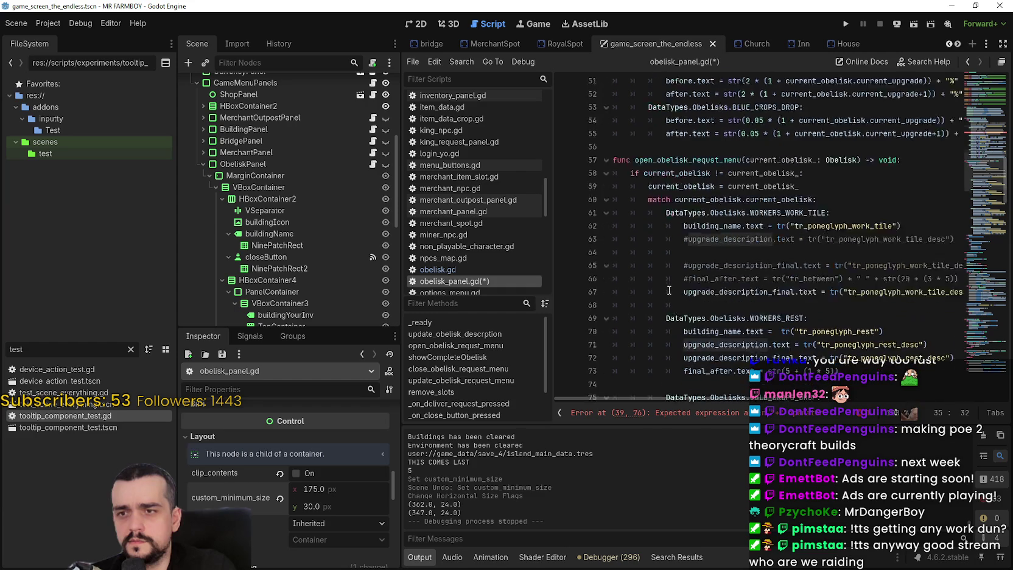
pyautogui.scroll(-14, 669, 291)
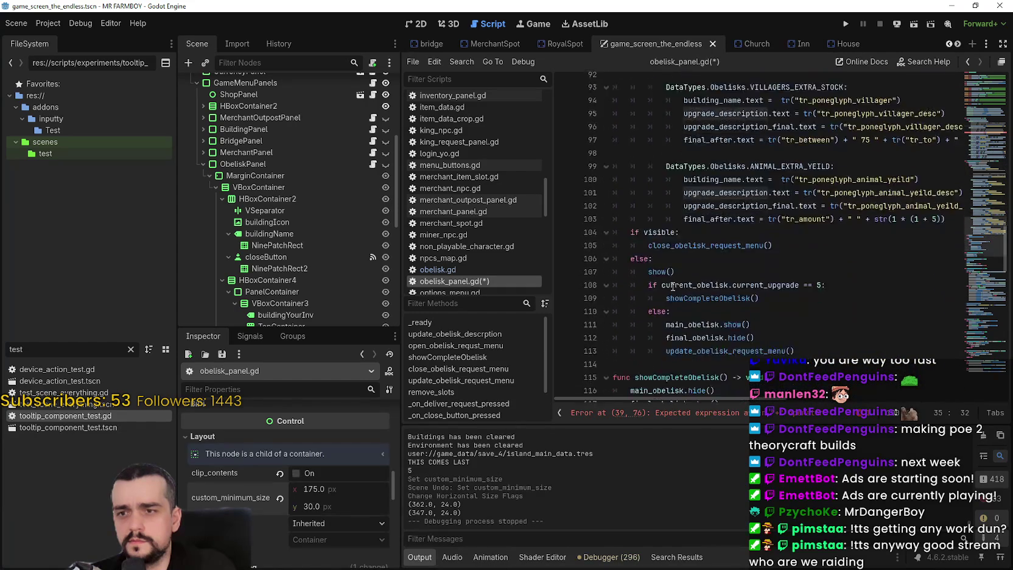
pyautogui.moveTo(991, 255)
pyautogui.mouseDown()
pyautogui.moveTo(991, 299)
pyautogui.moveTo(995, 159)
pyautogui.mouseUp()
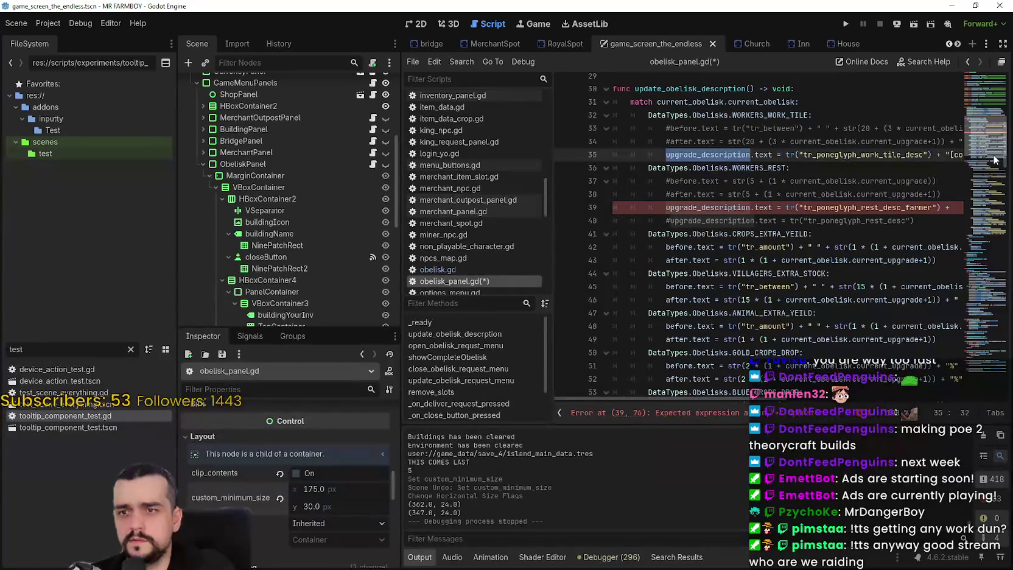
pyautogui.moveTo(709, 399)
pyautogui.mouseDown()
pyautogui.moveTo(789, 398)
pyautogui.moveTo(698, 393)
pyautogui.mouseUp()
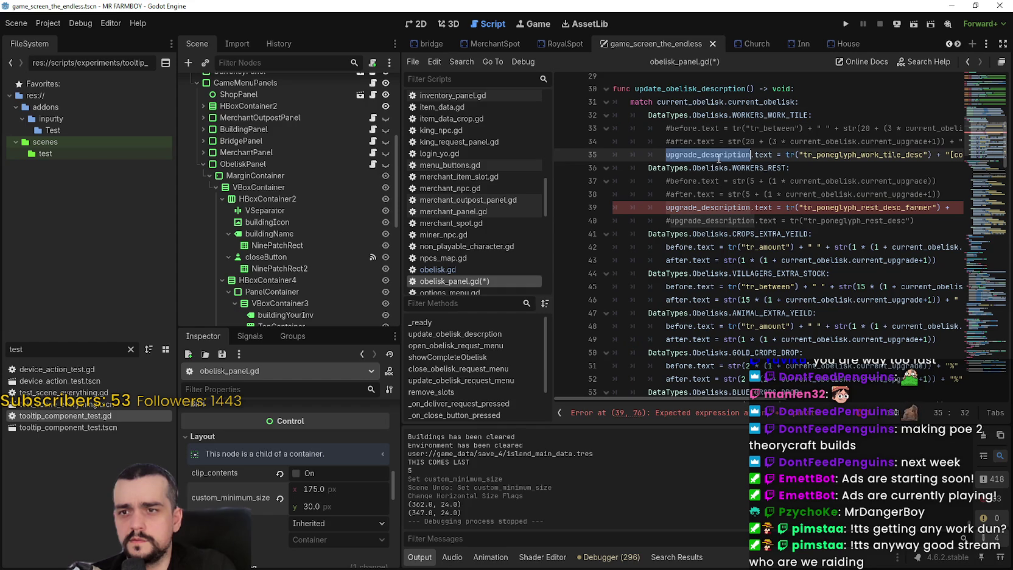
# Step: Search for update_obelisk_descrption, visiting its call on line 147 and returning to its definition
pyautogui.doubleClick(689, 89)
pyautogui.hotkey('ctrl', 'f')
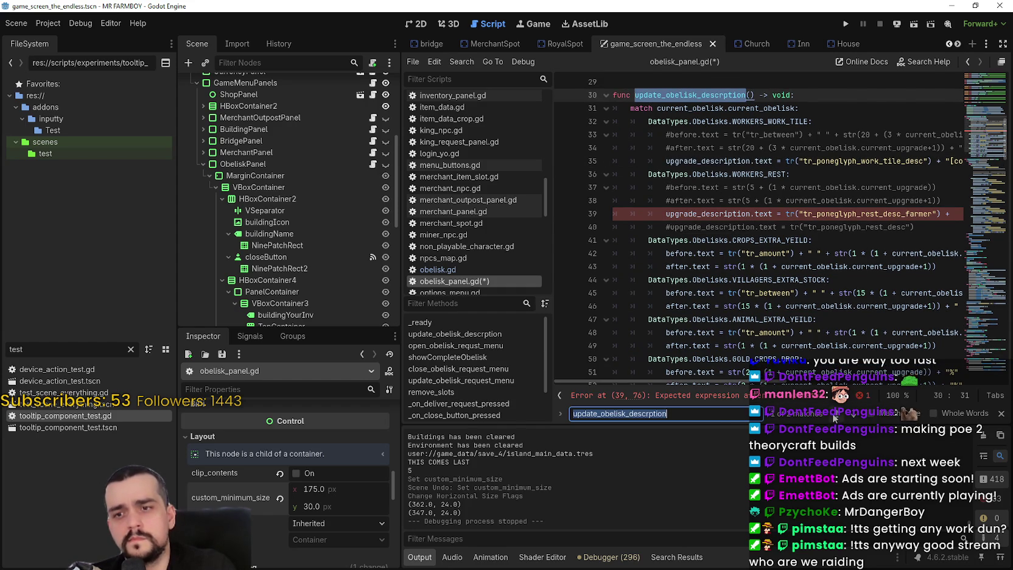
pyautogui.click(836, 413)
pyautogui.scroll(8, 636, 246)
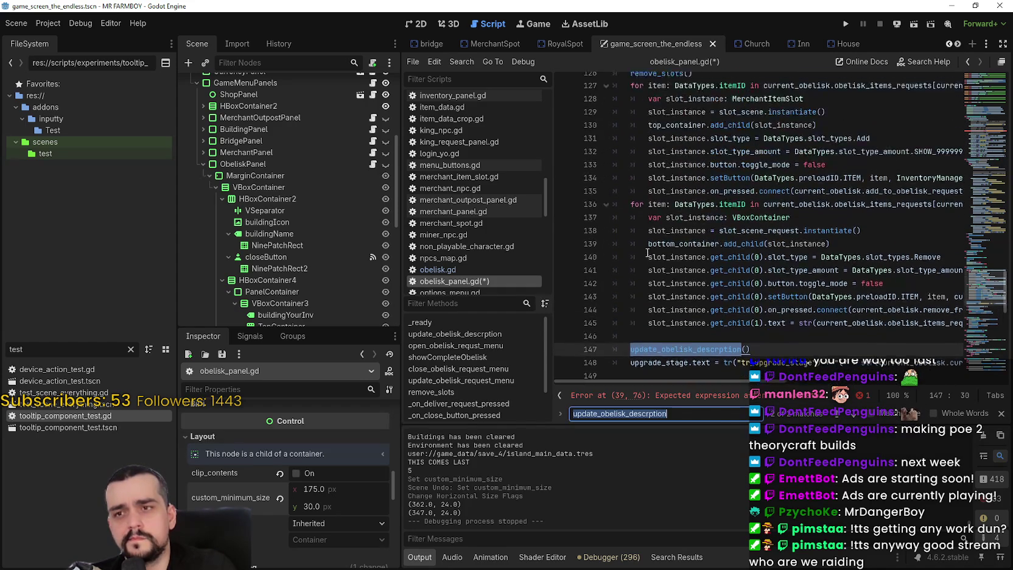
pyautogui.press('Return')
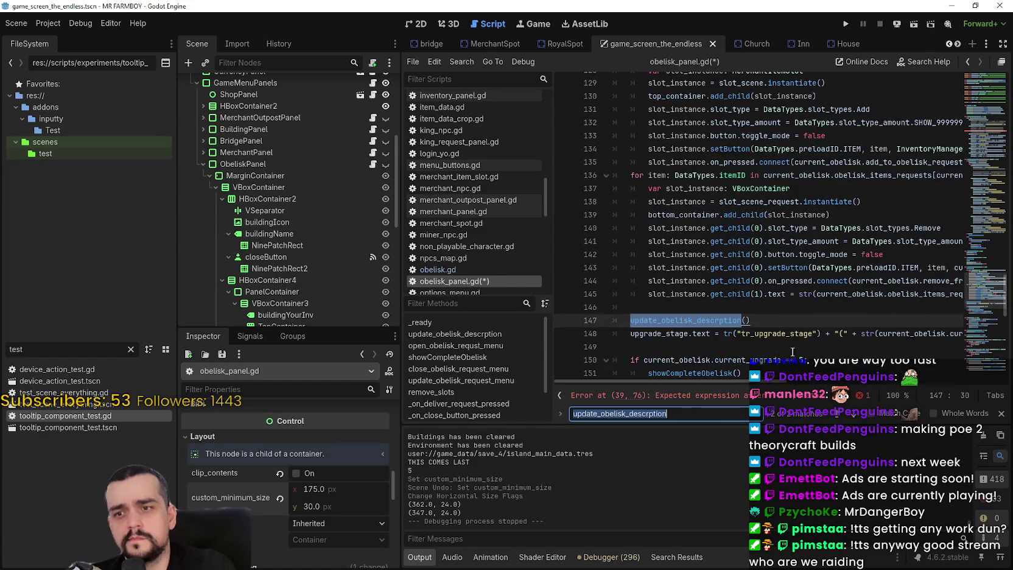
pyautogui.scroll(-5, 762, 290)
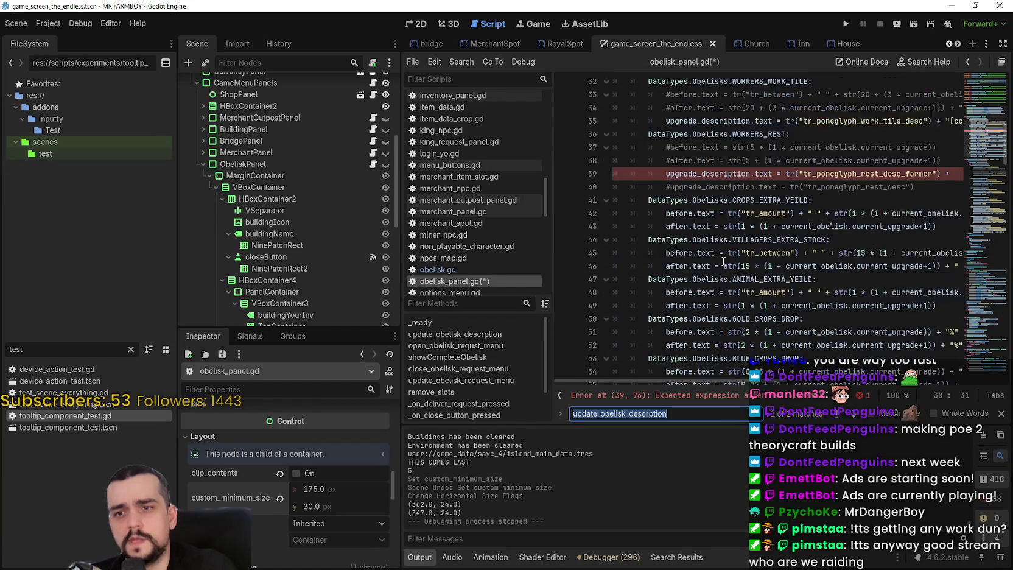
pyautogui.hscroll(5, 878, 377)
pyautogui.hscroll(-5, 878, 378)
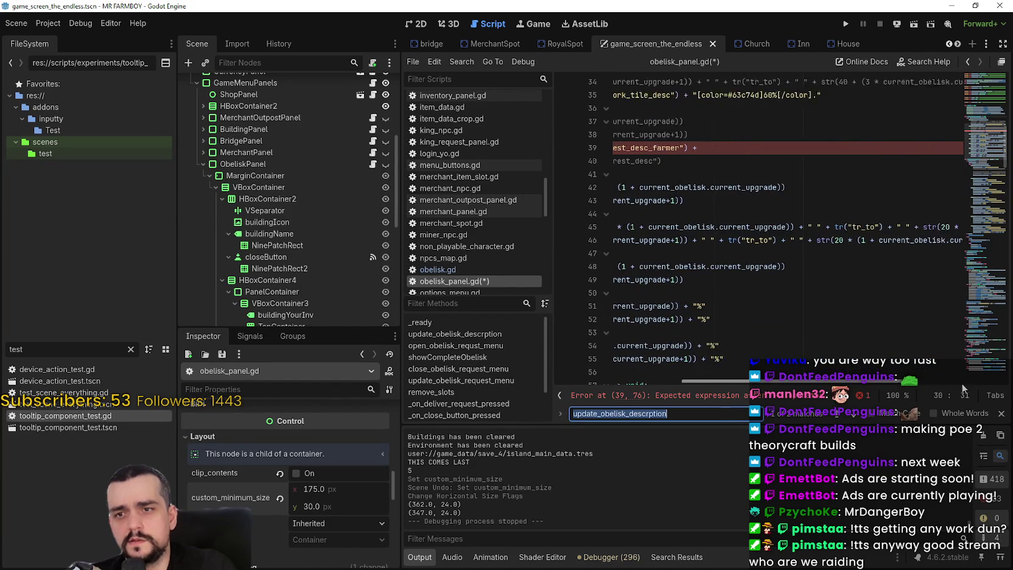
pyautogui.scroll(-5, 712, 323)
pyautogui.scroll(7, 710, 317)
pyautogui.scroll(-9, 706, 310)
pyautogui.scroll(9, 707, 310)
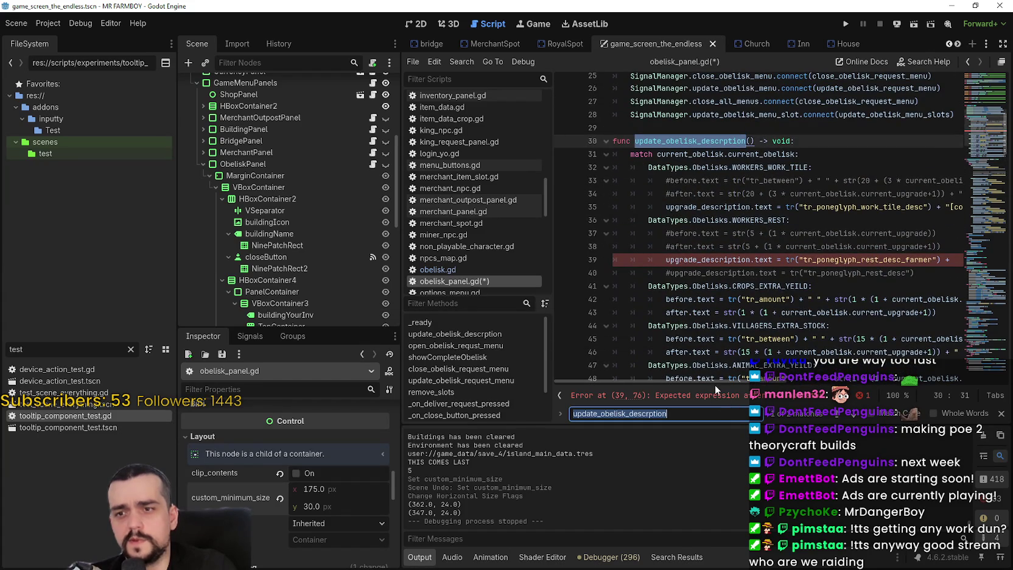
pyautogui.hscroll(5, 714, 384)
pyautogui.hscroll(-5, 682, 366)
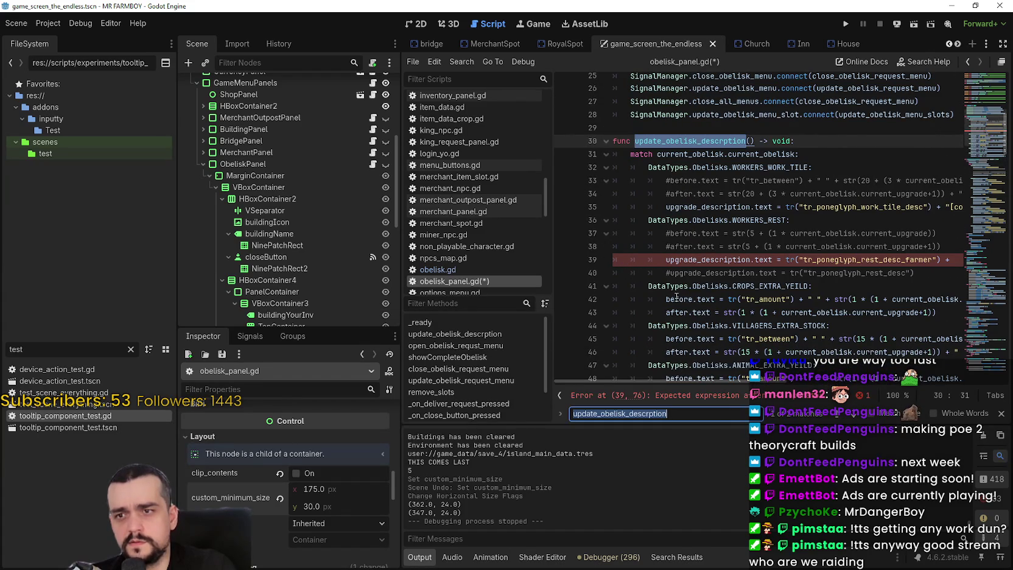
# Step: Comment out the farmer line 39 and re-enable the plain tr_poneglyph_rest_desc line 40
pyautogui.click(669, 260)
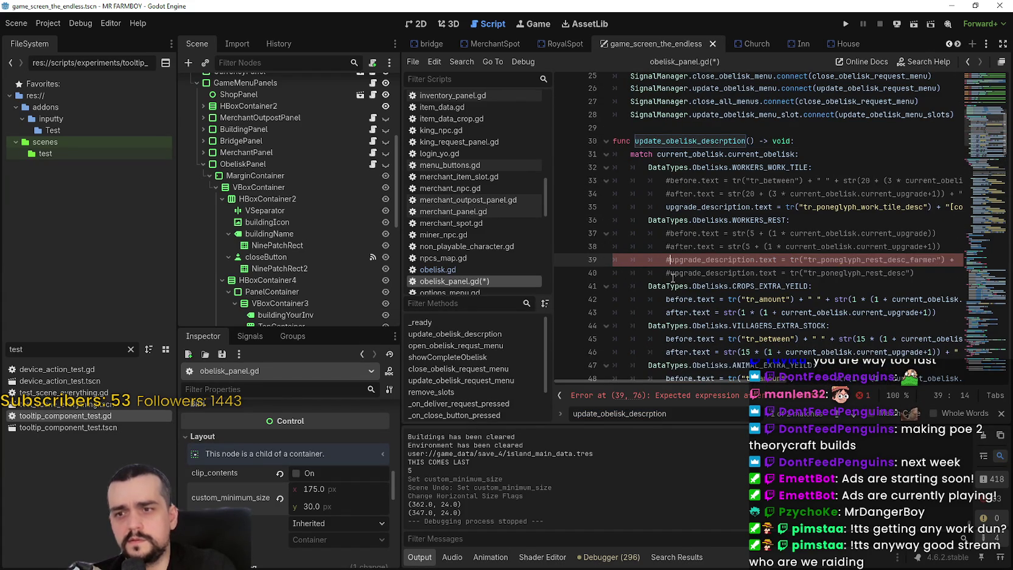
pyautogui.write('#')
pyautogui.press('Up')
pyautogui.press('Up')
pyautogui.click(670, 279)
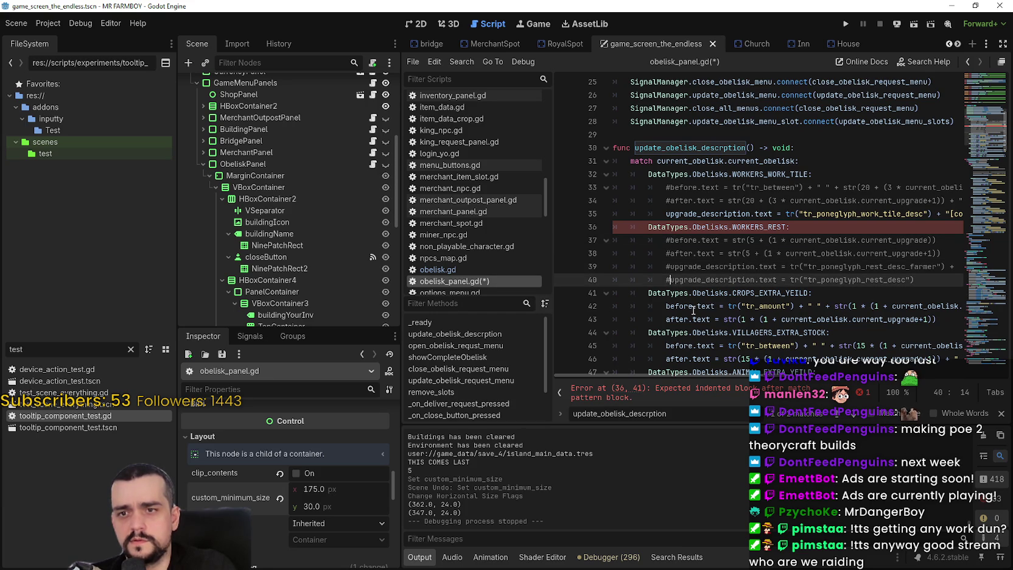
pyautogui.press('Delete')
# Step: Comment out the WORKERS_REST final description and final_after lines 72–73
pyautogui.scroll(-3, 750, 263)
pyautogui.scroll(-4, 750, 263)
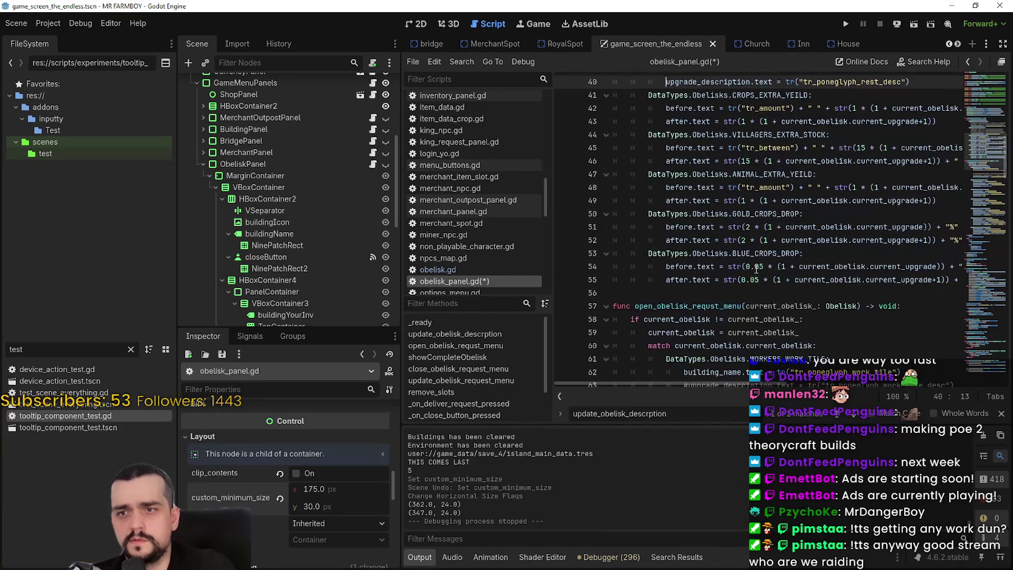
pyautogui.scroll(-3, 778, 143)
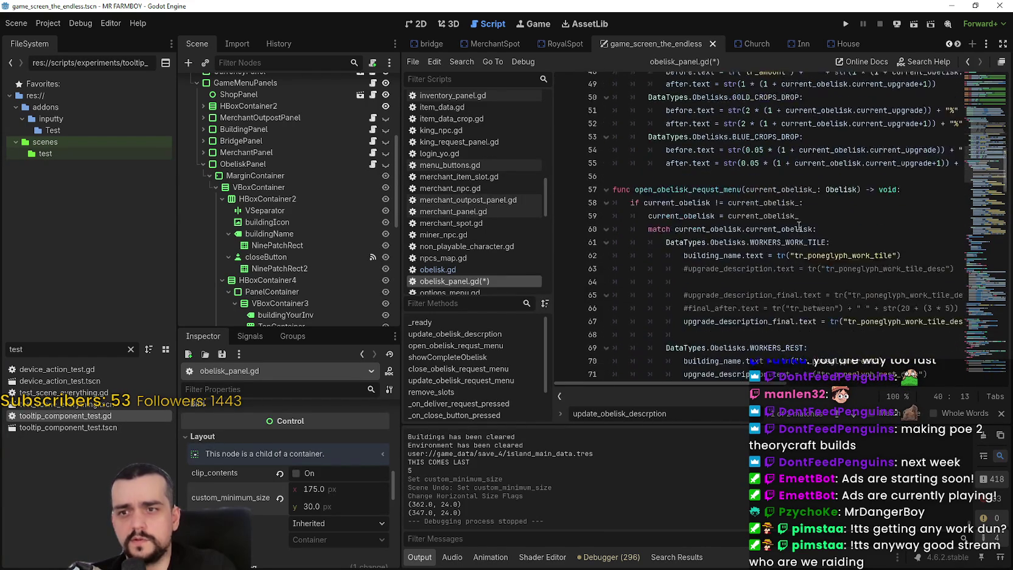
pyautogui.moveTo(702, 385)
pyautogui.mouseDown()
pyautogui.moveTo(791, 385)
pyautogui.moveTo(572, 384)
pyautogui.mouseUp()
pyautogui.scroll(-2, 700, 283)
pyautogui.click(682, 240)
pyautogui.hotkey('ctrl', 'k')
pyautogui.press('Up')
pyautogui.hotkey('ctrl', 'k')
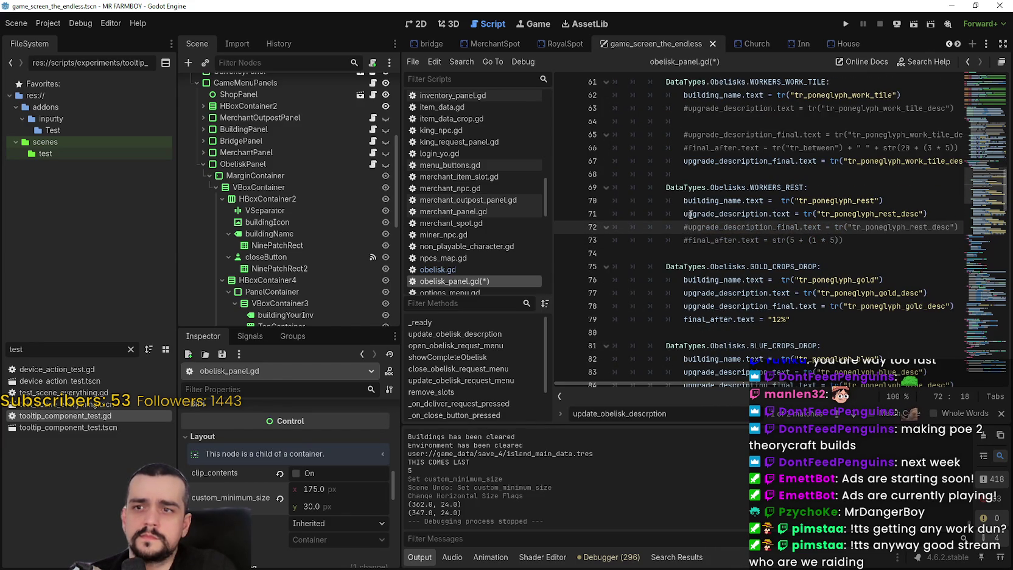
pyautogui.scroll(1, 690, 214)
pyautogui.moveTo(747, 388)
pyautogui.mouseDown()
pyautogui.moveTo(963, 382)
pyautogui.moveTo(763, 362)
pyautogui.mouseUp()
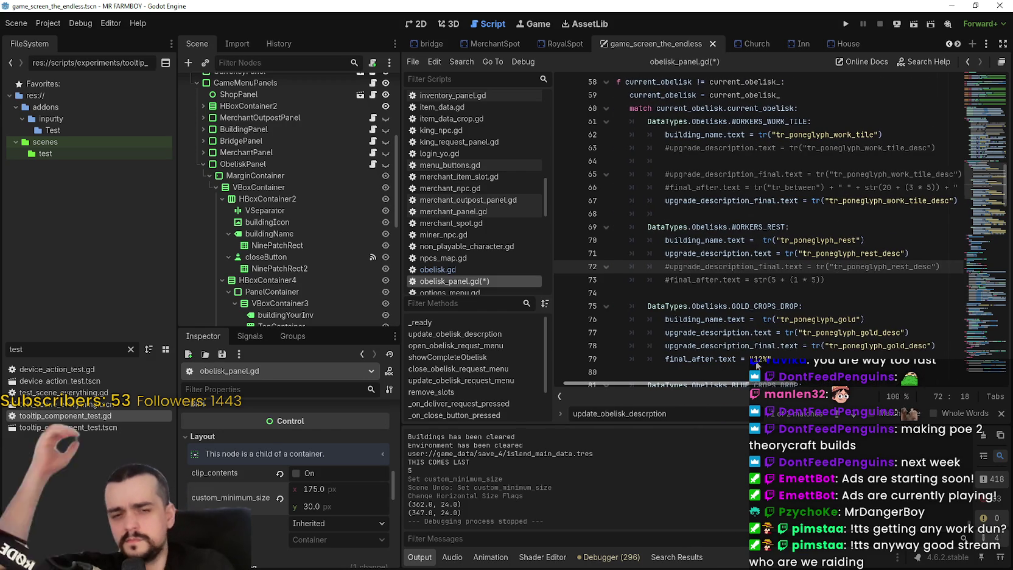
pyautogui.moveTo(762, 363); pyautogui.dragTo(730, 365)
pyautogui.scroll(-2, 704, 286)
pyautogui.scroll(-4, 703, 285)
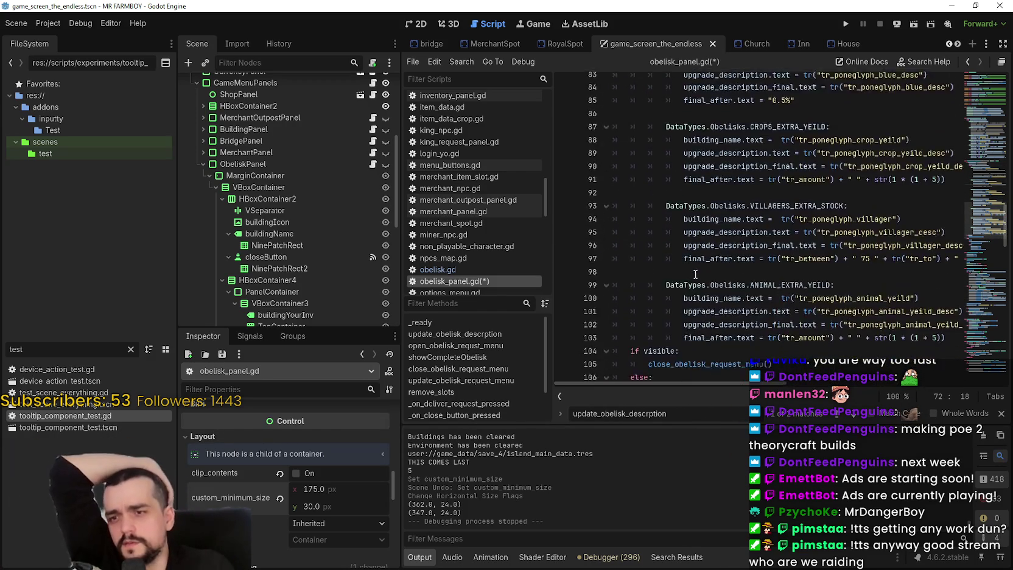
pyautogui.scroll(6, 703, 278)
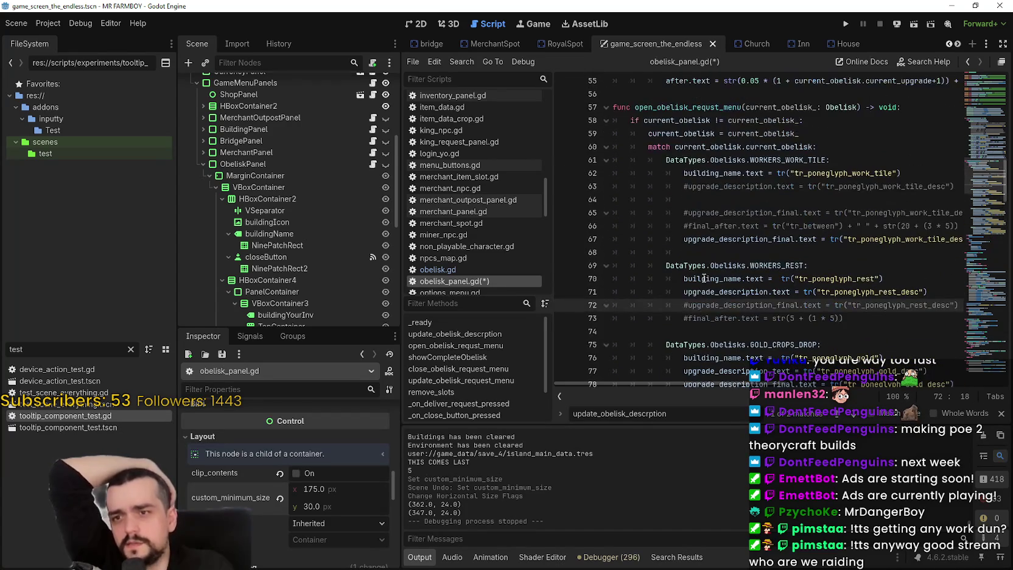
pyautogui.moveTo(735, 385)
pyautogui.mouseDown()
pyautogui.moveTo(953, 384)
pyautogui.moveTo(744, 383)
pyautogui.mouseUp()
pyautogui.doubleClick(739, 240)
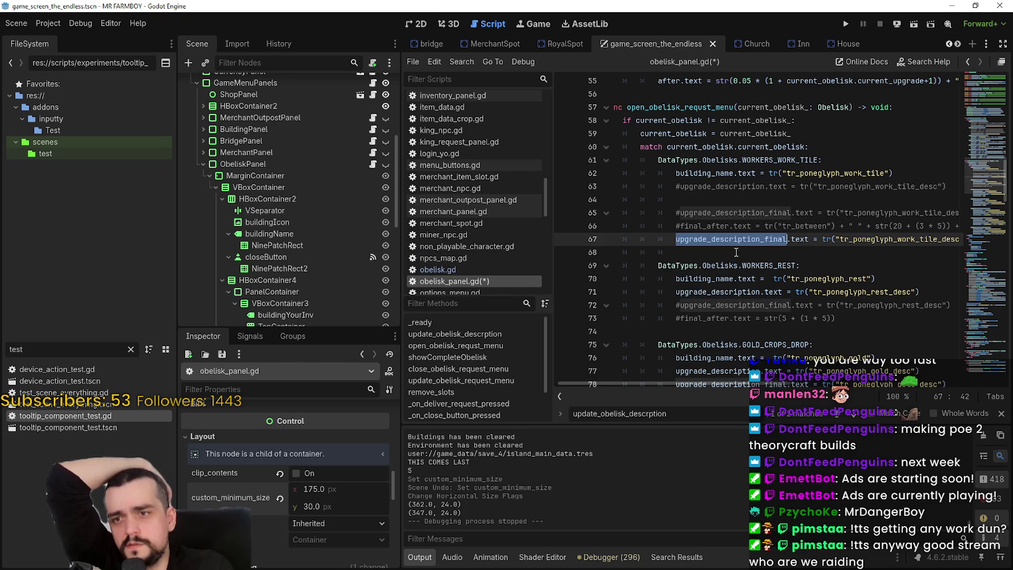
pyautogui.moveTo(987, 183); pyautogui.dragTo(987, 126)
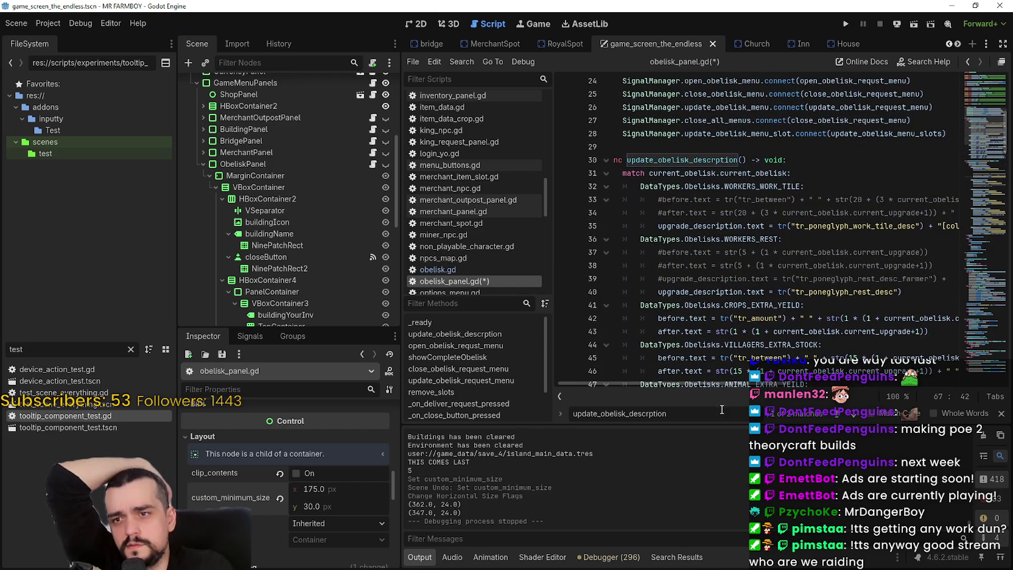
# Step: Select the work-tile description call on line 67 and apply a context-menu action to it
pyautogui.click(728, 385)
pyautogui.hscroll(-10, 670, 363)
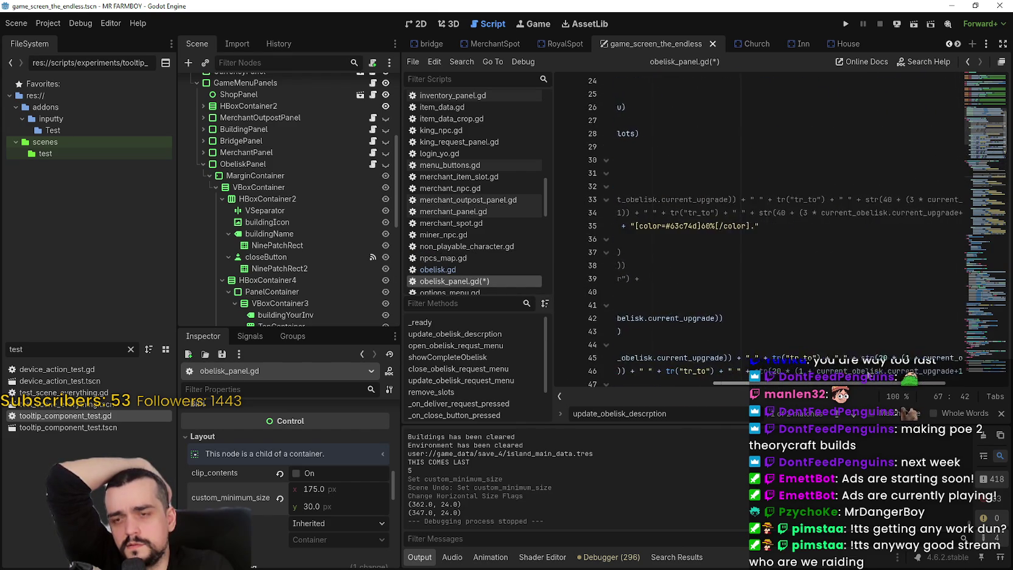
pyautogui.hscroll(9, 670, 362)
pyautogui.hscroll(5, 855, 359)
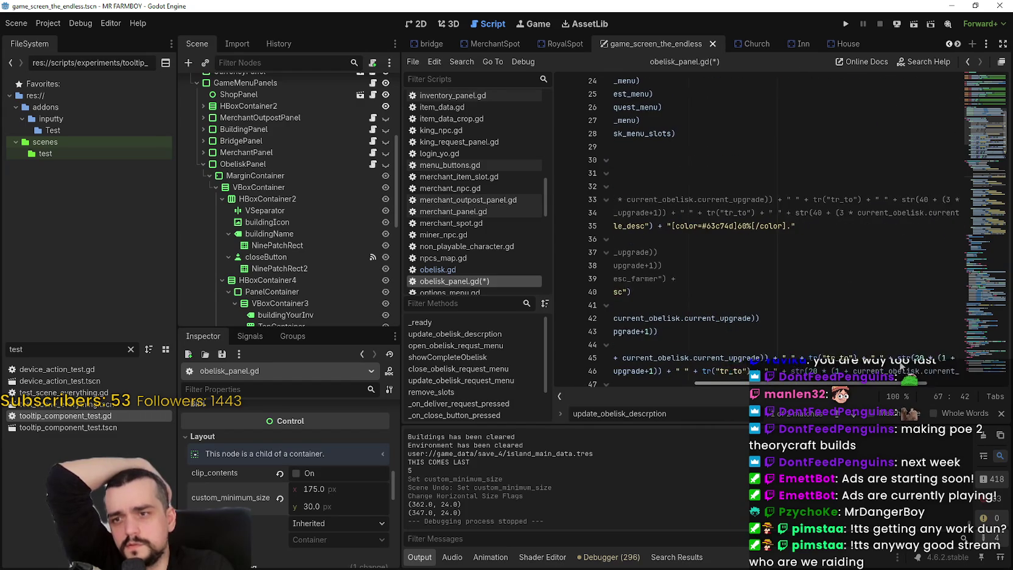
pyautogui.hscroll(-10, 669, 351)
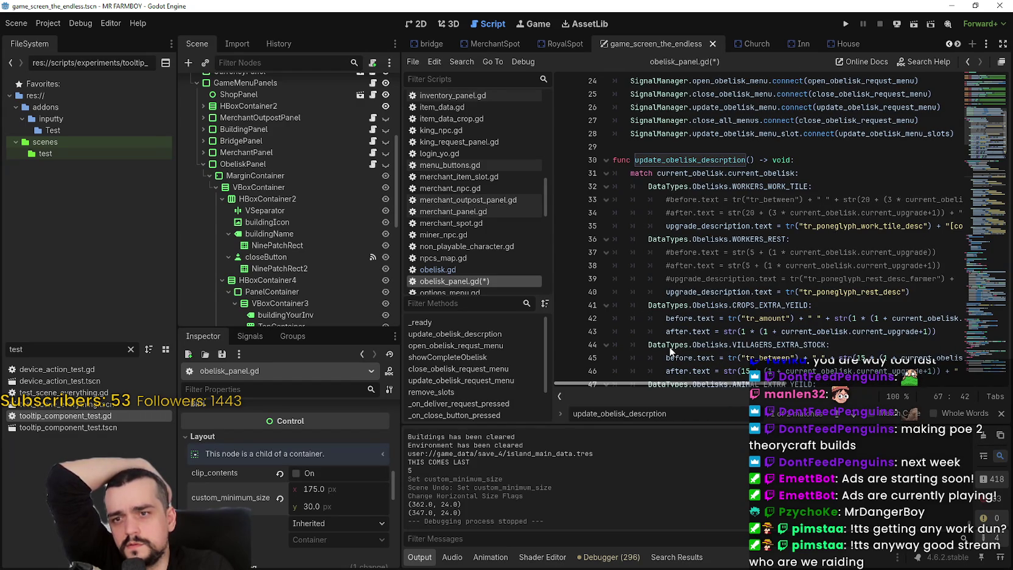
pyautogui.scroll(-3, 695, 279)
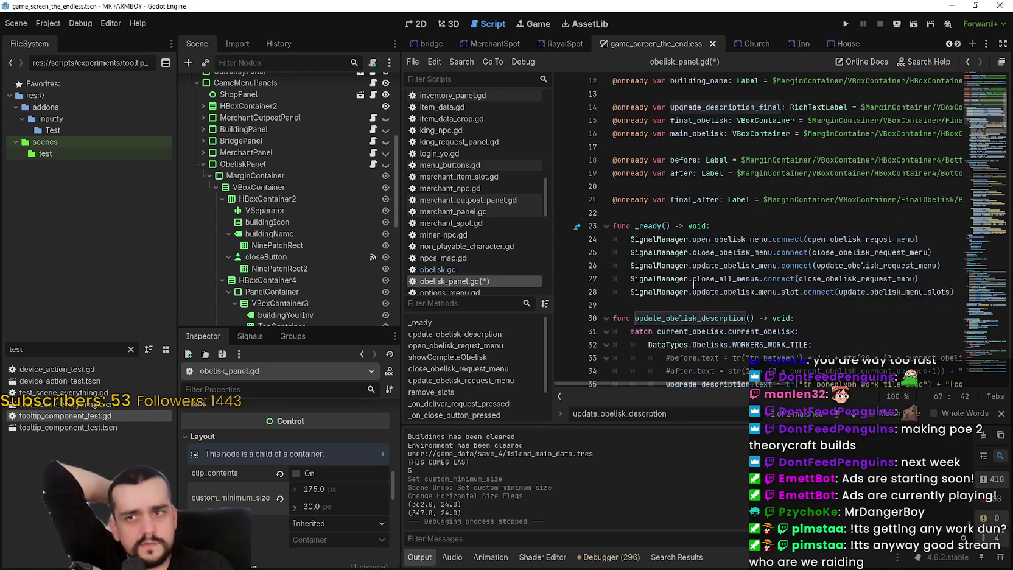
pyautogui.scroll(-9, 695, 279)
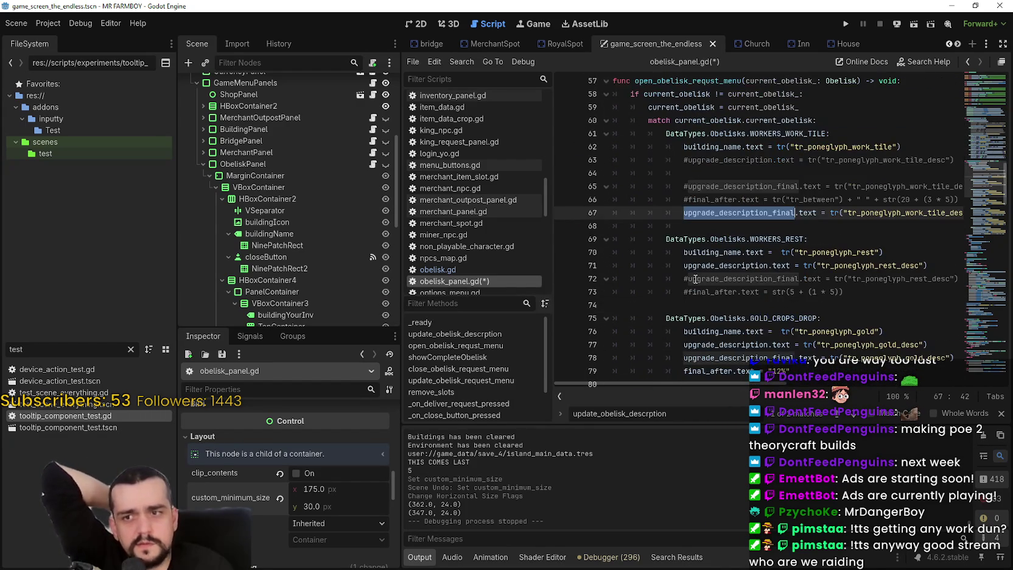
pyautogui.moveTo(740, 385); pyautogui.dragTo(941, 384)
pyautogui.moveTo(949, 209)
pyautogui.mouseDown()
pyautogui.moveTo(621, 210)
pyautogui.moveTo(832, 217)
pyautogui.mouseUp()
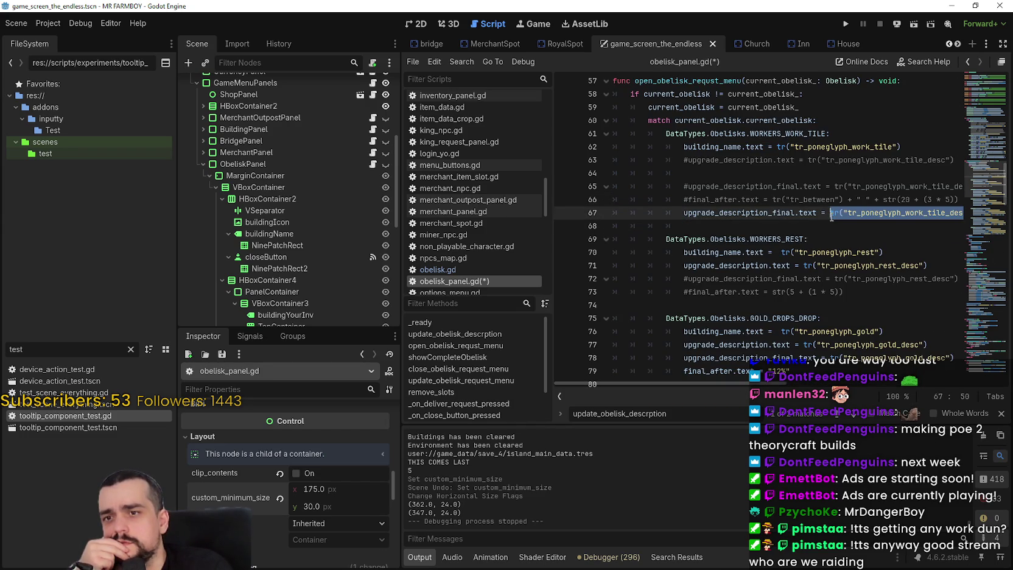
pyautogui.rightClick(833, 217)
pyautogui.click(849, 278)
# Step: Replace line 35's fixed 60 with the level-based percentage and delete the leftover tail
pyautogui.scroll(4, 728, 235)
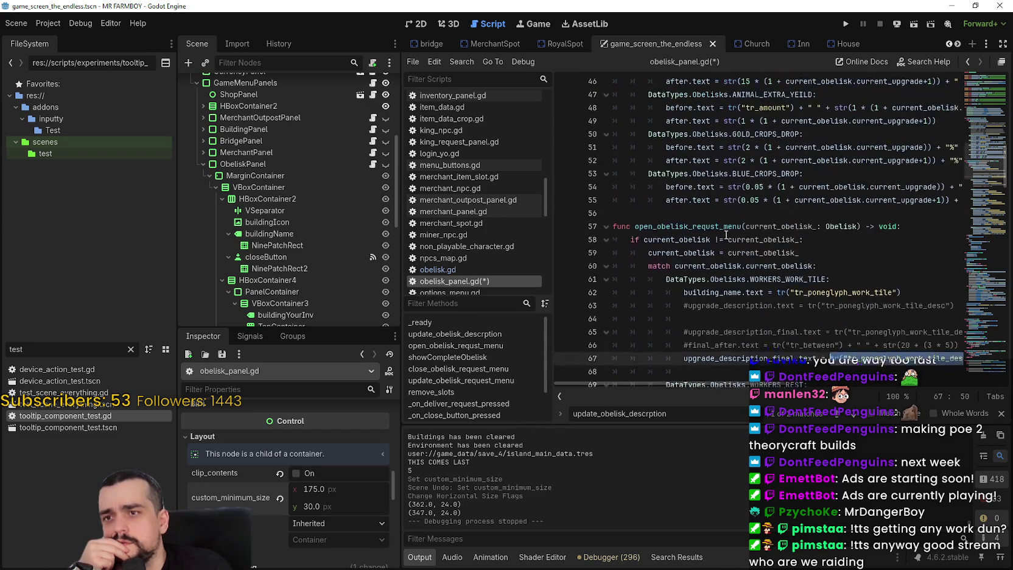
pyautogui.scroll(9, 691, 239)
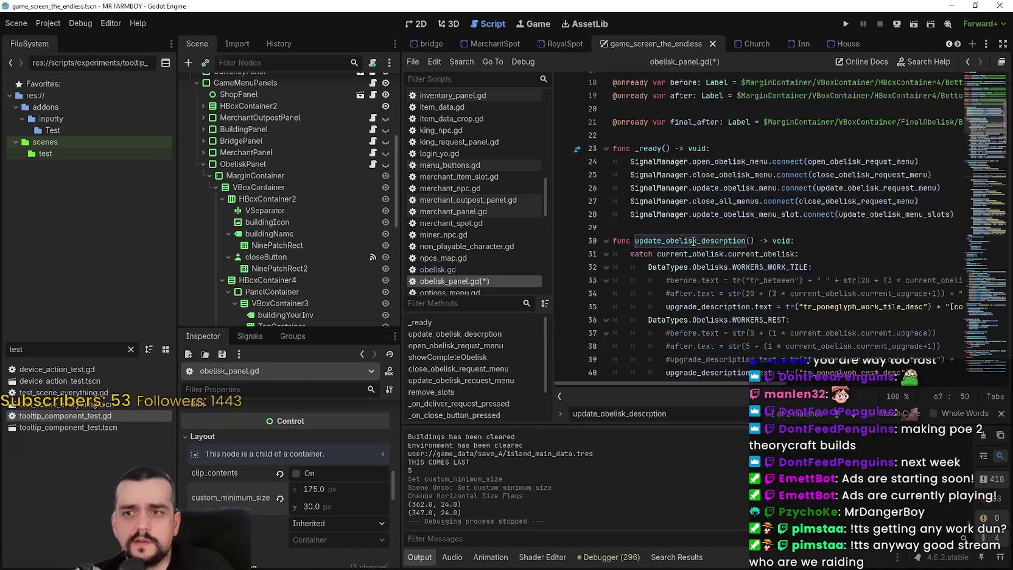
pyautogui.scroll(-2, 691, 239)
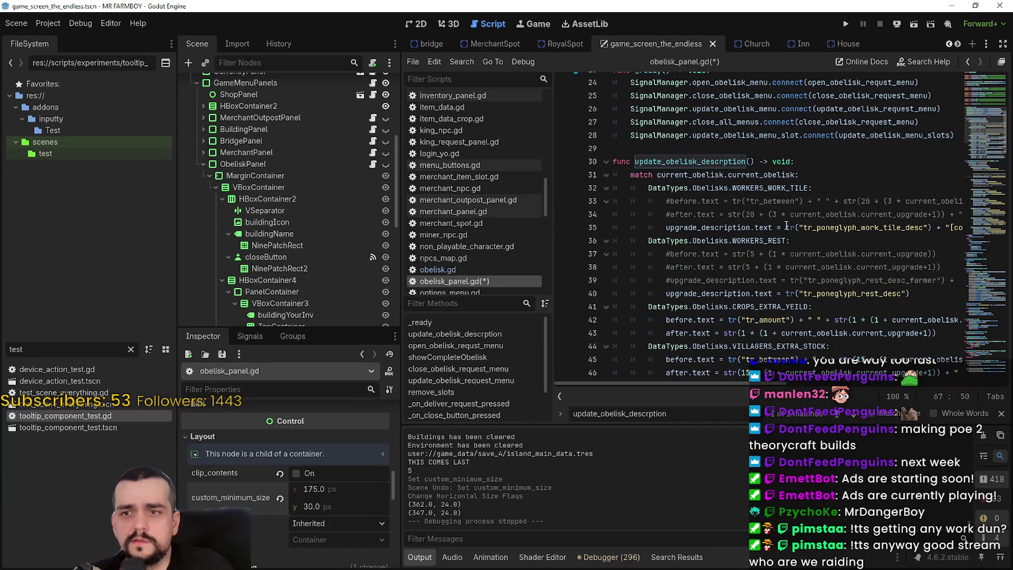
pyautogui.moveTo(786, 226); pyautogui.dragTo(945, 227)
pyautogui.click(943, 227)
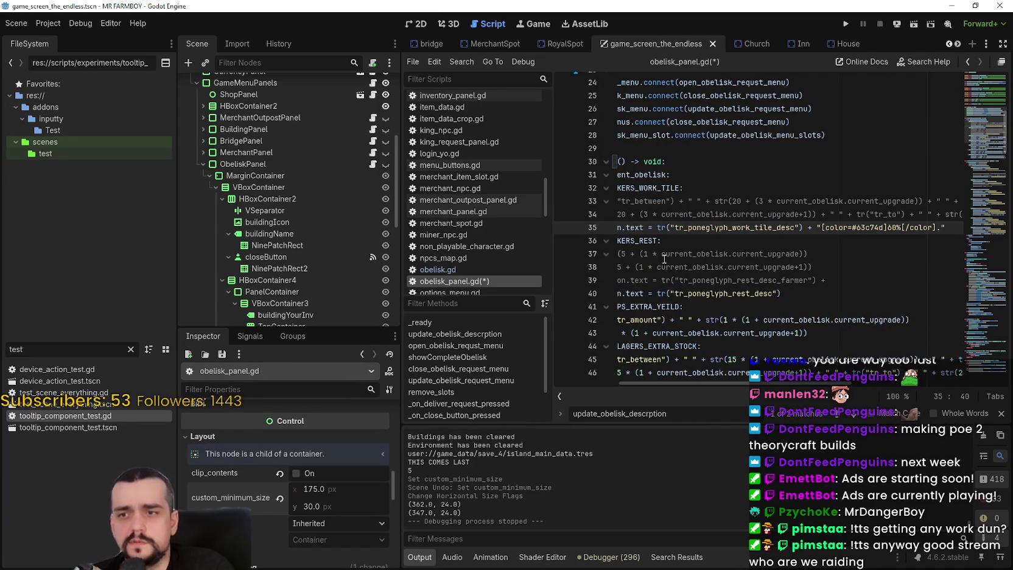
pyautogui.hotkey('ctrl', 'z')
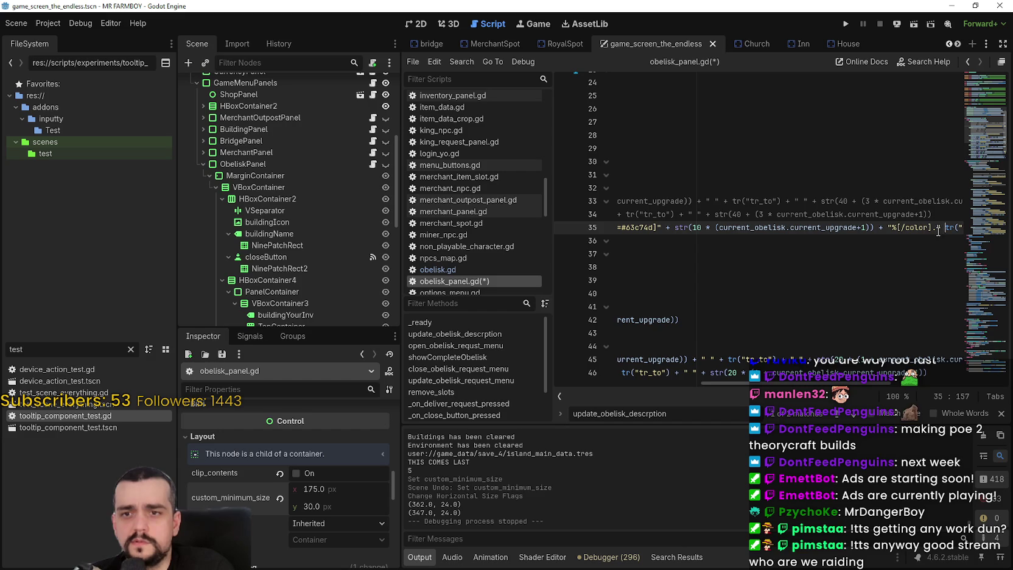
pyautogui.hotkey('shift', 'Up')
pyautogui.moveTo(672, 240); pyautogui.dragTo(987, 242)
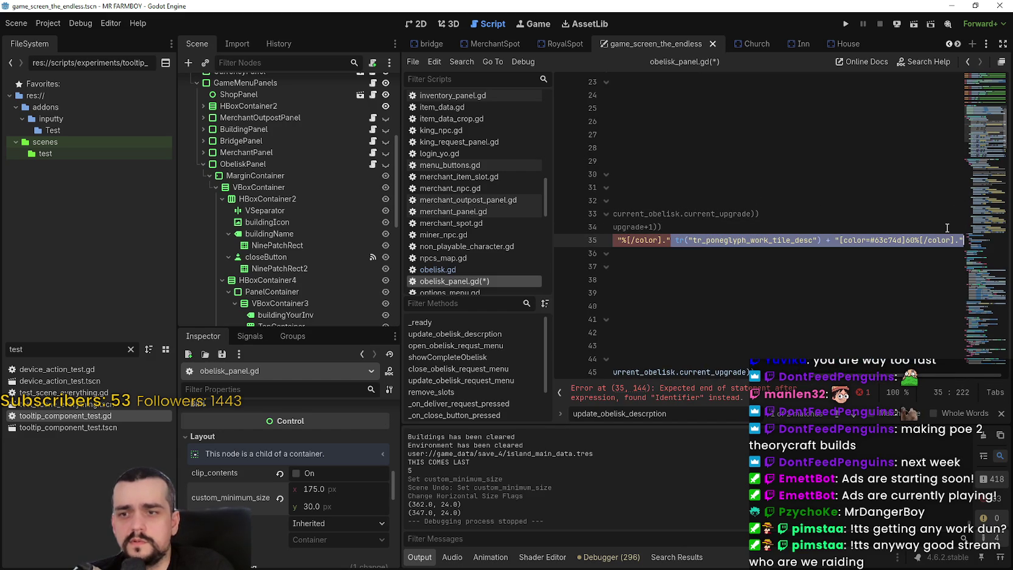
pyautogui.press('BackSpace')
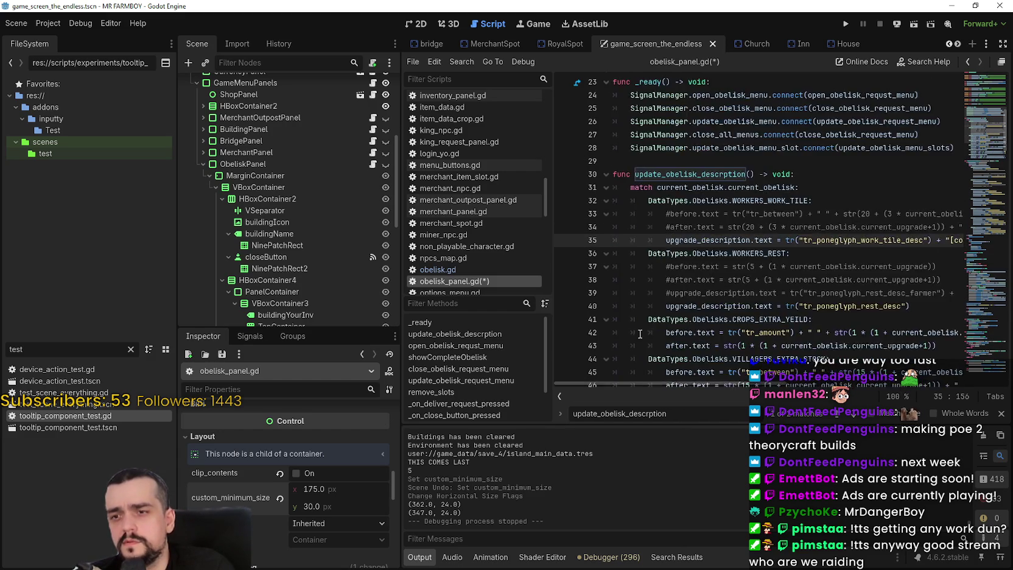
# Step: Select the tail of line 67's upgrade_description_final.text, which still ends in green 60%
pyautogui.scroll(-10, 634, 338)
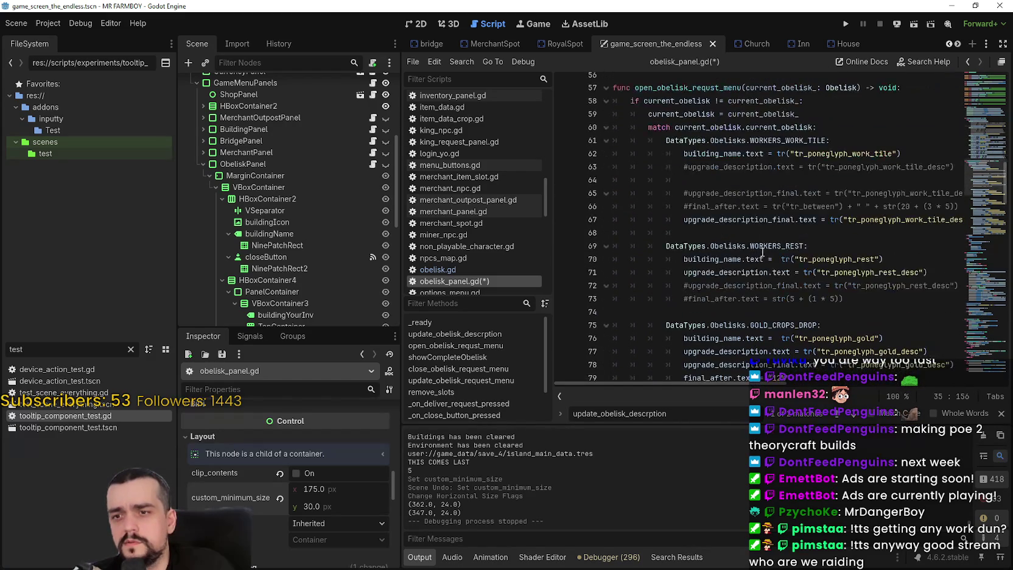
pyautogui.click(888, 220)
pyautogui.press('End')
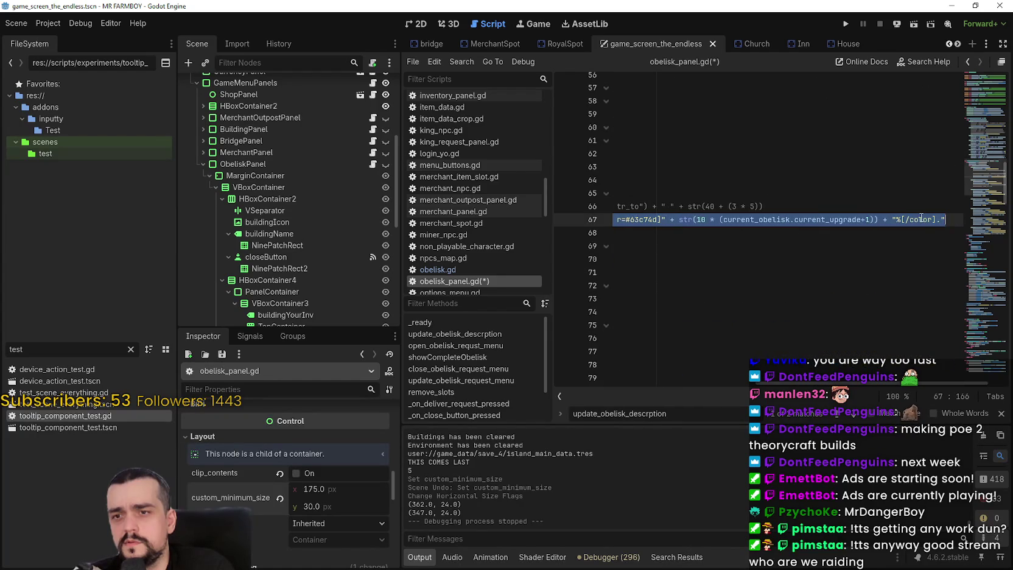
pyautogui.keyDown('shift'); pyautogui.click(658, 219); pyautogui.keyUp('shift')
pyautogui.keyDown('shift'); pyautogui.click(588, 224); pyautogui.keyUp('shift')
pyautogui.keyDown('shift'); pyautogui.click(875, 223); pyautogui.keyUp('shift')
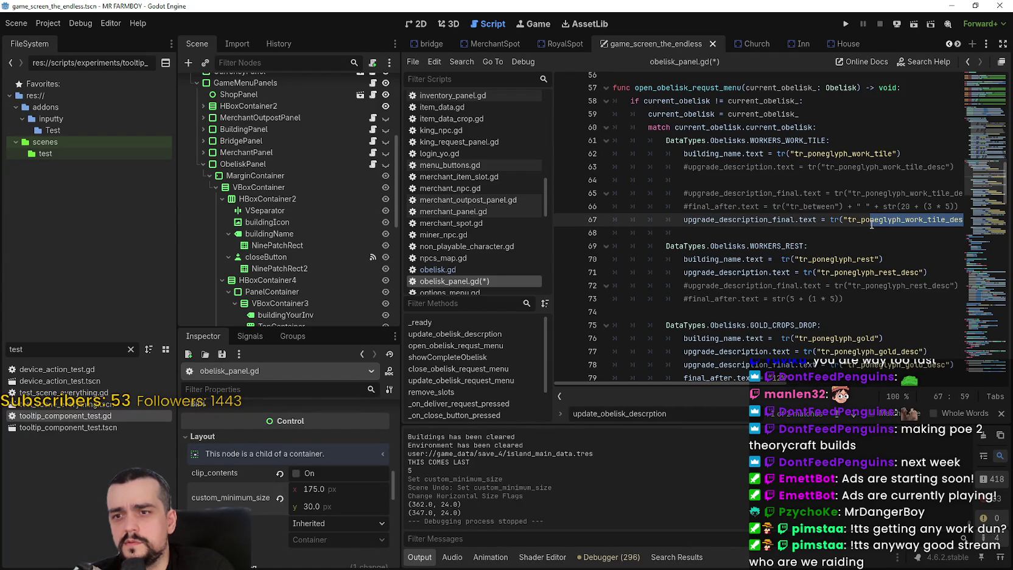
pyautogui.press('End')
pyautogui.moveTo(615, 232); pyautogui.dragTo(613, 219)
pyautogui.click(711, 233)
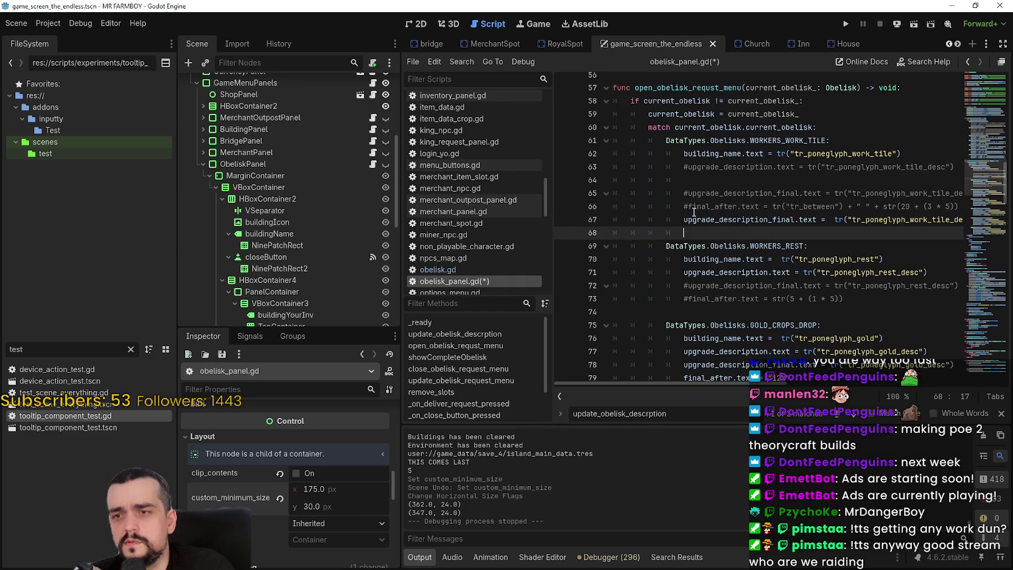
pyautogui.scroll(-8, 682, 219)
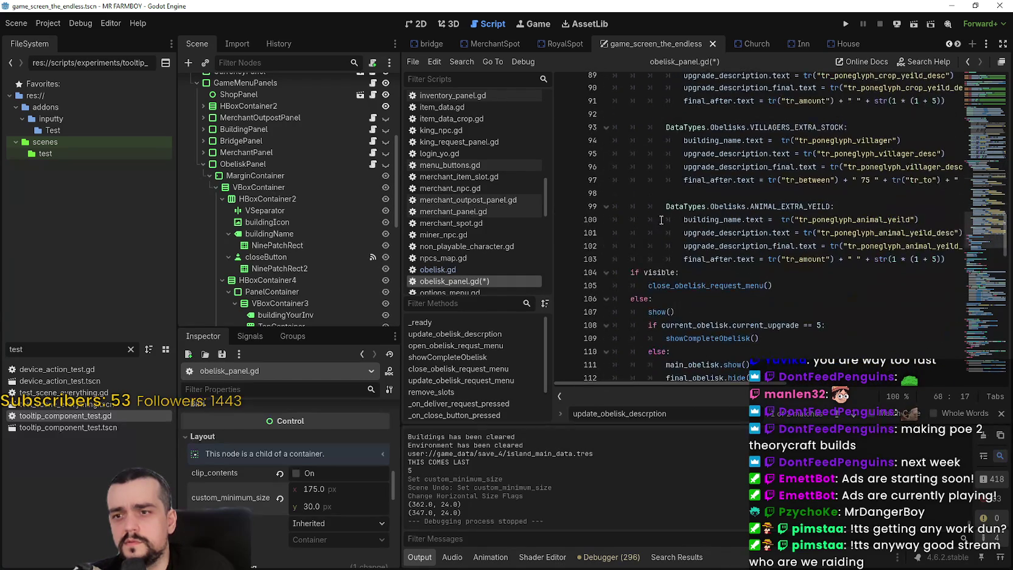
# Step: Look up the showCompleteObelisk definition, then navigate back
pyautogui.scroll(-3, 673, 250)
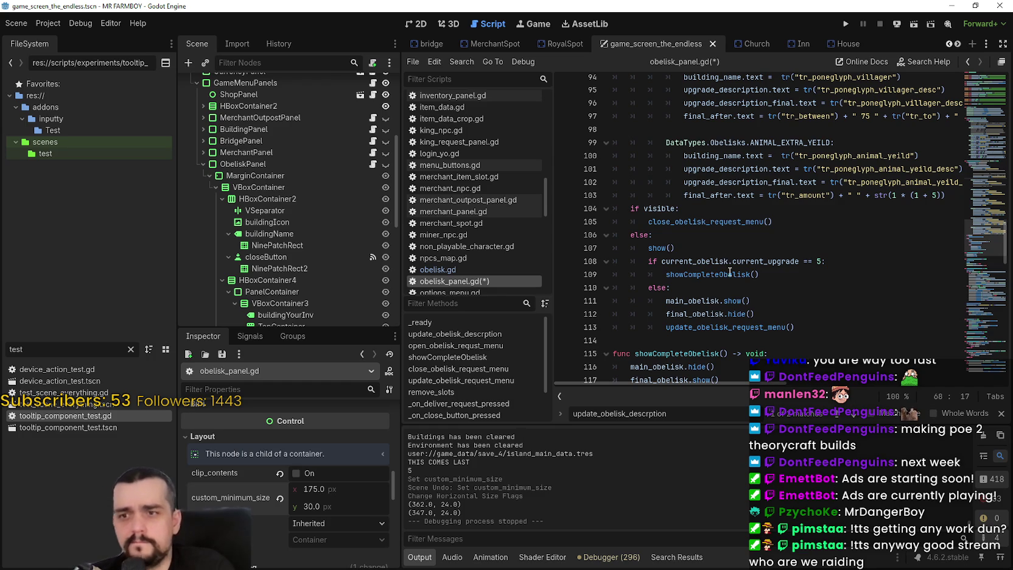
pyautogui.rightClick(728, 275)
pyautogui.click(809, 442)
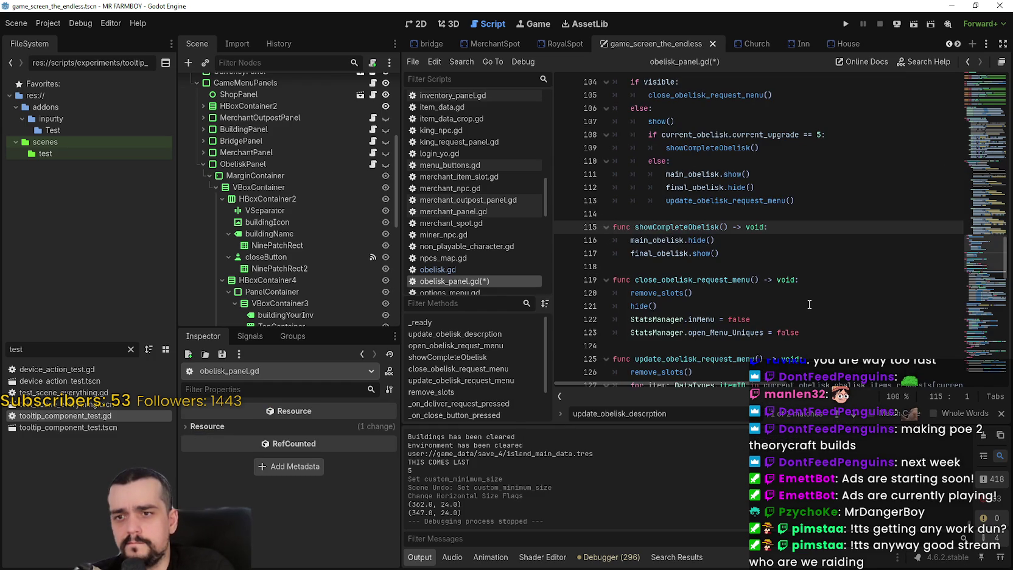
pyautogui.scroll(-5, 809, 305)
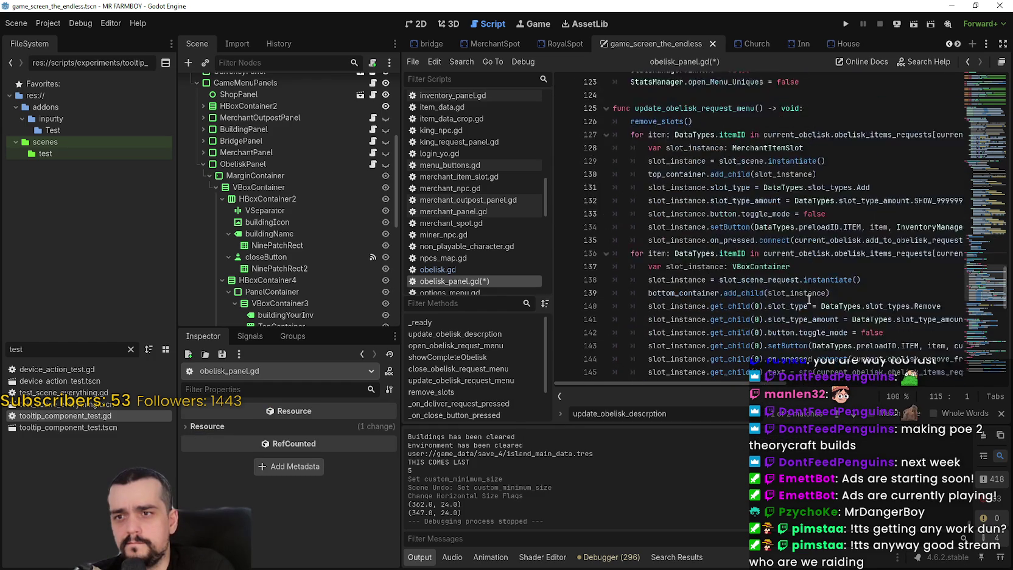
pyautogui.scroll(3, 809, 299)
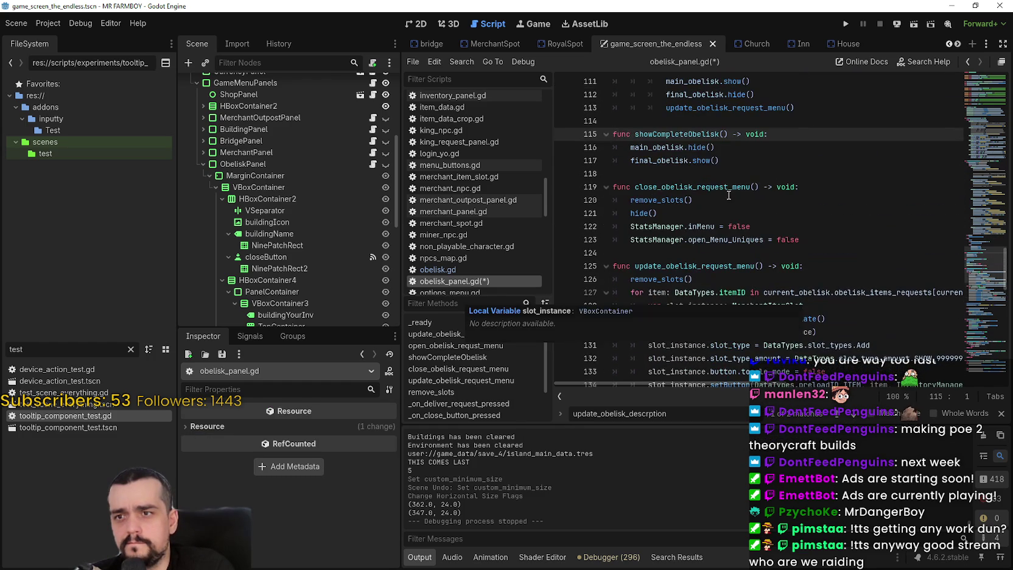
pyautogui.click(967, 62)
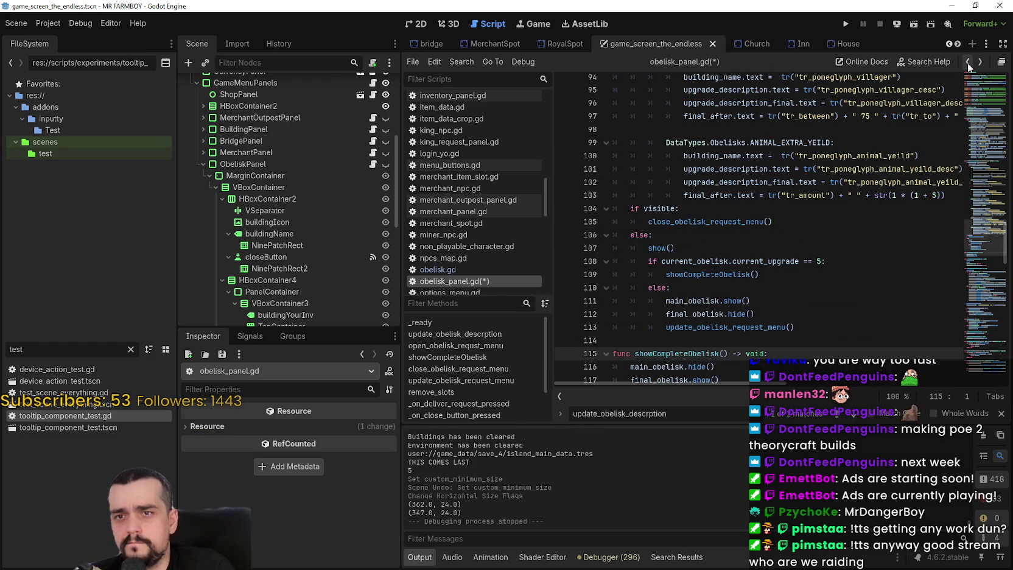
# Step: Look up update_obelisk_request_menu, then update_obelisk_descrption, landing in the description code
pyautogui.rightClick(766, 330)
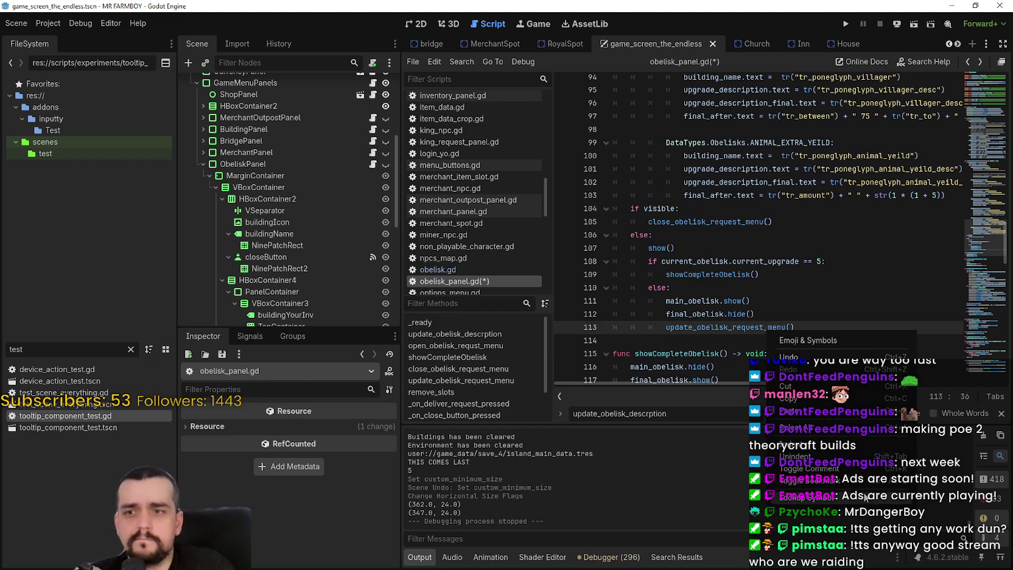
pyautogui.click(860, 498)
pyautogui.scroll(-7, 801, 336)
pyautogui.rightClick(710, 241)
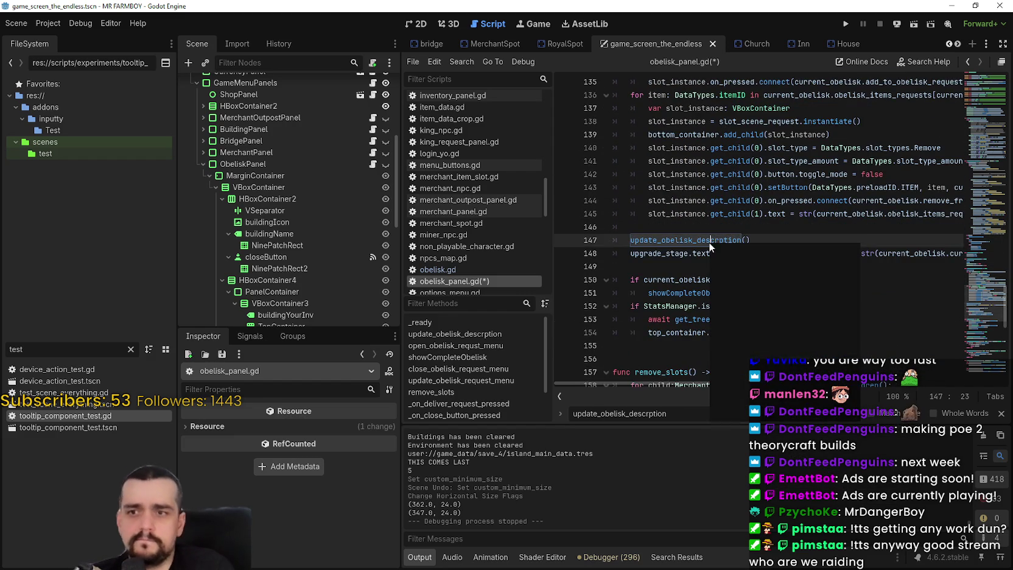
pyautogui.click(782, 414)
pyautogui.scroll(-2, 736, 273)
pyautogui.moveTo(669, 214); pyautogui.dragTo(791, 213)
pyautogui.click(810, 250)
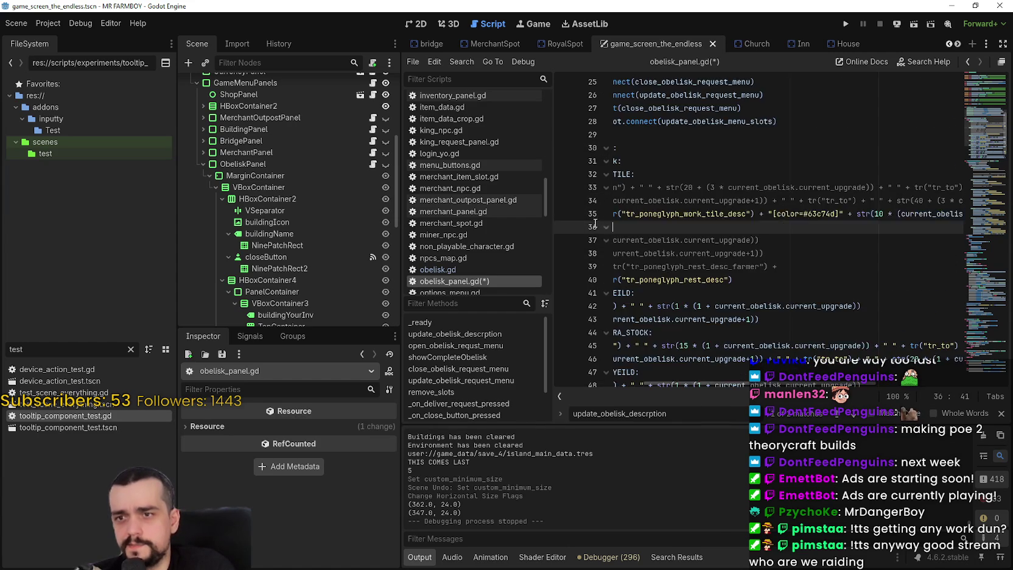
# Step: Save obelisk_panel.gd and locate the tr_poneglyph_rest_desc line of the Workers Rest case
pyautogui.click(778, 266)
pyautogui.click(916, 276)
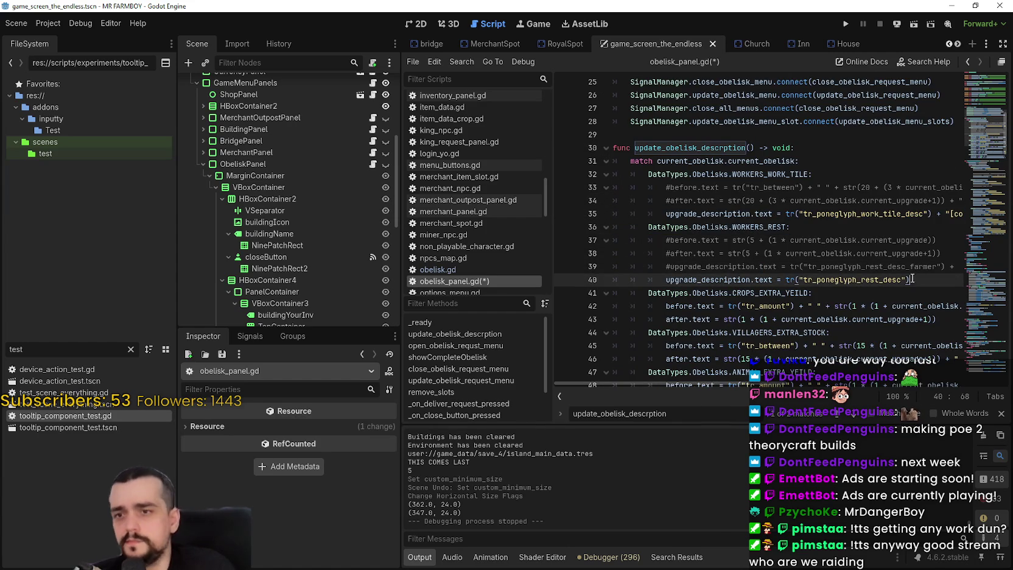
pyautogui.hotkey('ctrl', 's')
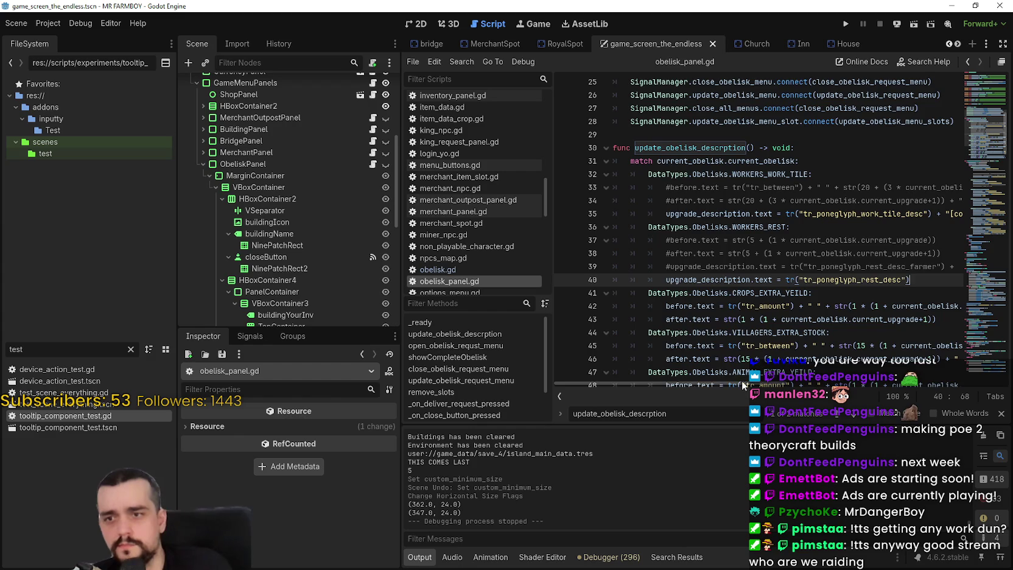
pyautogui.moveTo(746, 383)
pyautogui.mouseDown()
pyautogui.moveTo(826, 384)
pyautogui.moveTo(794, 392)
pyautogui.moveTo(775, 345)
pyautogui.mouseUp()
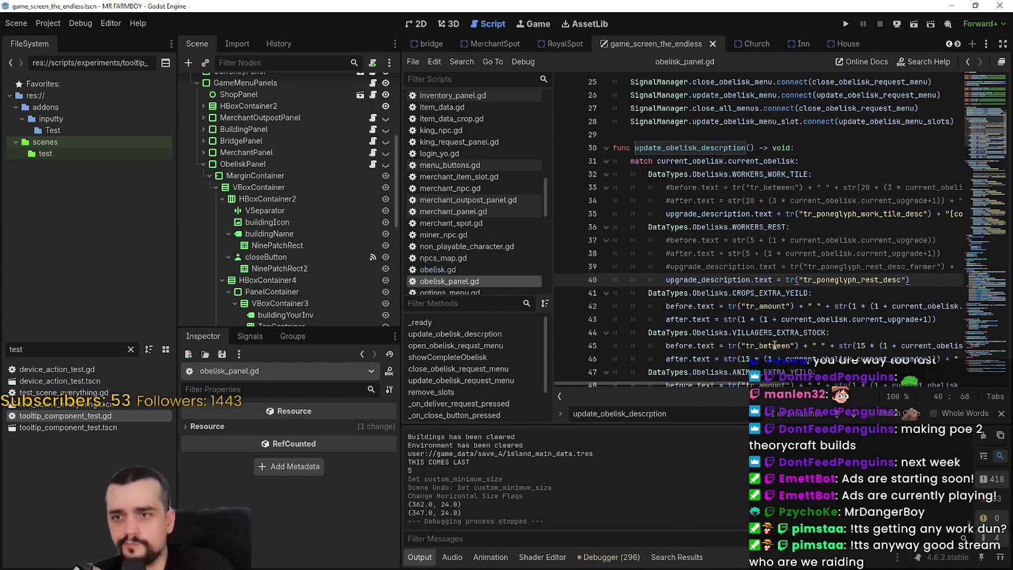
pyautogui.doubleClick(852, 277)
pyautogui.click(922, 275)
pyautogui.scroll(-10, 853, 273)
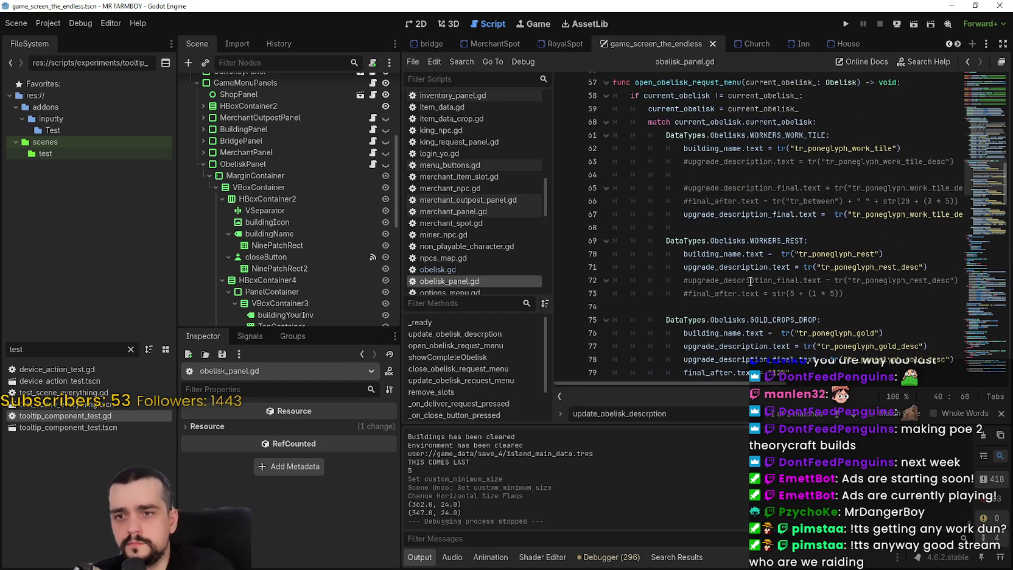
# Step: Replace upgrade_description on line 71 with upgrade_description_final copied from line 67, and save
pyautogui.doubleClick(697, 266)
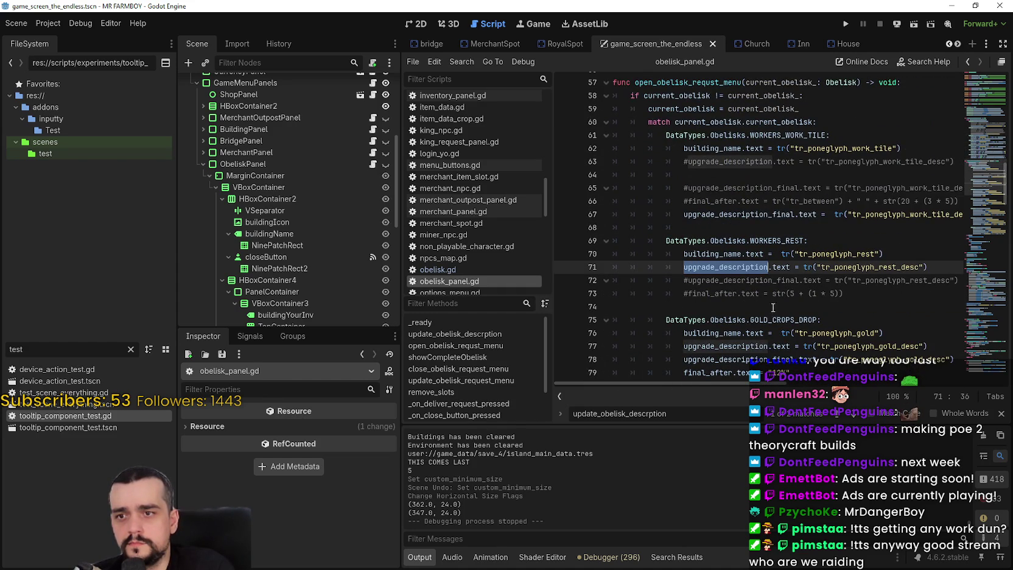
pyautogui.doubleClick(742, 211)
pyautogui.hotkey('ctrl', 'c')
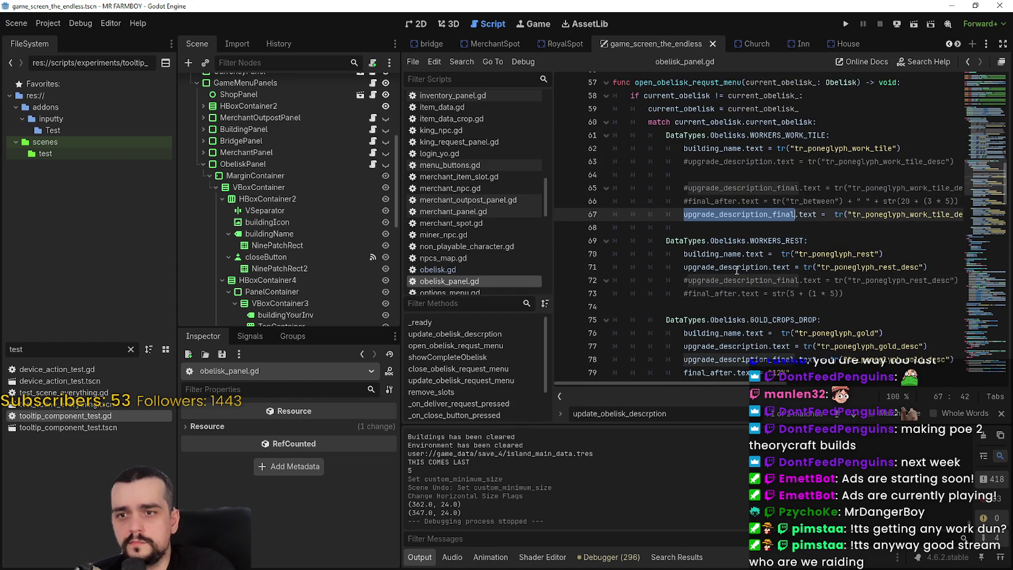
pyautogui.click(737, 268)
pyautogui.moveTo(772, 382)
pyautogui.mouseDown()
pyautogui.moveTo(828, 387)
pyautogui.moveTo(771, 385)
pyautogui.mouseUp()
pyautogui.click(729, 266)
pyautogui.doubleClick(729, 267)
pyautogui.hotkey('ctrl', 'v')
pyautogui.click(682, 254)
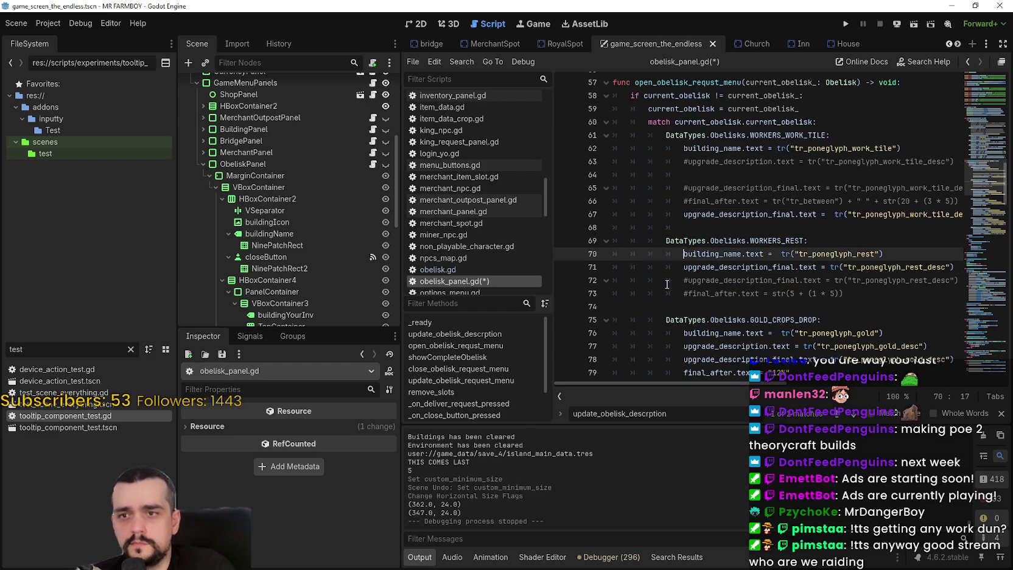
pyautogui.click(696, 304)
pyautogui.hotkey('ctrl', 's')
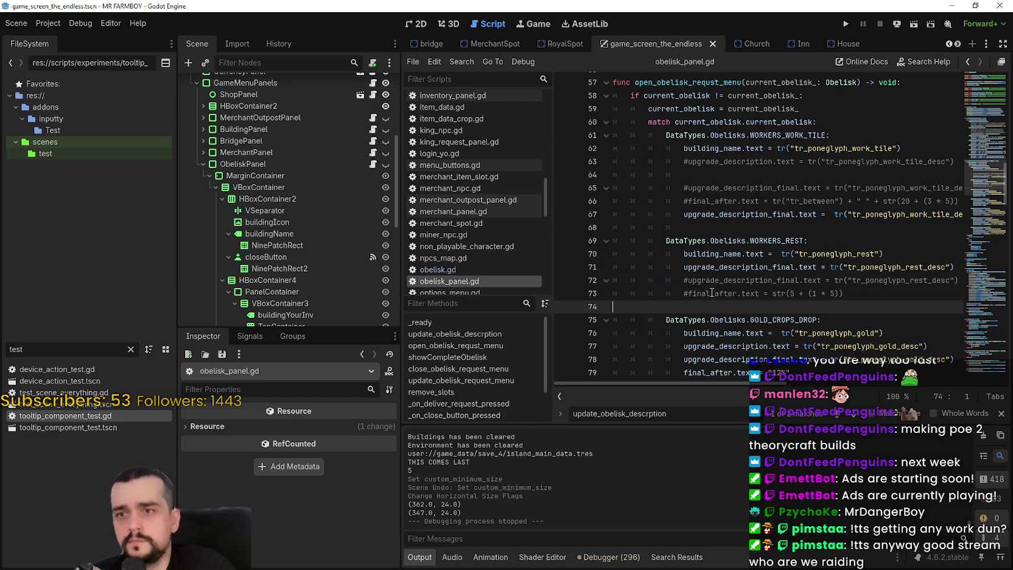
pyautogui.scroll(5, 715, 286)
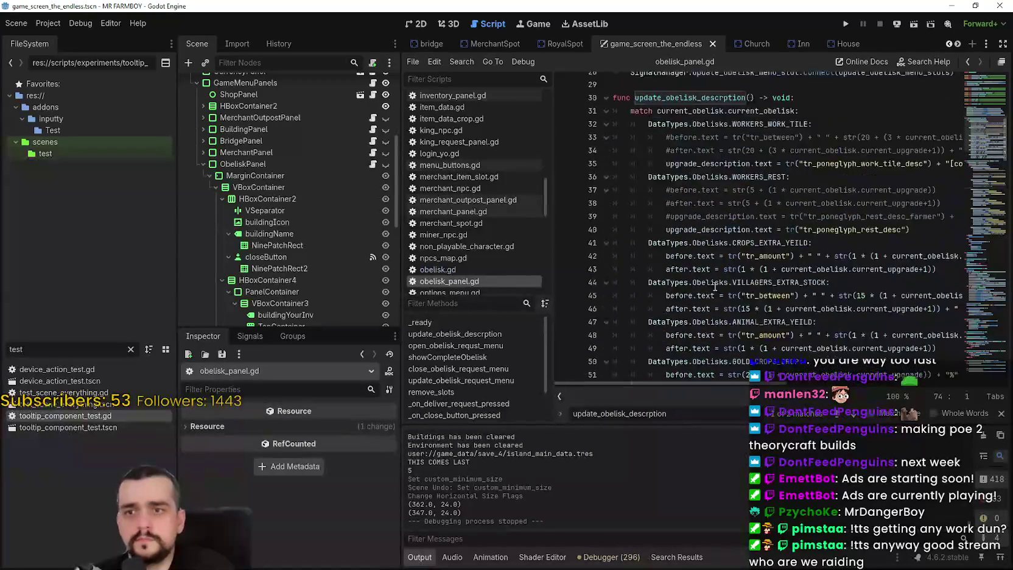
pyautogui.scroll(7, 717, 286)
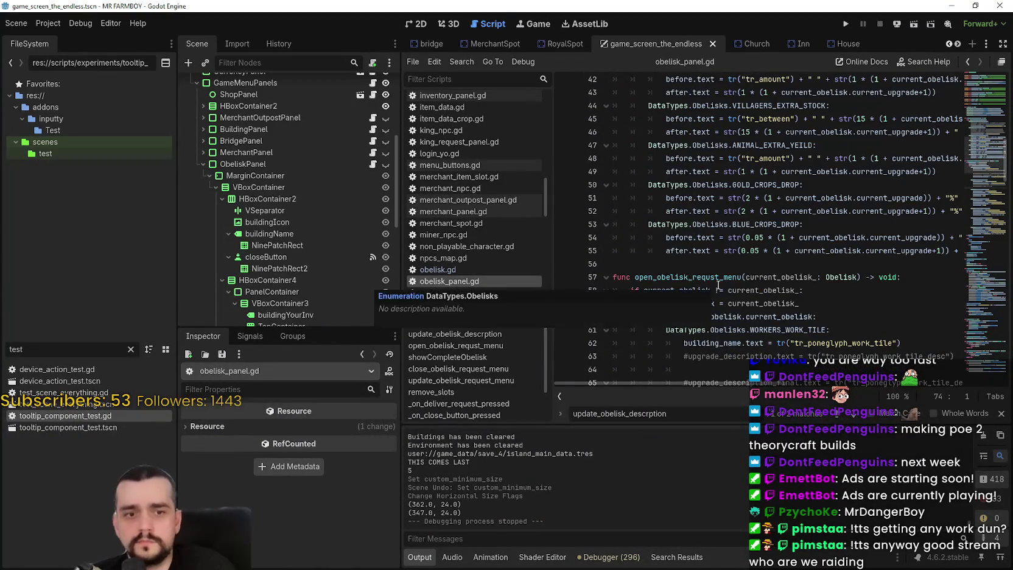
# Step: Change line 40's key to tr_poneglyph_rest_desc_farmer and append a +
pyautogui.click(912, 250)
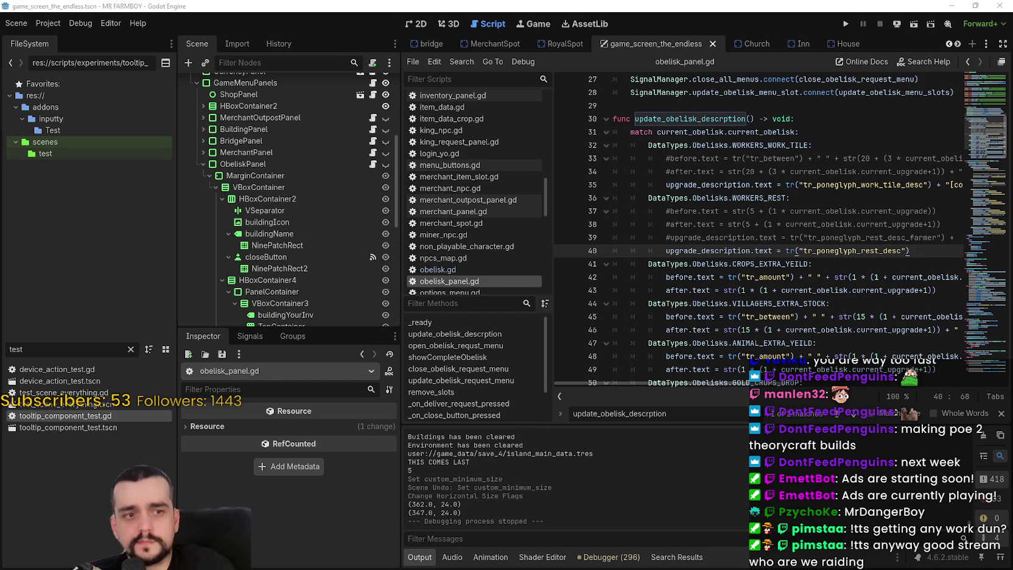
pyautogui.doubleClick(872, 251)
pyautogui.write('tr_poneglyph_rest_desc_farmer')
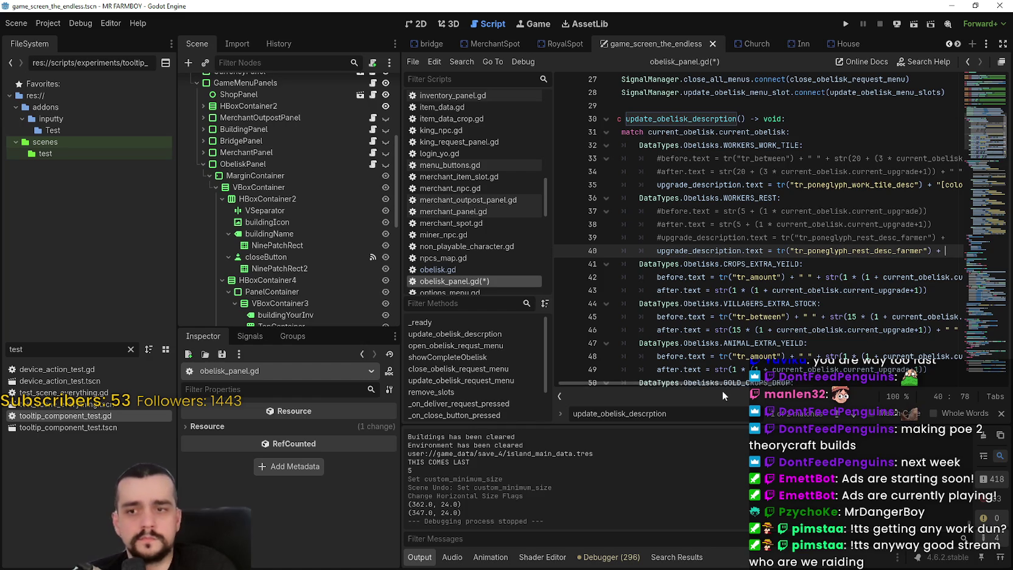
pyautogui.write('+')
# Step: Append line 35's [color=#63c74d] 10×(upgrade+1)% expression to line 40, removing the extra plus
pyautogui.hscroll(3, 762, 384)
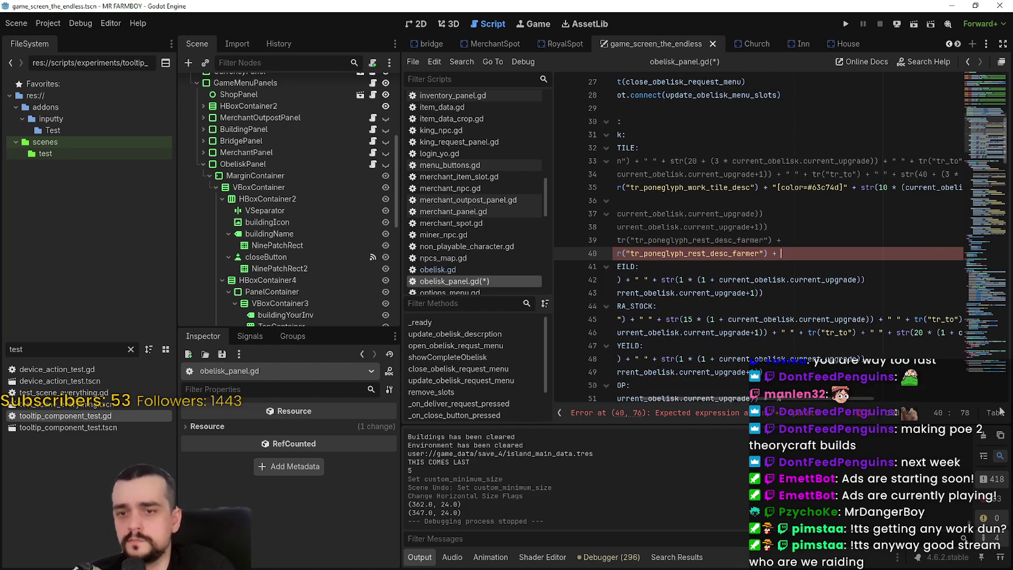
pyautogui.moveTo(877, 398); pyautogui.dragTo(969, 394)
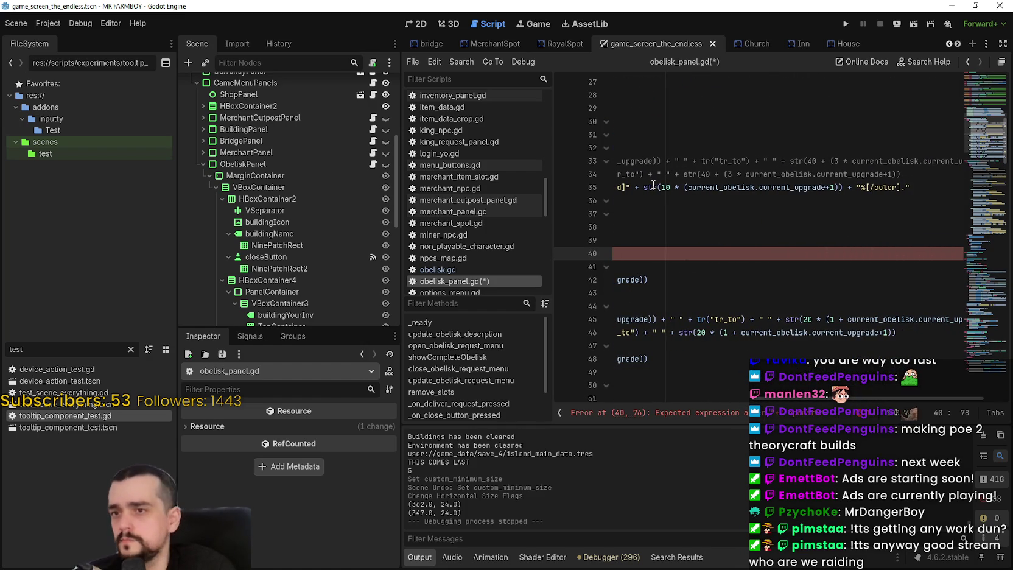
pyautogui.moveTo(644, 188)
pyautogui.mouseDown()
pyautogui.moveTo(891, 188)
pyautogui.moveTo(612, 188)
pyautogui.moveTo(774, 187)
pyautogui.moveTo(752, 188)
pyautogui.mouseUp()
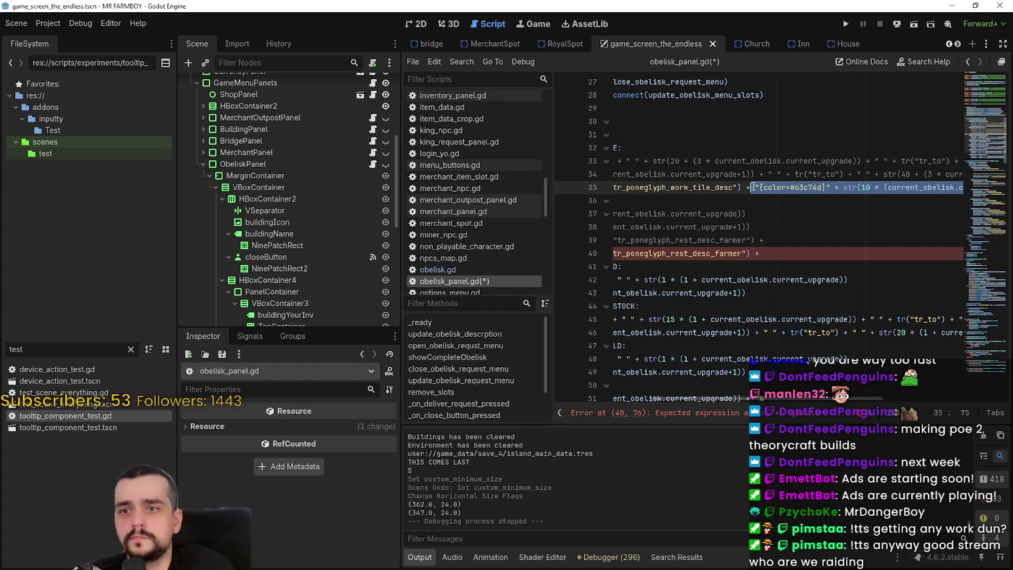
pyautogui.click(774, 253)
pyautogui.hscroll(-3, 805, 387)
pyautogui.hscroll(4, 805, 387)
pyautogui.hotkey('ctrl', 'v')
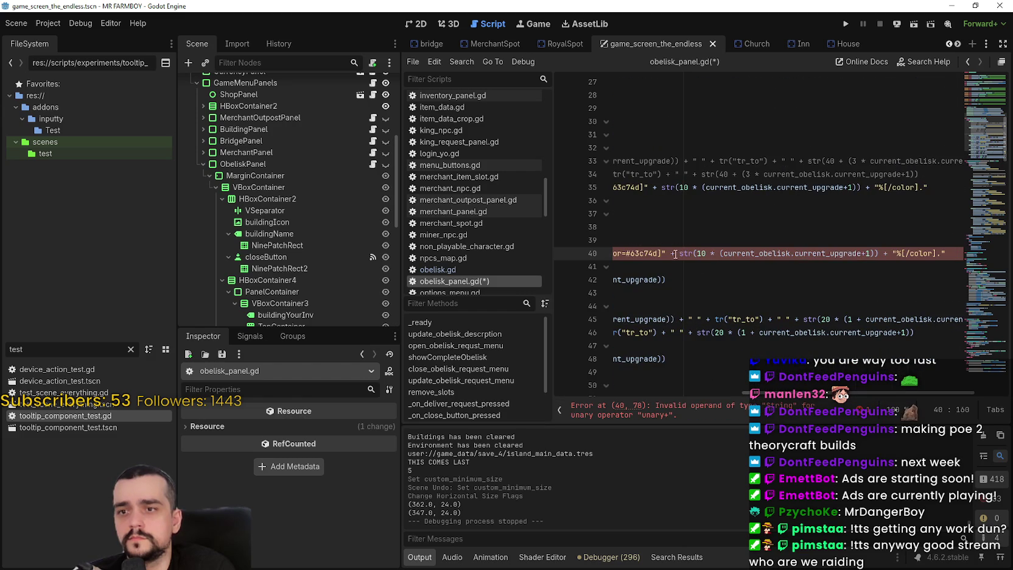
pyautogui.hscroll(-5, 805, 266)
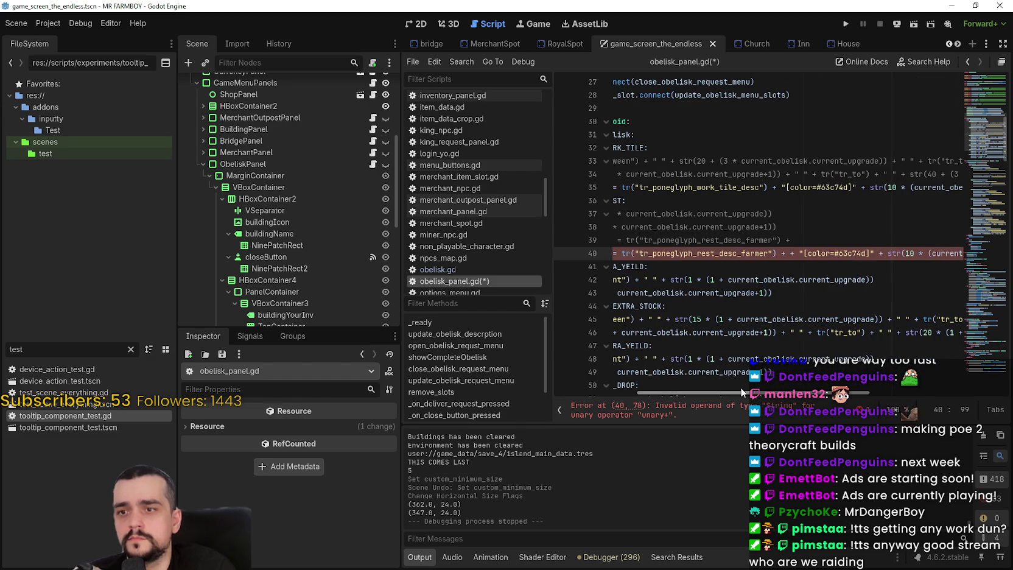
pyautogui.press('BackSpace')
pyautogui.press('BackSpace')
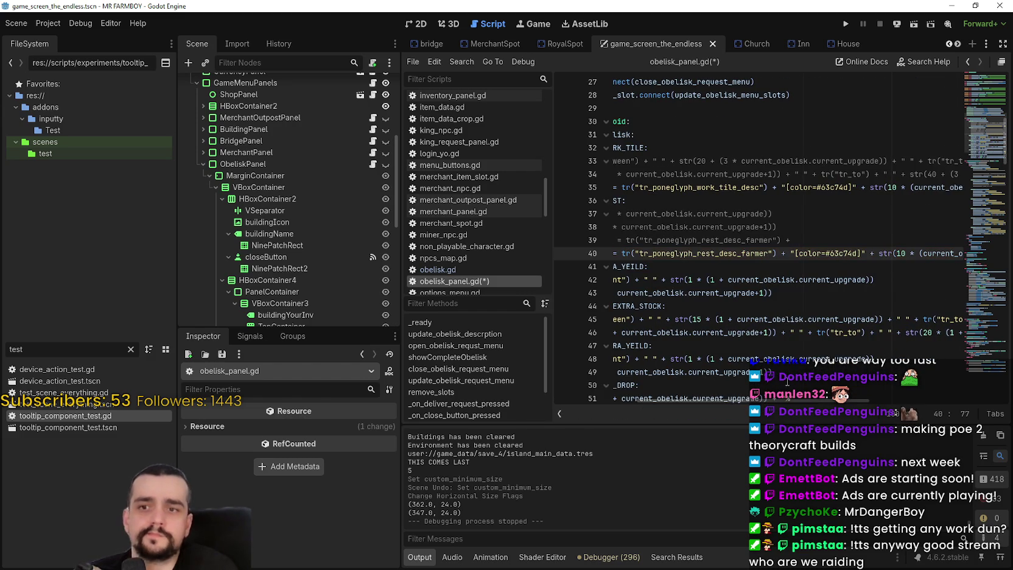
pyautogui.hscroll(5, 780, 389)
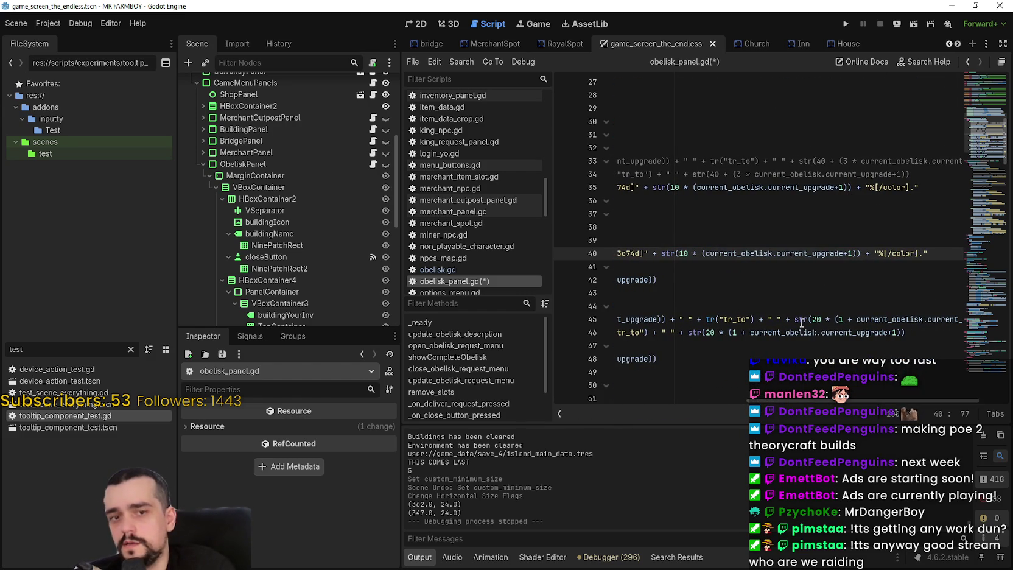
pyautogui.doubleClick(682, 252)
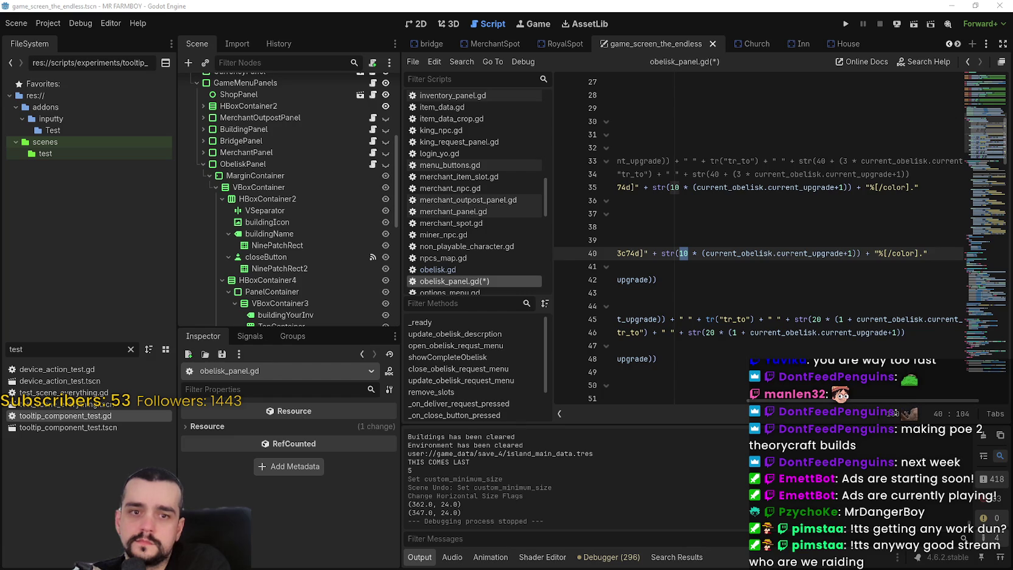
# Step: Launch Calculator to check the multiplier ratio
pyautogui.press('XF86Calculator')
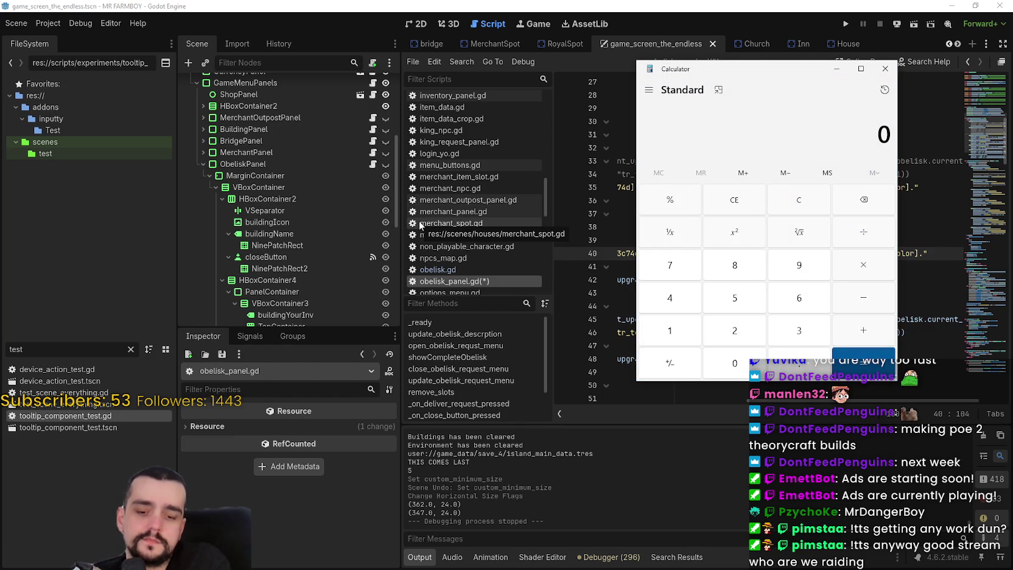
pyautogui.write('6')
pyautogui.write('0')
pyautogui.press('Return')
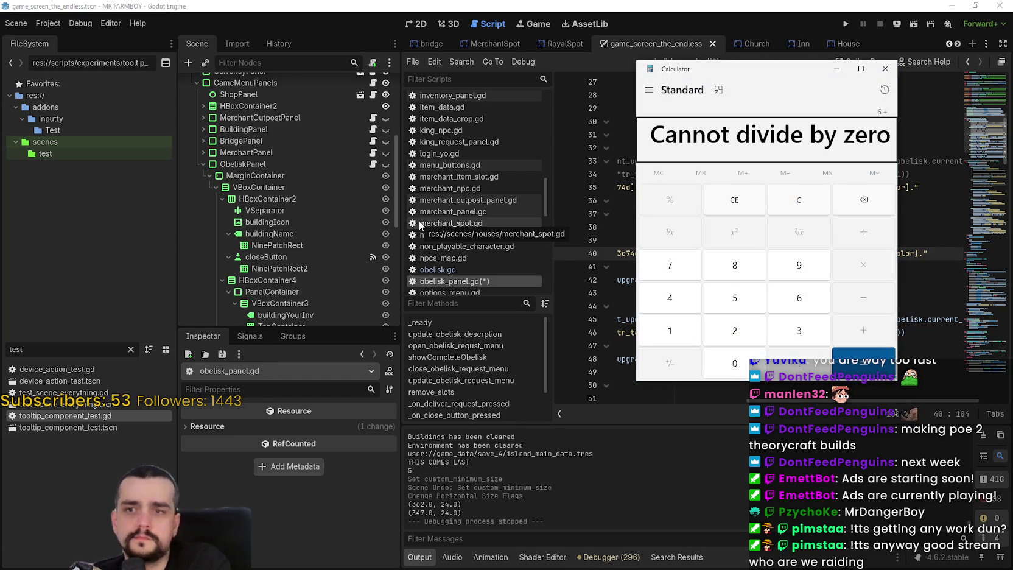
# Step: Compute 9 ÷ 6 = 1.5 and then 6 ÷ 9 in Calculator
pyautogui.click(790, 204)
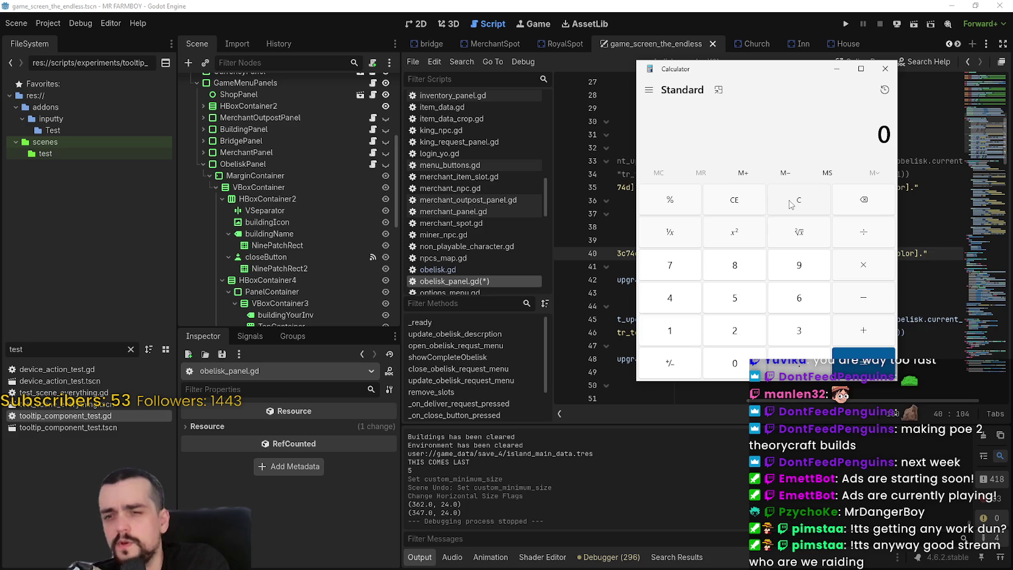
pyautogui.write('6')
pyautogui.press('Return')
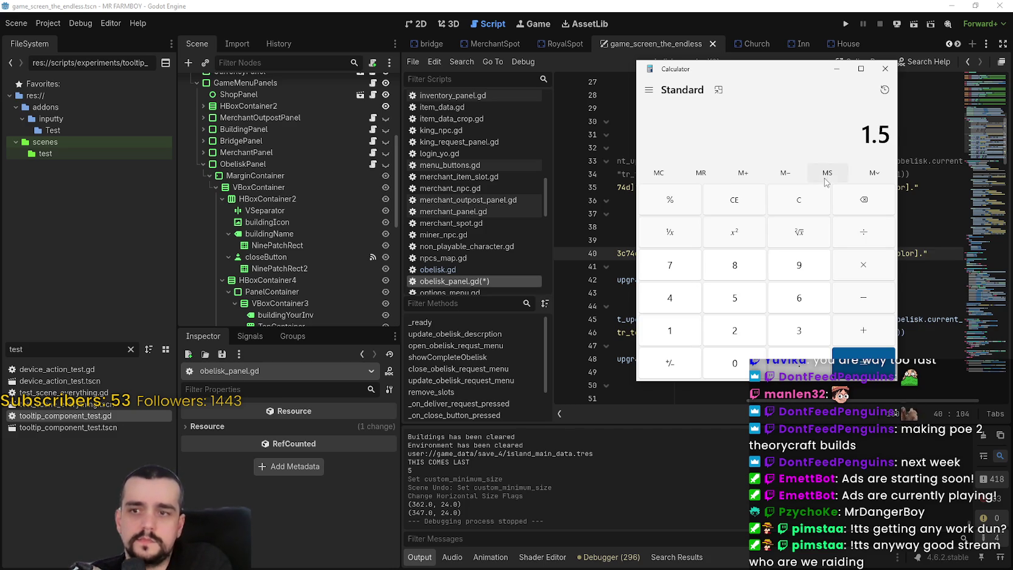
pyautogui.click(791, 203)
pyautogui.write('6/')
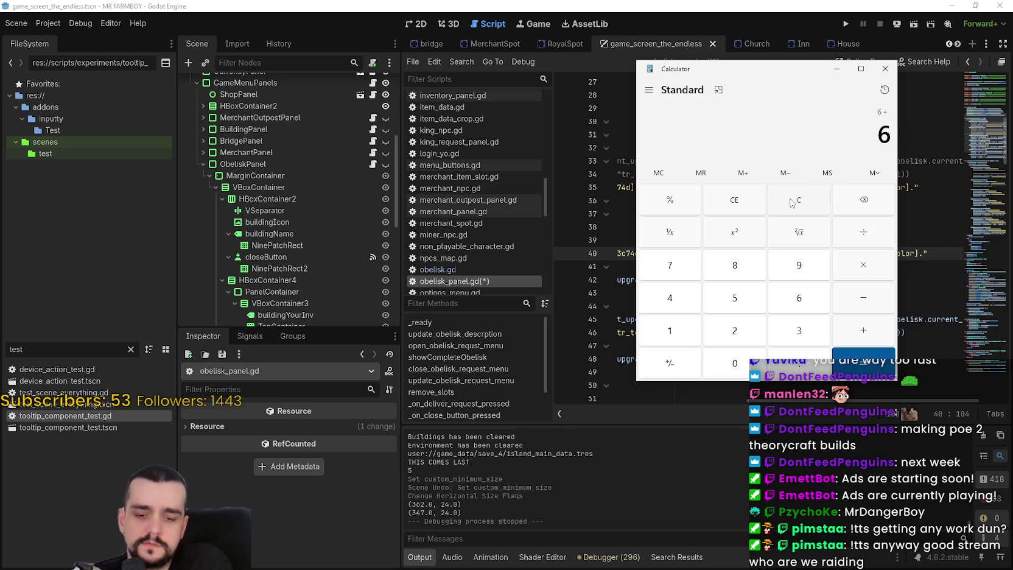
pyautogui.press('BackSpace')
pyautogui.write('9')
pyautogui.press('Return')
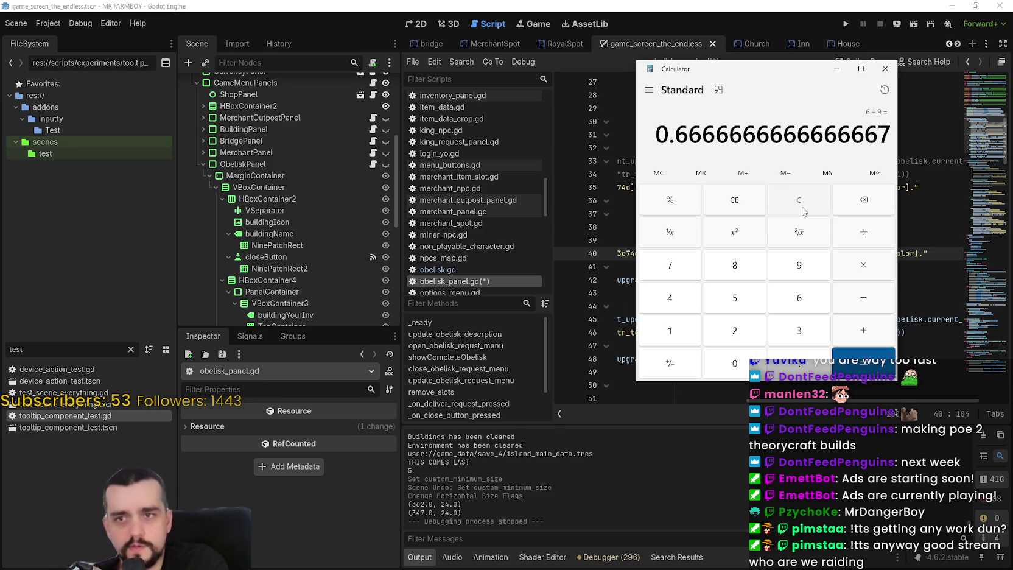
# Step: Recompute 9 ÷ 6 and return to the Godot script editor
pyautogui.click(802, 203)
pyautogui.write('9')
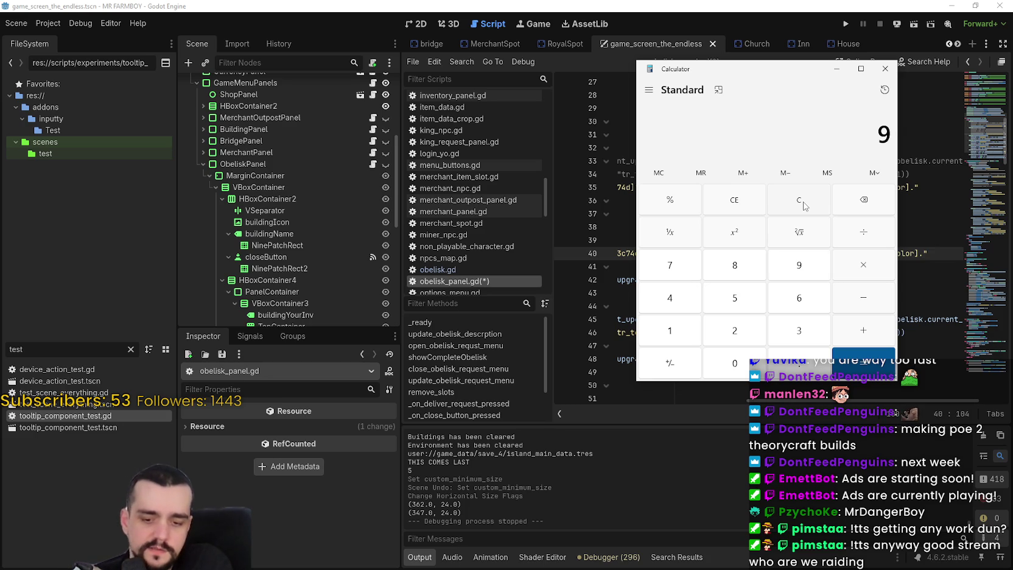
pyautogui.write('6')
pyautogui.press('Return')
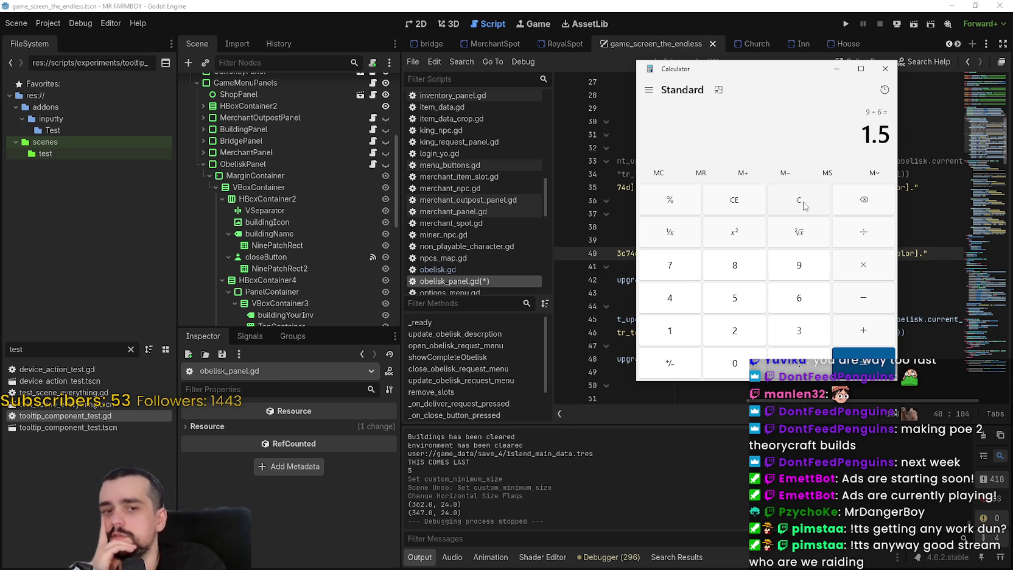
pyautogui.click(797, 11)
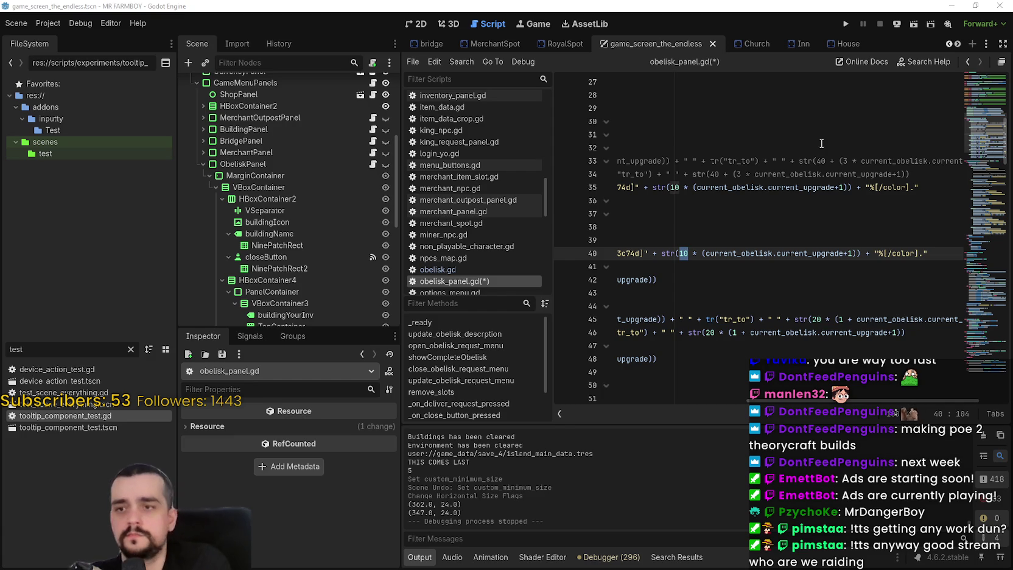
pyautogui.click(685, 253)
pyautogui.press('Left')
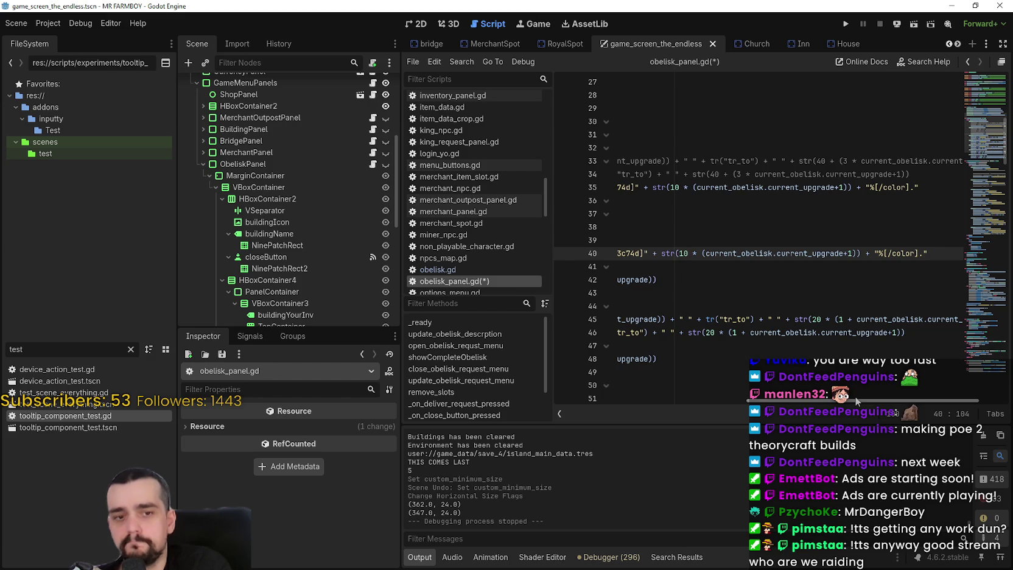
pyautogui.moveTo(855, 395)
pyautogui.mouseDown()
pyautogui.moveTo(814, 398)
pyautogui.moveTo(864, 399)
pyautogui.moveTo(845, 400)
pyautogui.moveTo(853, 403)
pyautogui.mouseUp()
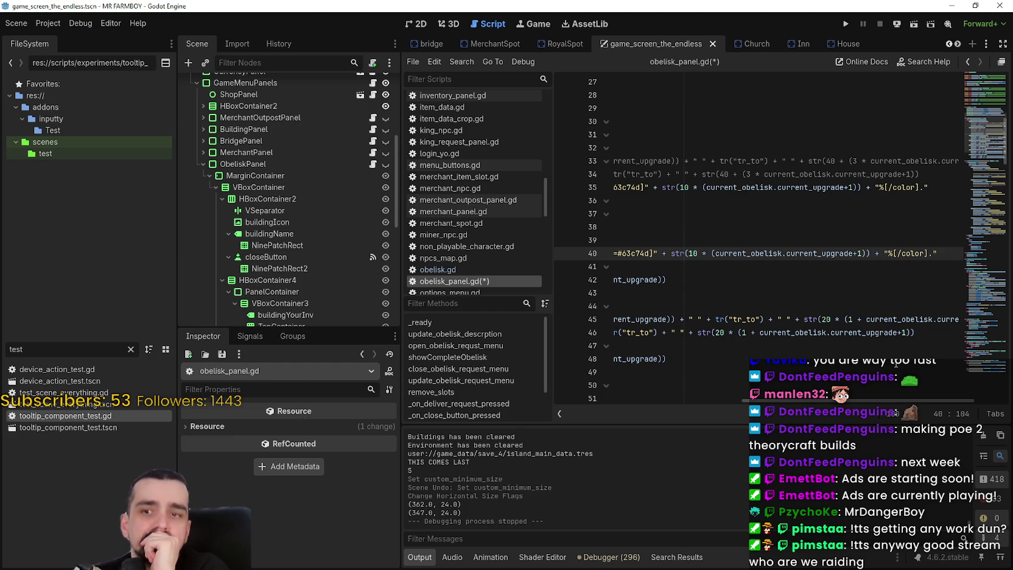
pyautogui.hscroll(-10, 686, 384)
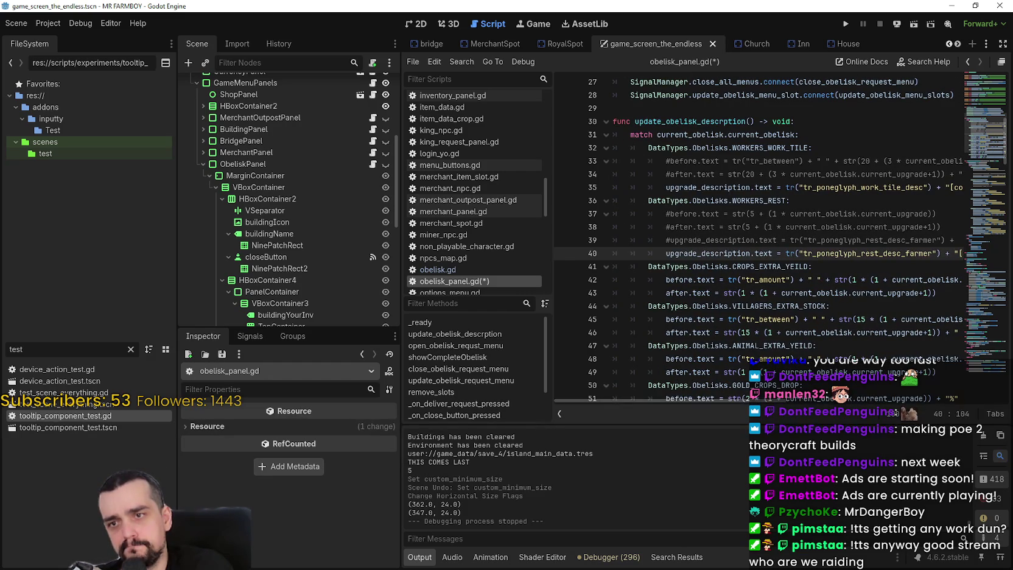
pyautogui.click(862, 240)
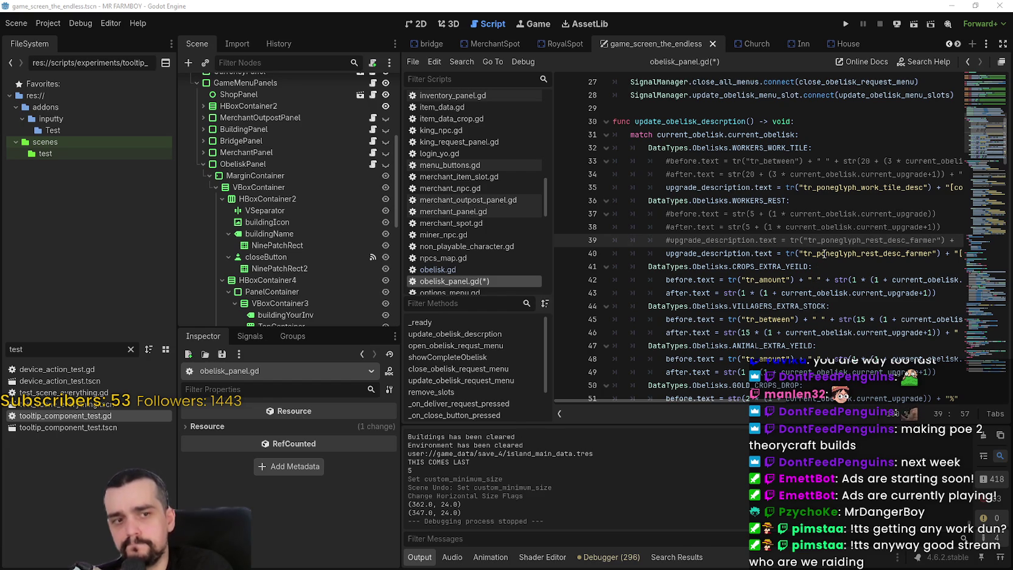
pyautogui.moveTo(929, 240); pyautogui.dragTo(956, 252)
pyautogui.click(739, 254)
pyautogui.doubleClick(740, 254)
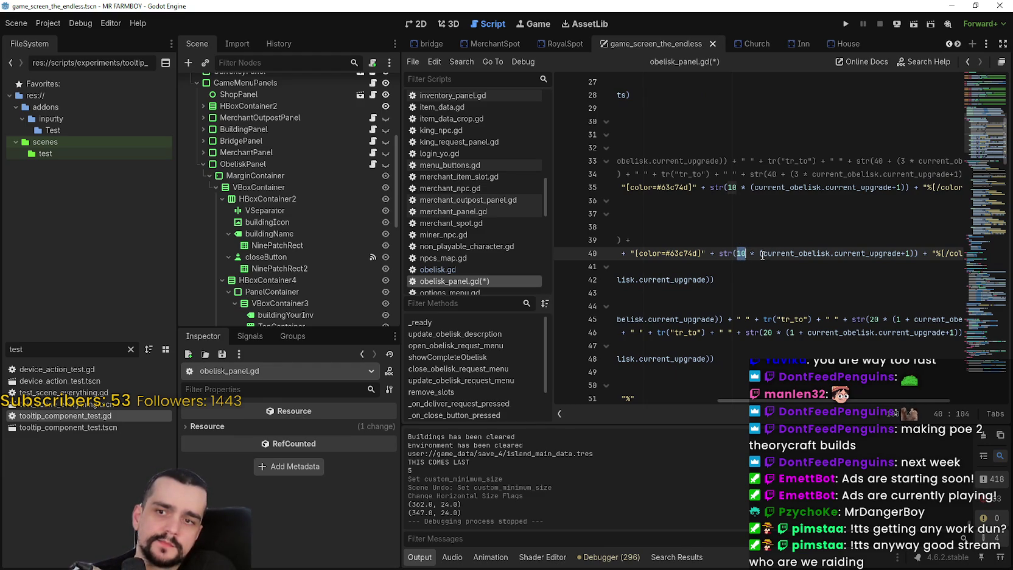
# Step: Replace the 10 multiplier on line 40 with 1.5
pyautogui.moveTo(755, 254); pyautogui.dragTo(737, 253)
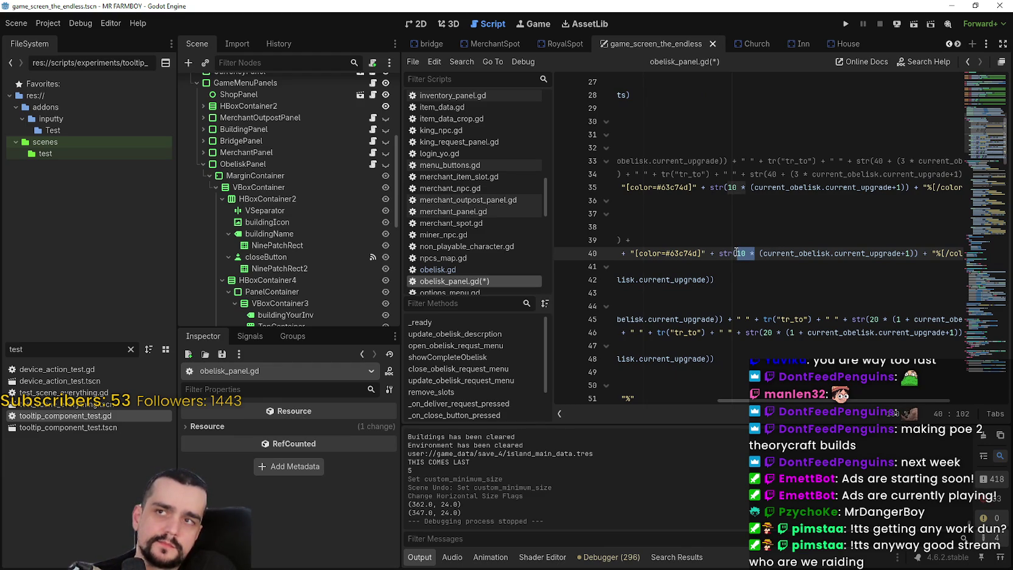
pyautogui.click(907, 254)
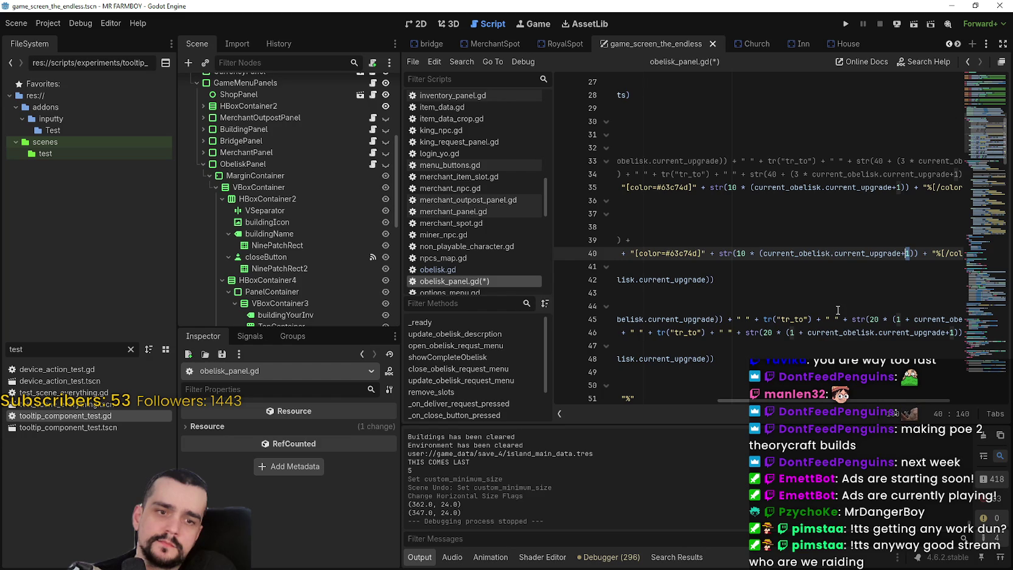
pyautogui.write('2')
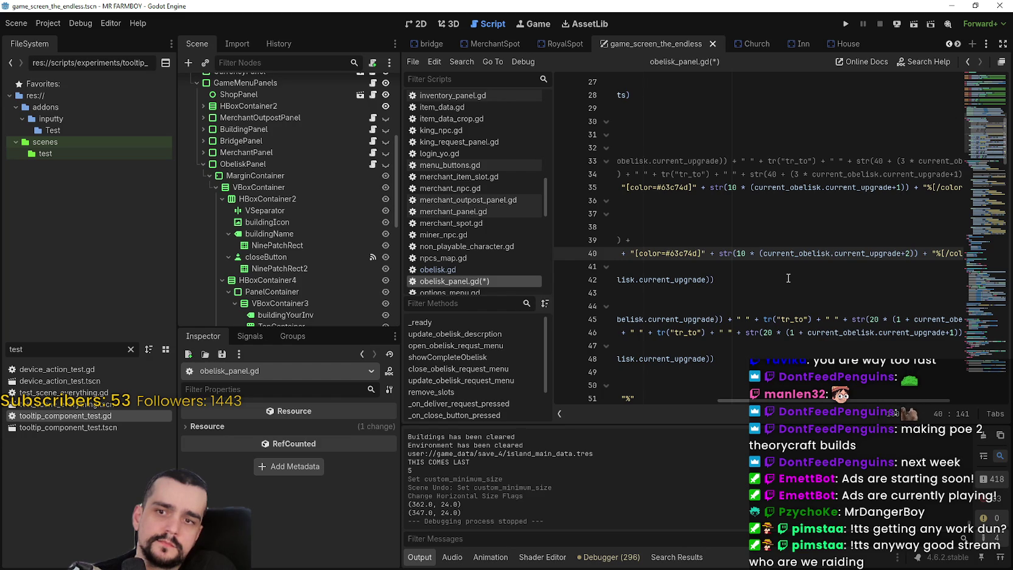
pyautogui.doubleClick(745, 252)
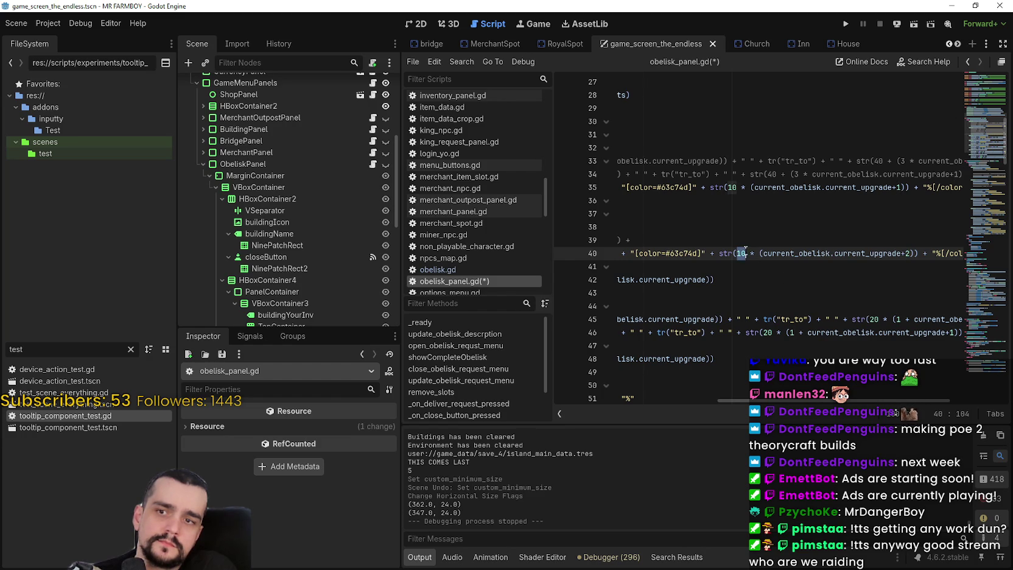
pyautogui.write('2')
pyautogui.press('BackSpace')
pyautogui.write('1.5')
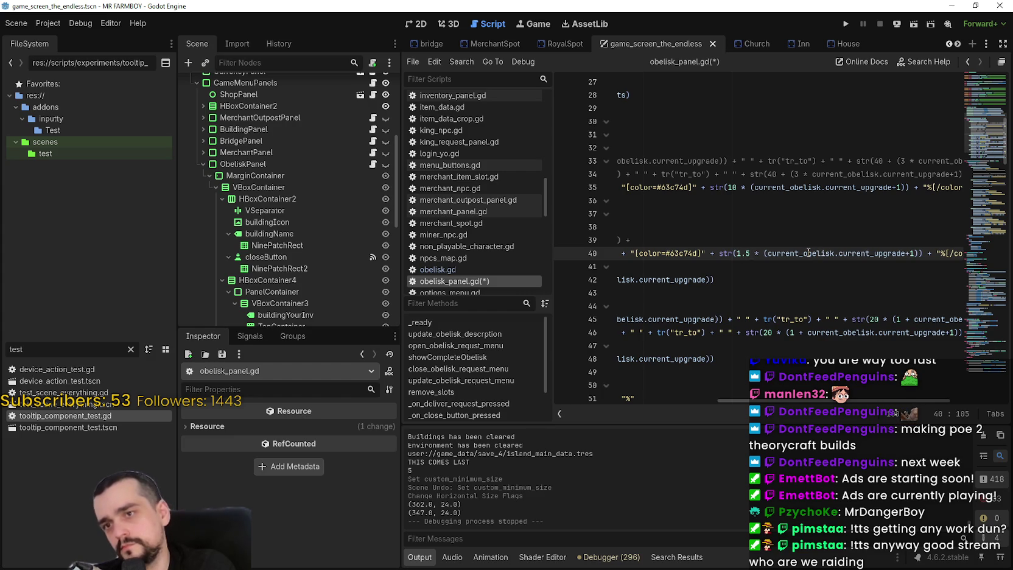
# Step: Delete the % before [/color] on line 40 and save the script
pyautogui.hscroll(5, 867, 401)
pyautogui.click(845, 253)
pyautogui.press('BackSpace')
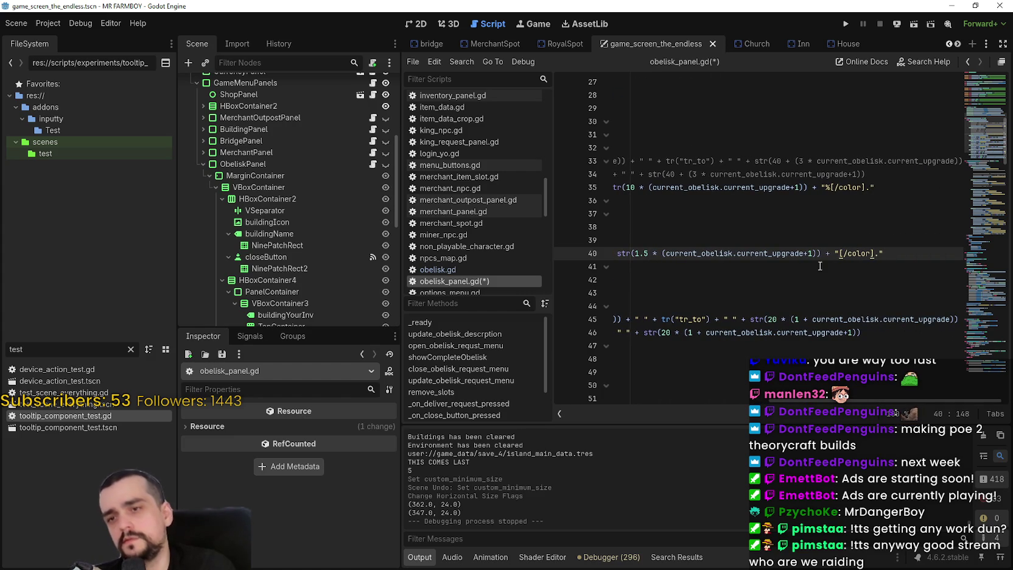
pyautogui.hscroll(-1, 888, 407)
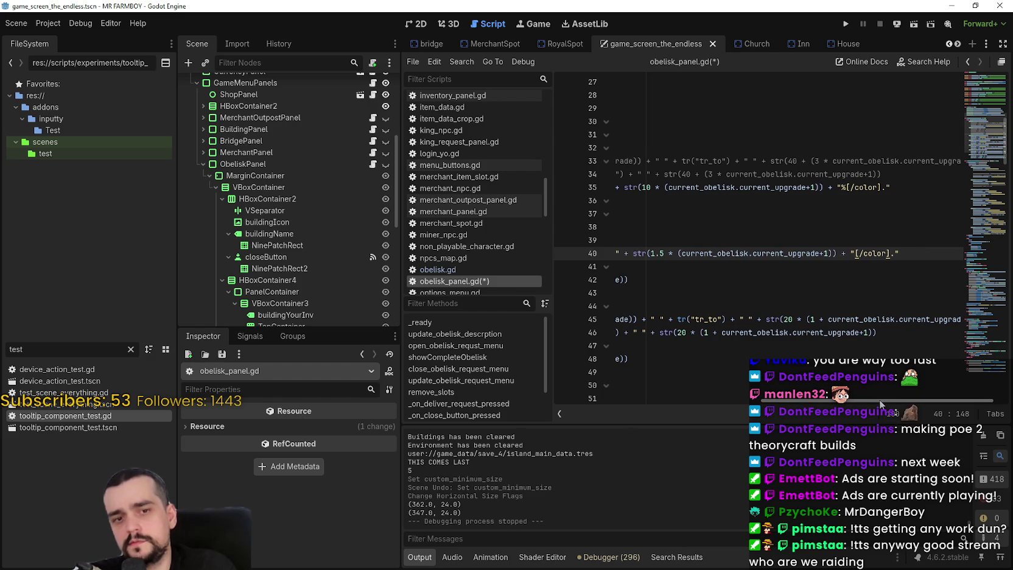
pyautogui.hotkey('ctrl', 's')
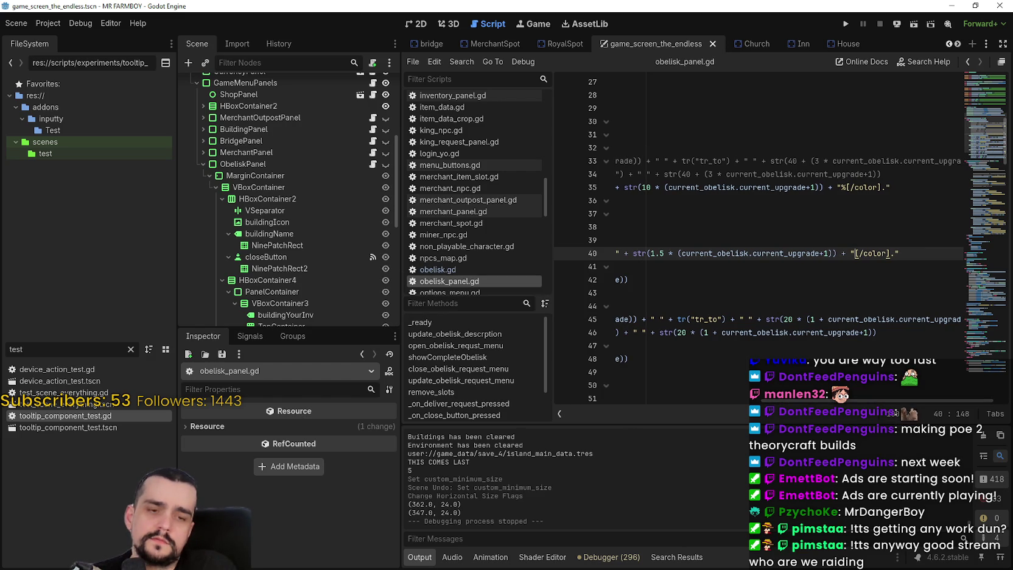
# Step: Check 6 × 1.5 in Calculator, close it, and save the script again
pyautogui.click(796, 209)
pyautogui.write('6')
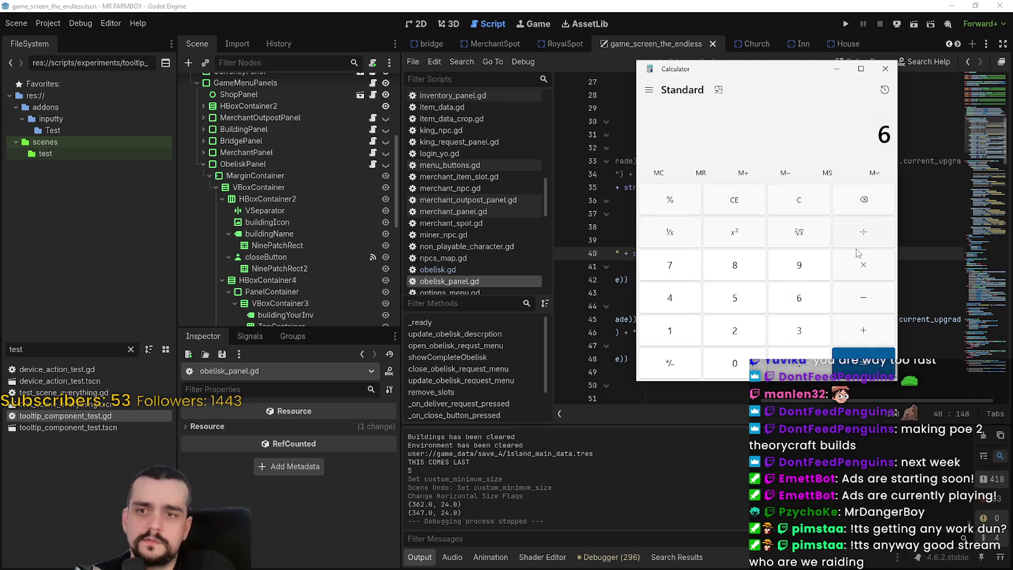
pyautogui.write(' × 1.5')
pyautogui.press('Return')
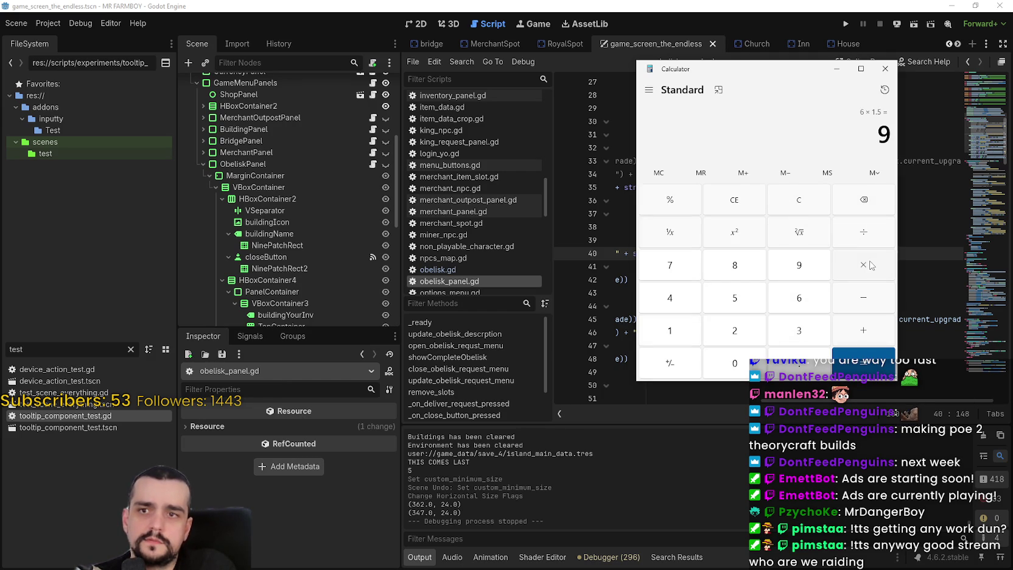
pyautogui.click(886, 69)
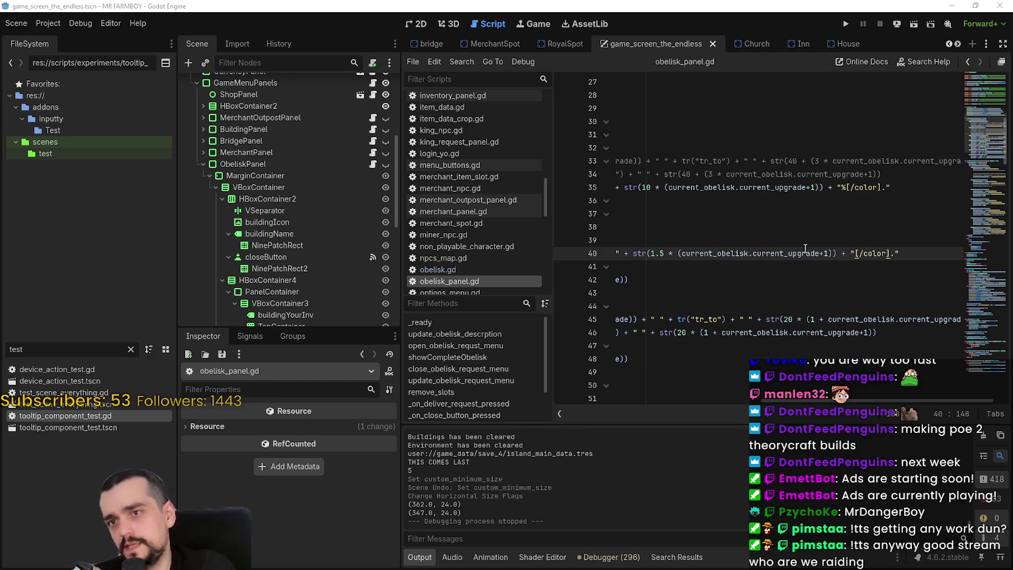
pyautogui.hotkey('ctrl', 's')
# Step: Widen the script editor and duplicate line 40's farmer expression onto a new line 41
pyautogui.moveTo(870, 405)
pyautogui.mouseDown()
pyautogui.moveTo(849, 405)
pyautogui.moveTo(864, 405)
pyautogui.mouseUp()
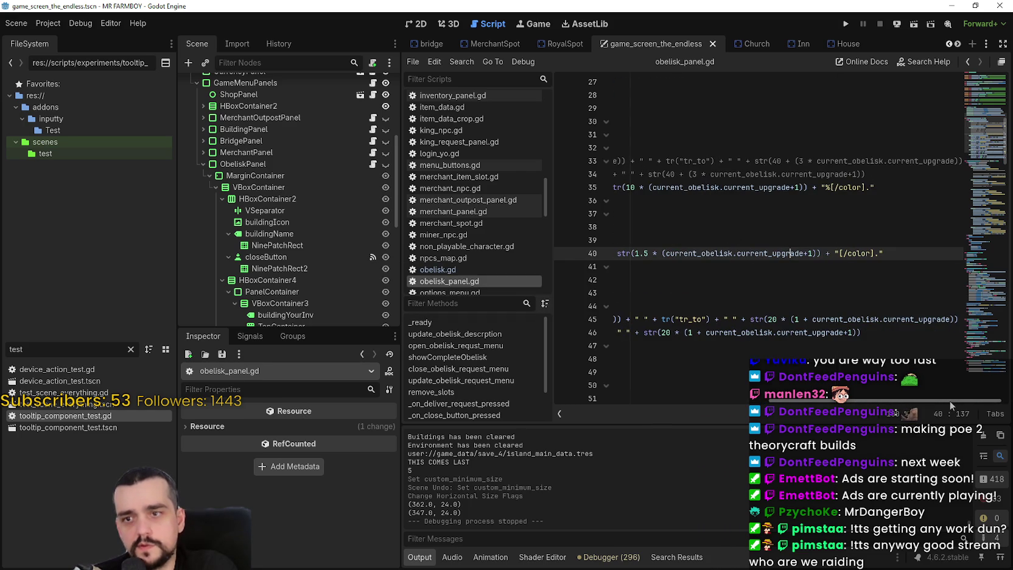
pyautogui.click(908, 252)
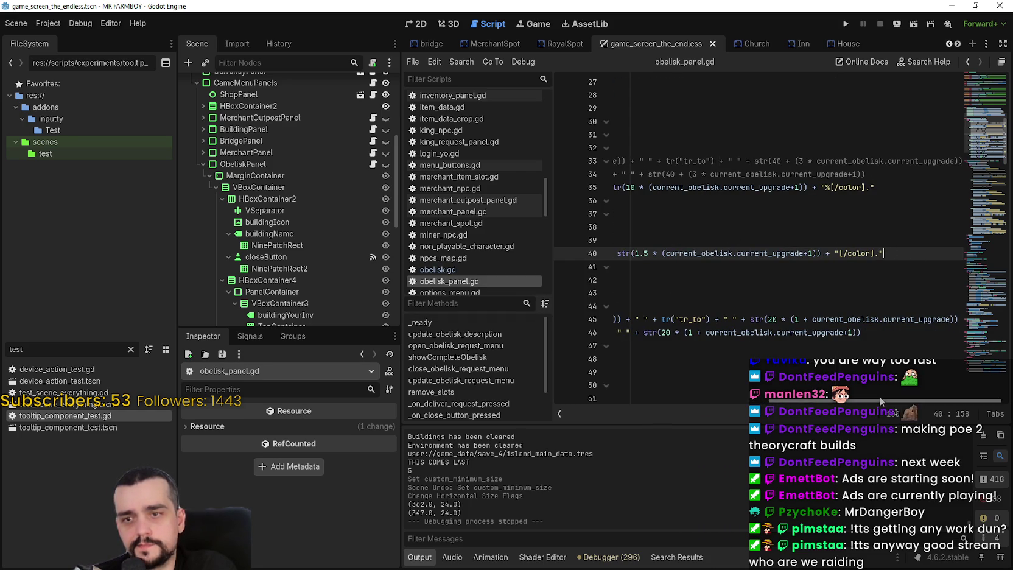
pyautogui.moveTo(403, 320); pyautogui.dragTo(258, 320)
pyautogui.moveTo(639, 402)
pyautogui.mouseDown()
pyautogui.moveTo(551, 405)
pyautogui.moveTo(627, 402)
pyautogui.mouseUp()
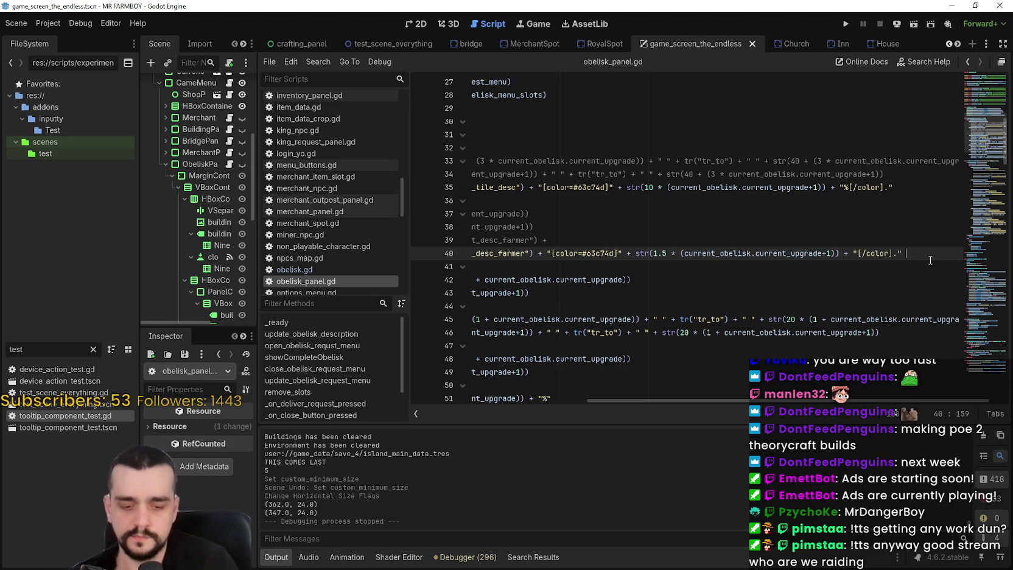
pyautogui.press('Return')
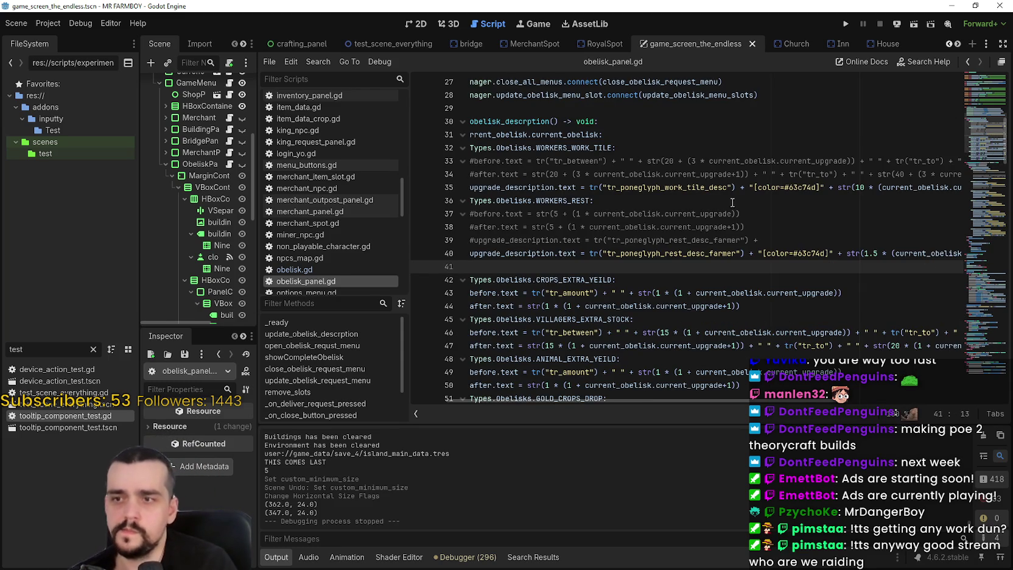
pyautogui.click(588, 252)
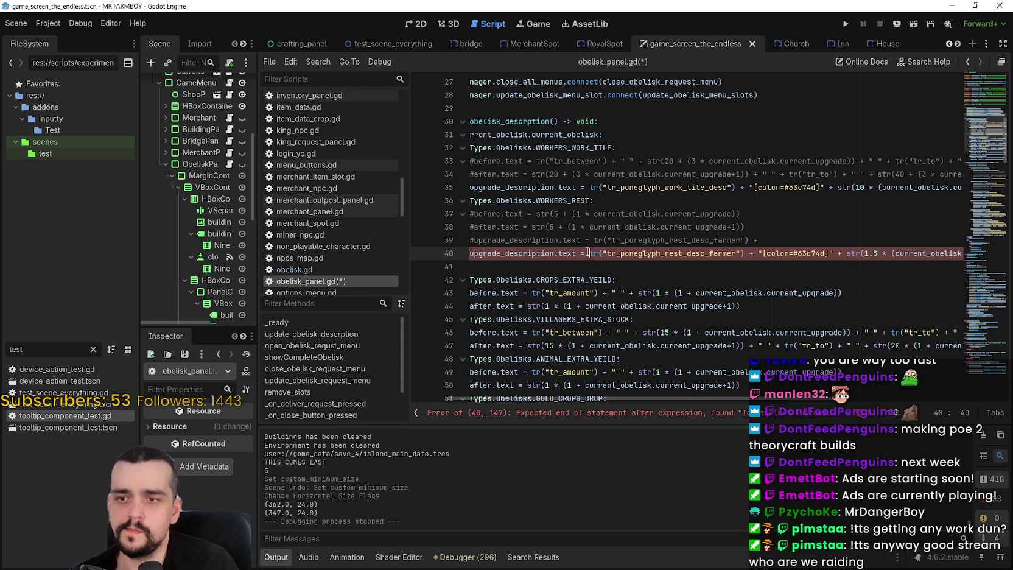
pyautogui.tripleClick(588, 252)
pyautogui.click(588, 253)
pyautogui.moveTo(588, 252)
pyautogui.mouseDown()
pyautogui.moveTo(959, 253)
pyautogui.moveTo(938, 254)
pyautogui.mouseUp()
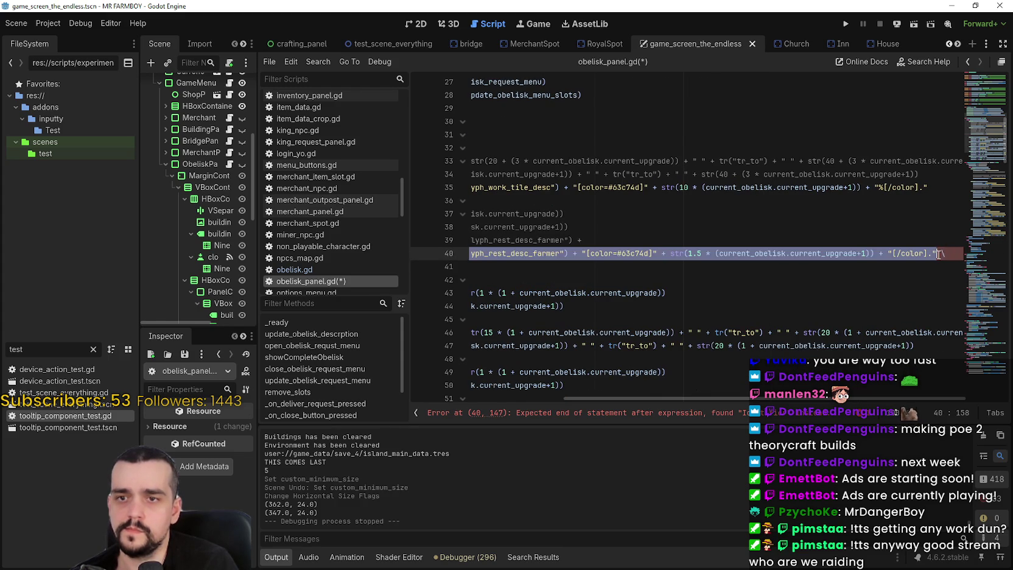
pyautogui.click(952, 251)
pyautogui.press('Return')
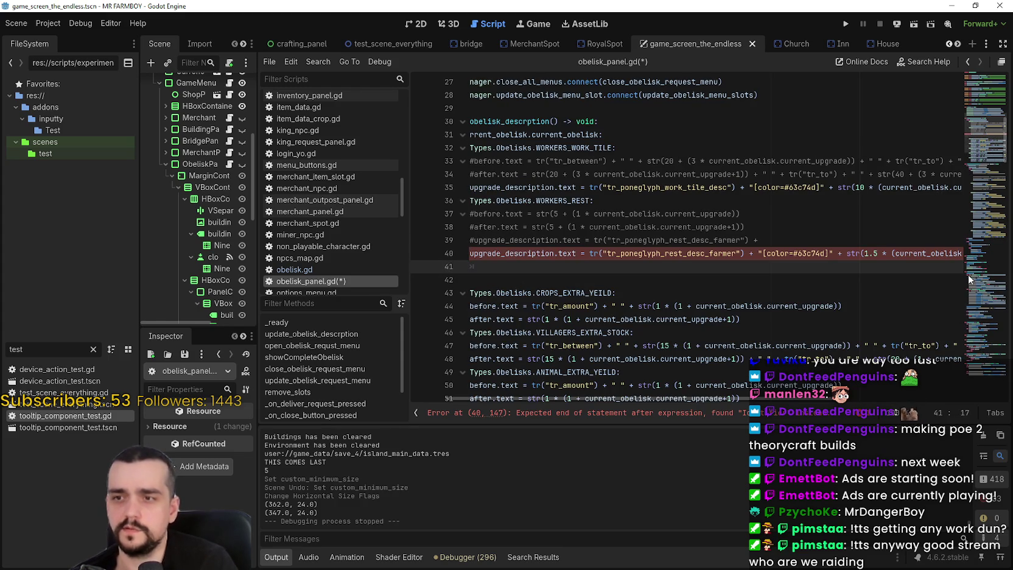
pyautogui.hotkey('ctrl', 'v')
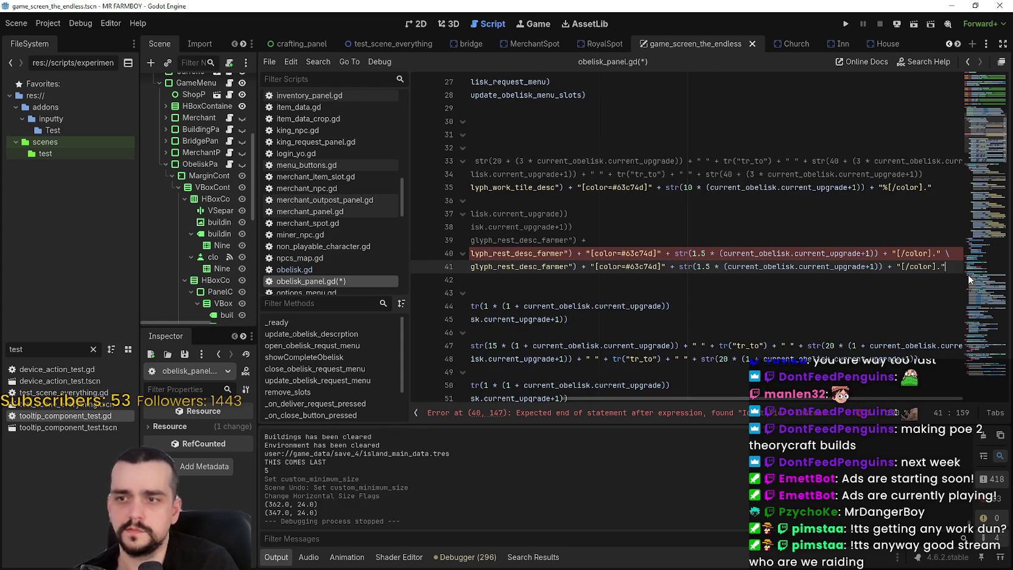
# Step: End line 40 with a single trailing backslash
pyautogui.click(950, 252)
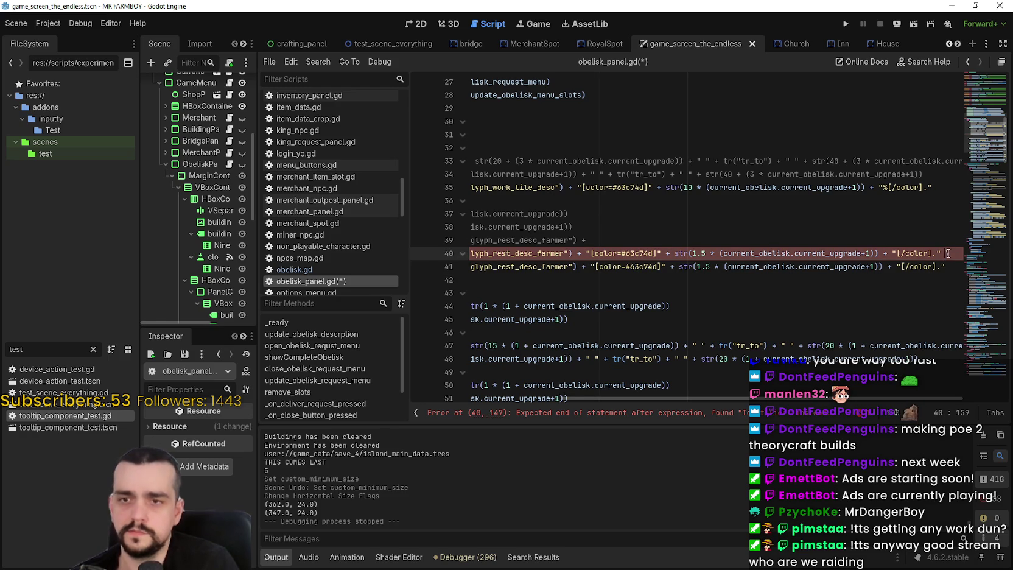
pyautogui.write('/')
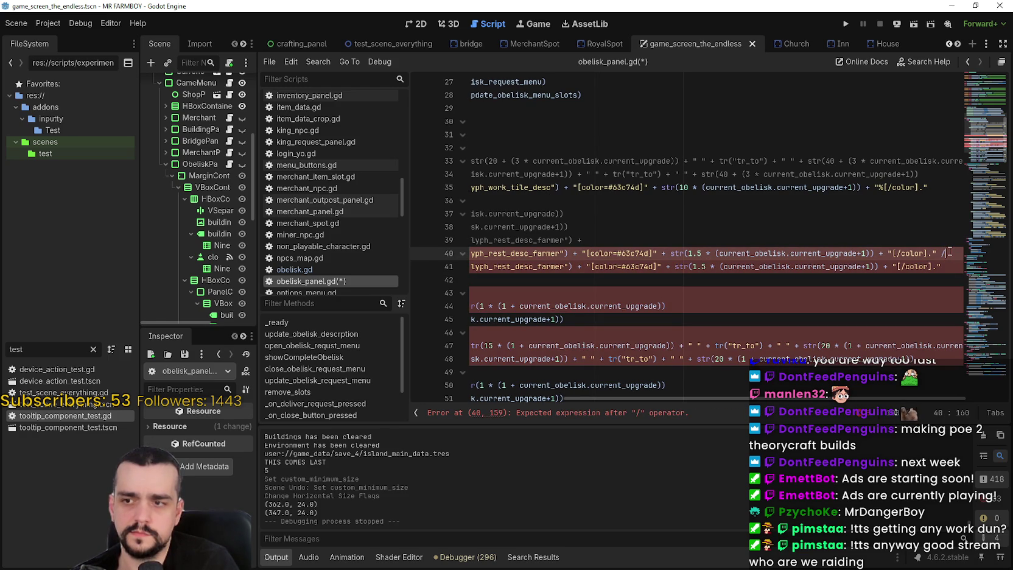
pyautogui.write('/')
pyautogui.press('BackSpace')
pyautogui.write('\\')
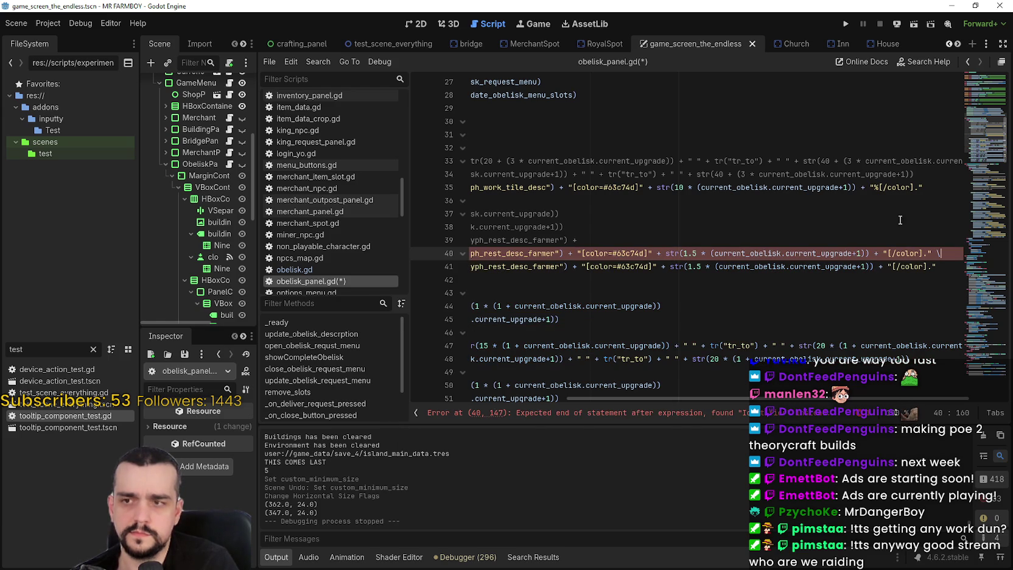
pyautogui.moveTo(941, 266); pyautogui.dragTo(440, 266)
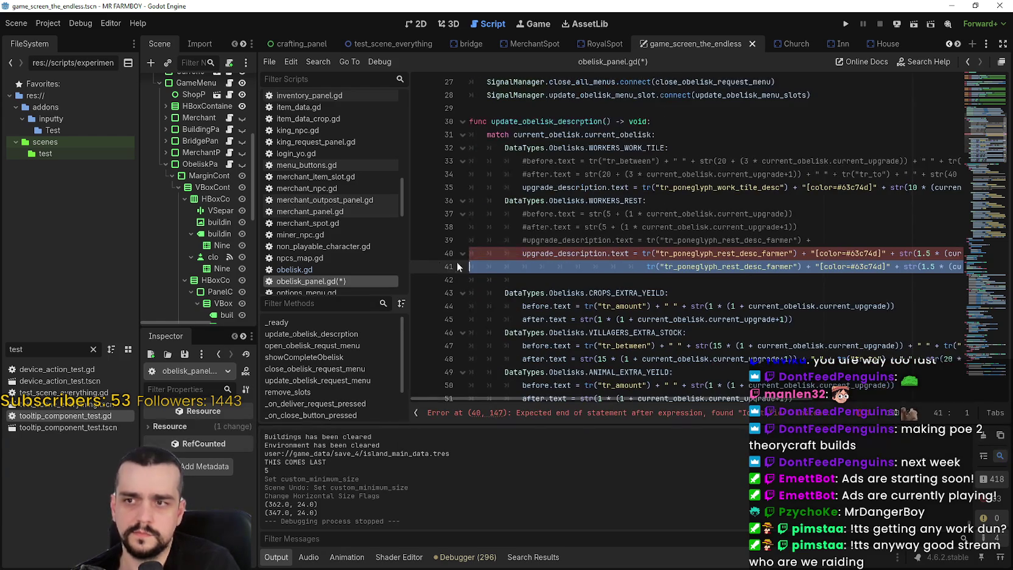
pyautogui.click(660, 268)
pyautogui.moveTo(652, 268)
pyautogui.mouseDown()
pyautogui.moveTo(962, 267)
pyautogui.moveTo(955, 251)
pyautogui.mouseUp()
pyautogui.click(922, 248)
pyautogui.click(952, 272)
pyautogui.click(943, 257)
pyautogui.write('\\\\')
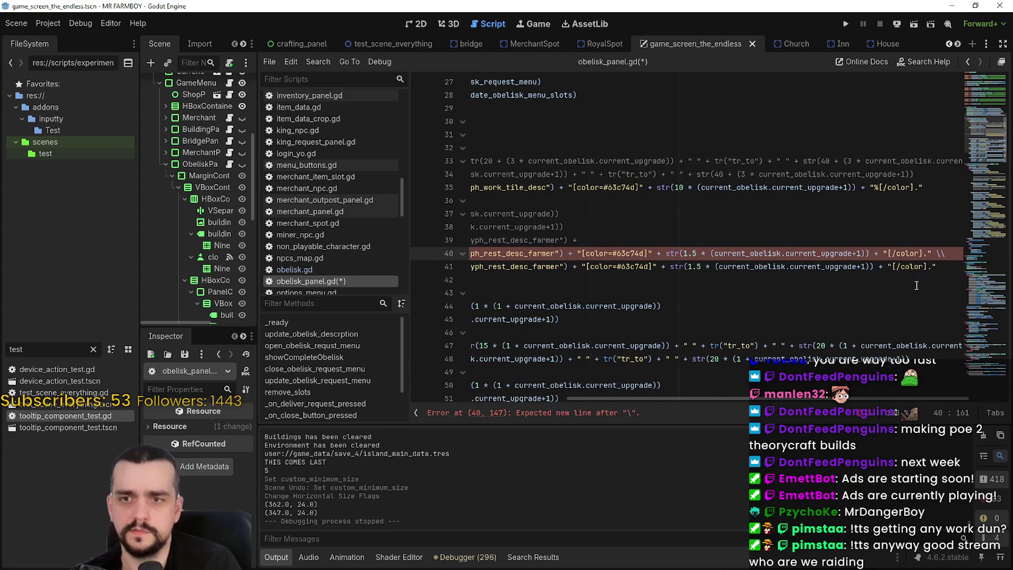
pyautogui.press('BackSpace')
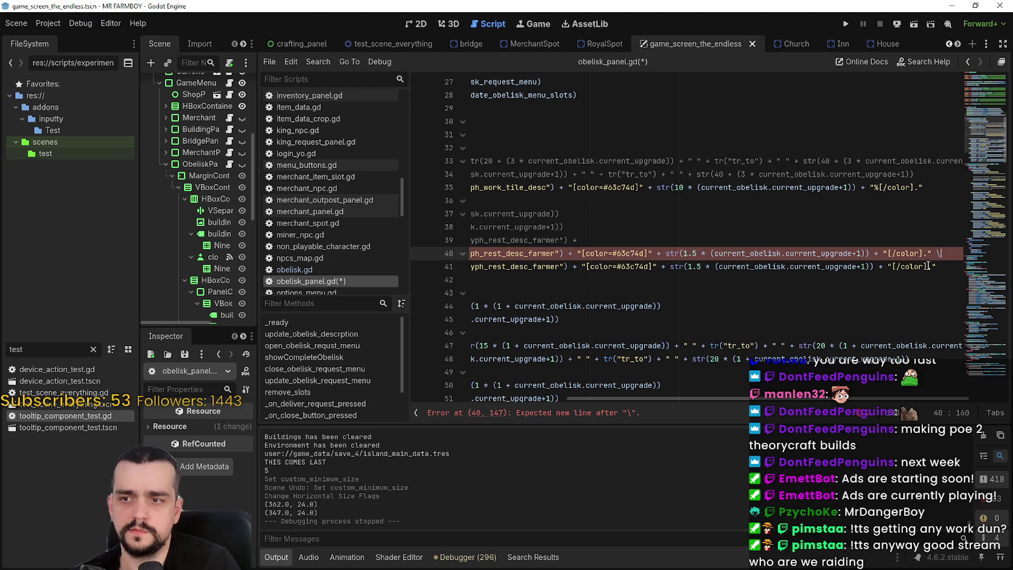
pyautogui.press('Home')
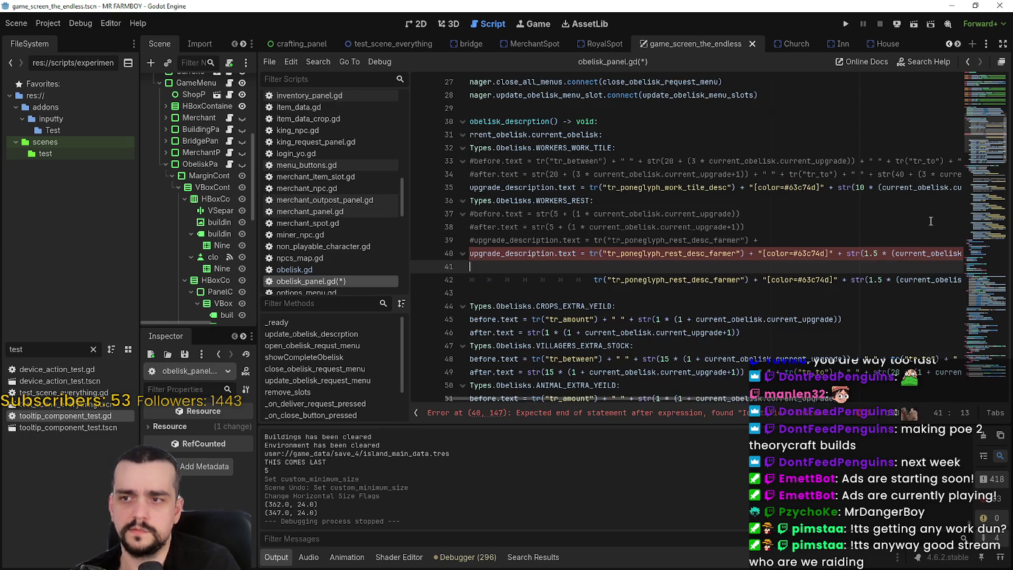
pyautogui.press('End')
# Step: Remove line 41's indentation and the stray space after line 40's backslash
pyautogui.hscroll(-5, 706, 266)
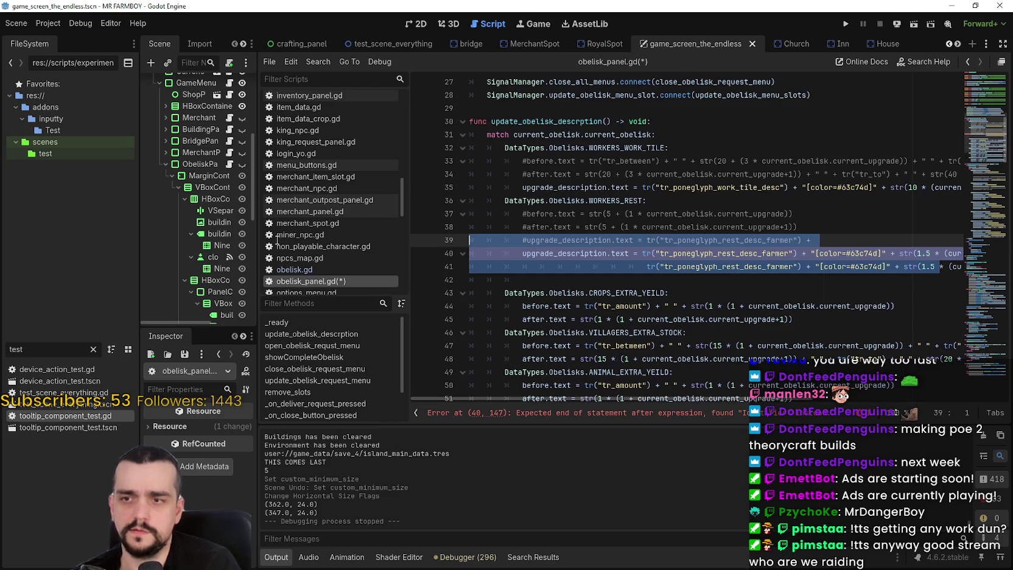
pyautogui.click(593, 266)
pyautogui.moveTo(648, 267); pyautogui.dragTo(440, 262)
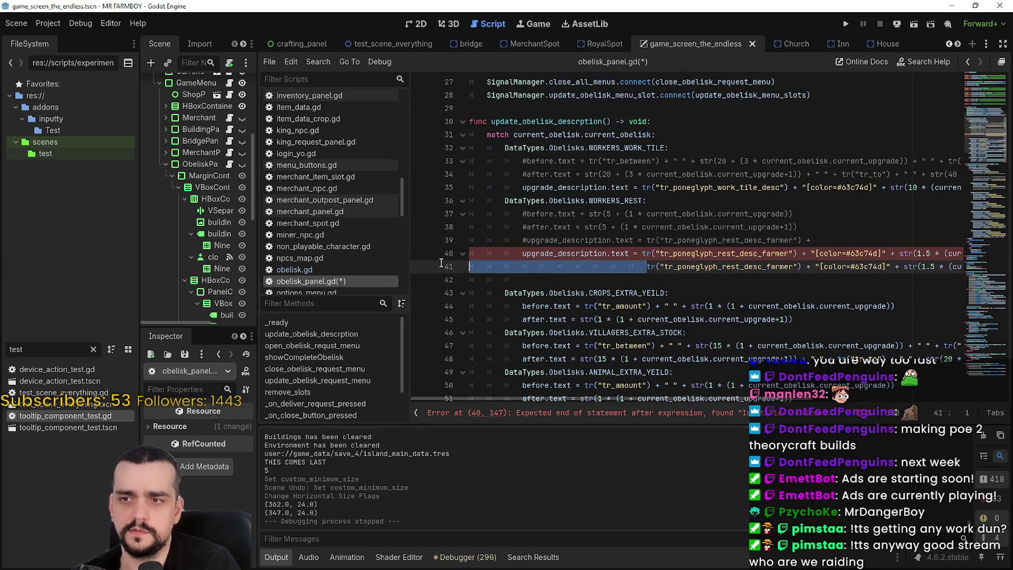
pyautogui.press('BackSpace')
pyautogui.press('BackSpace')
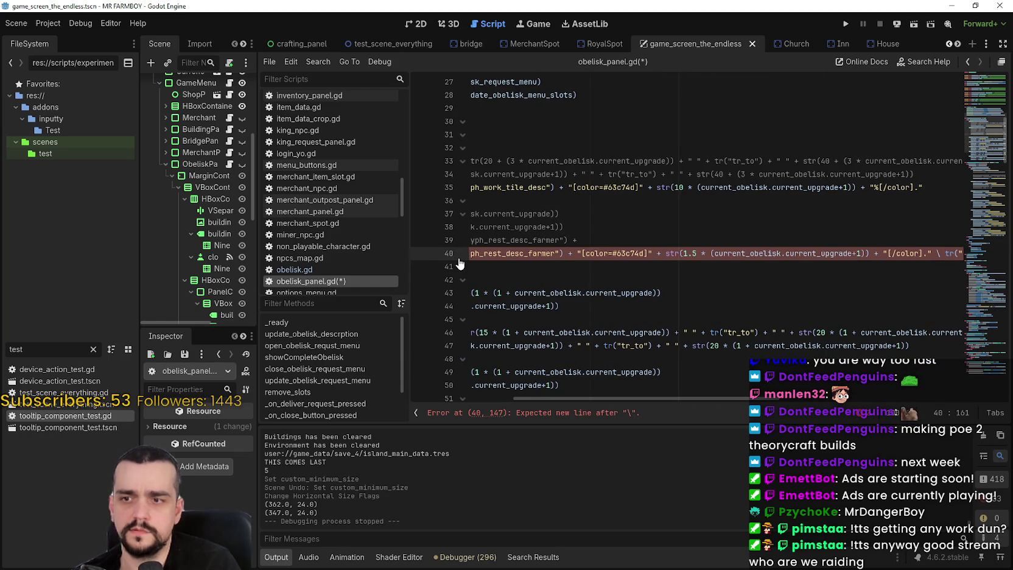
pyautogui.press('BackSpace')
pyautogui.press('BackSpace')
pyautogui.press('BackSpace')
pyautogui.press('Return')
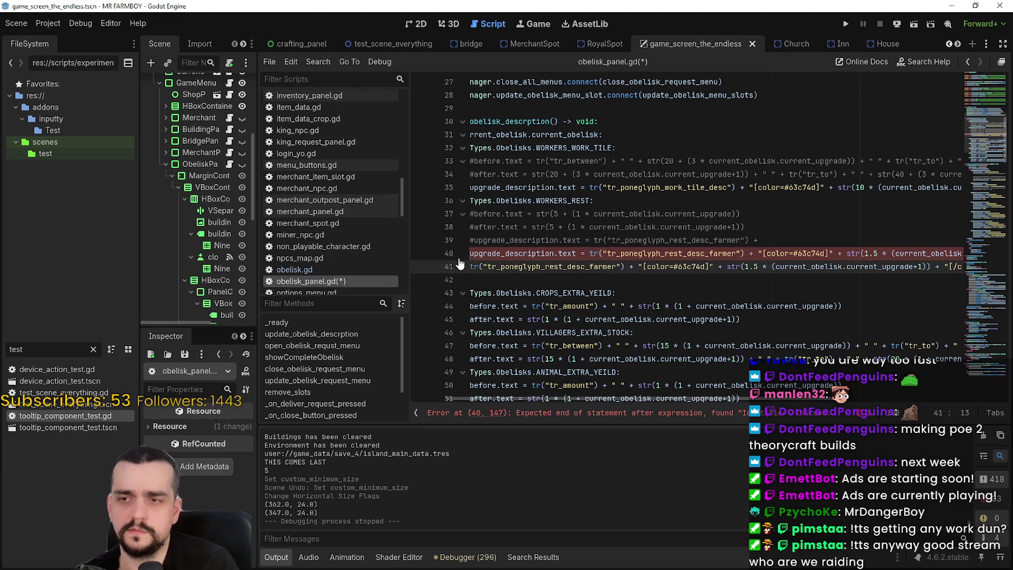
pyautogui.click(604, 284)
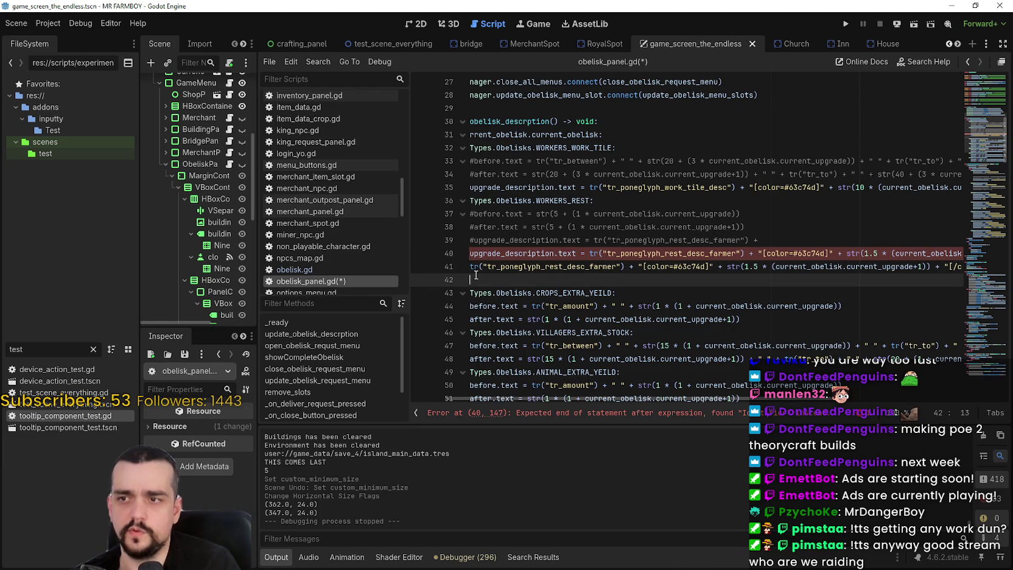
pyautogui.keyDown('shift'); pyautogui.click(427, 266); pyautogui.keyUp('shift')
pyautogui.click(428, 267)
pyautogui.press('Delete')
pyautogui.press('Delete')
pyautogui.press('Delete')
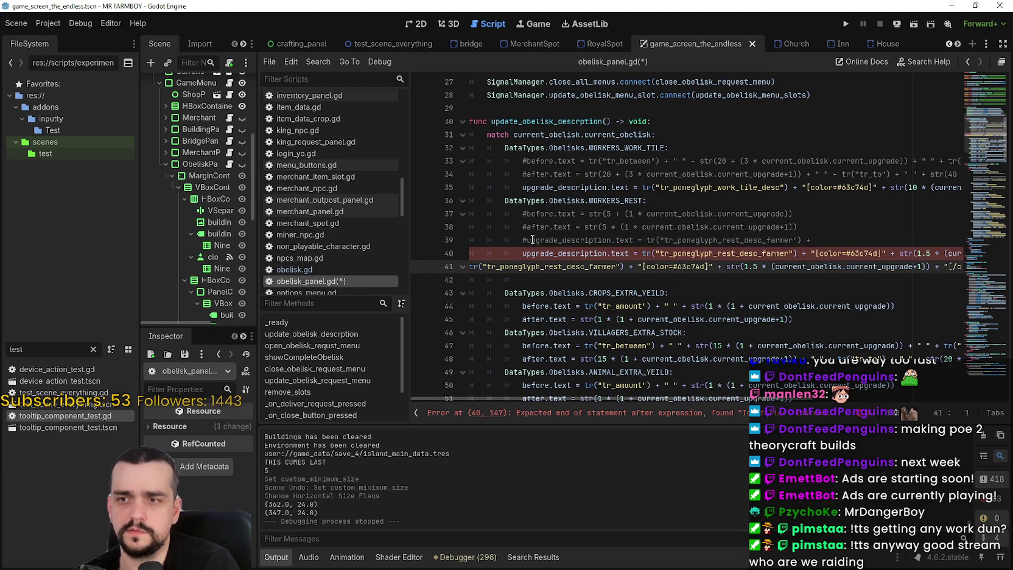
pyautogui.press('BackSpace')
pyautogui.press('BackSpace')
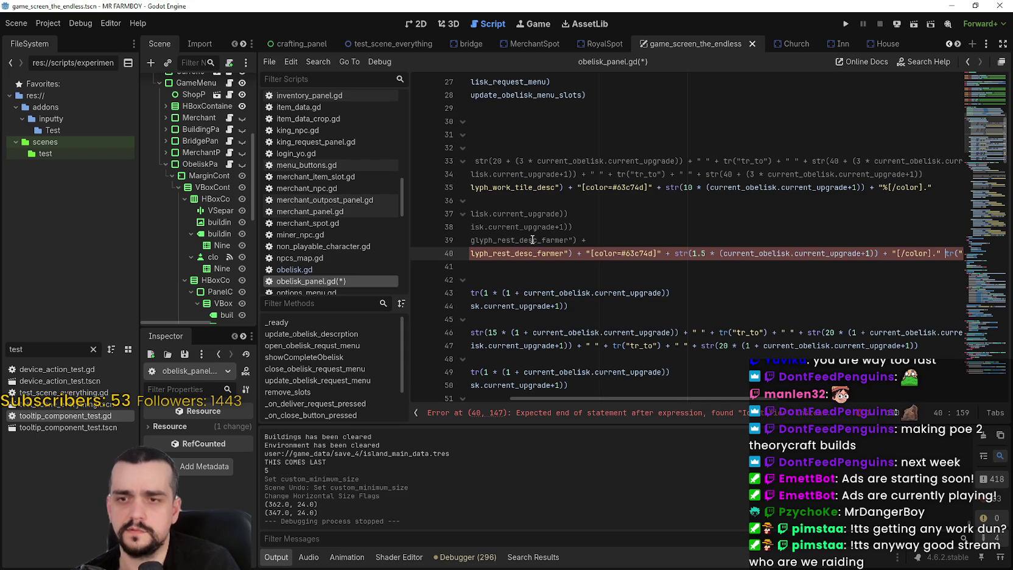
# Step: Insert + and a backslash after "[/color]." and break the statement onto line 41
pyautogui.write('+')
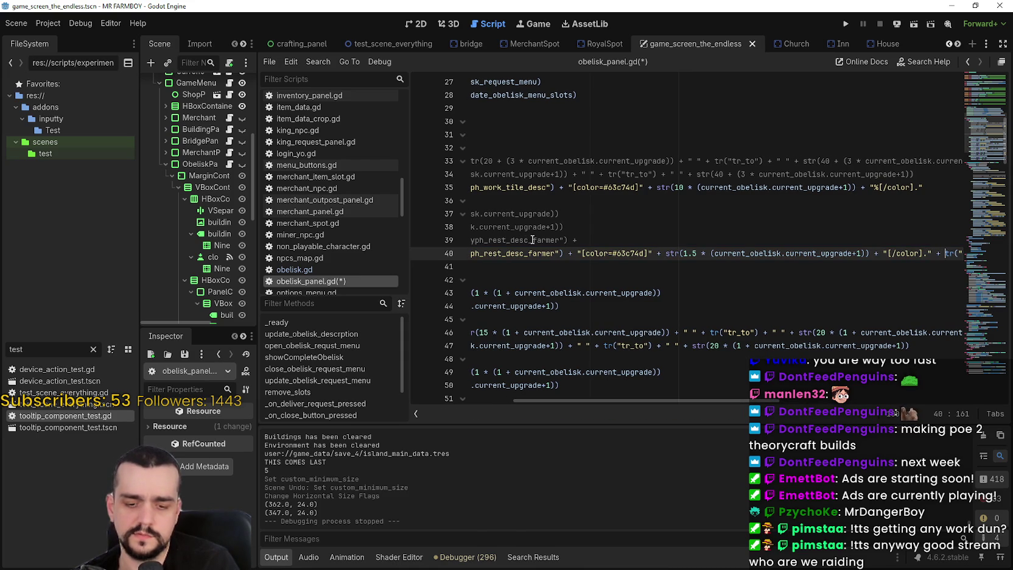
pyautogui.press('Left')
pyautogui.press('Left')
pyautogui.press('Left')
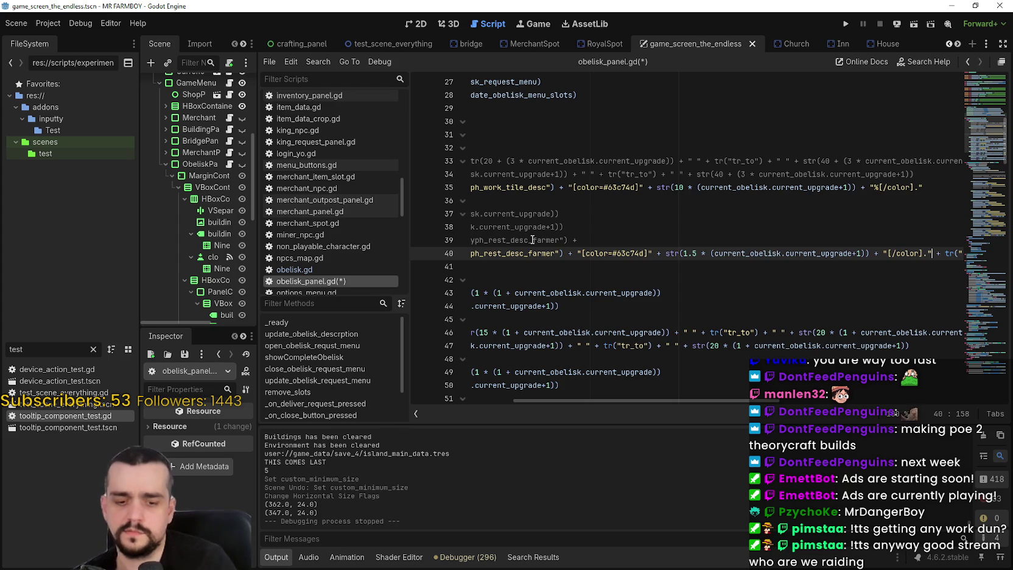
pyautogui.write('\\')
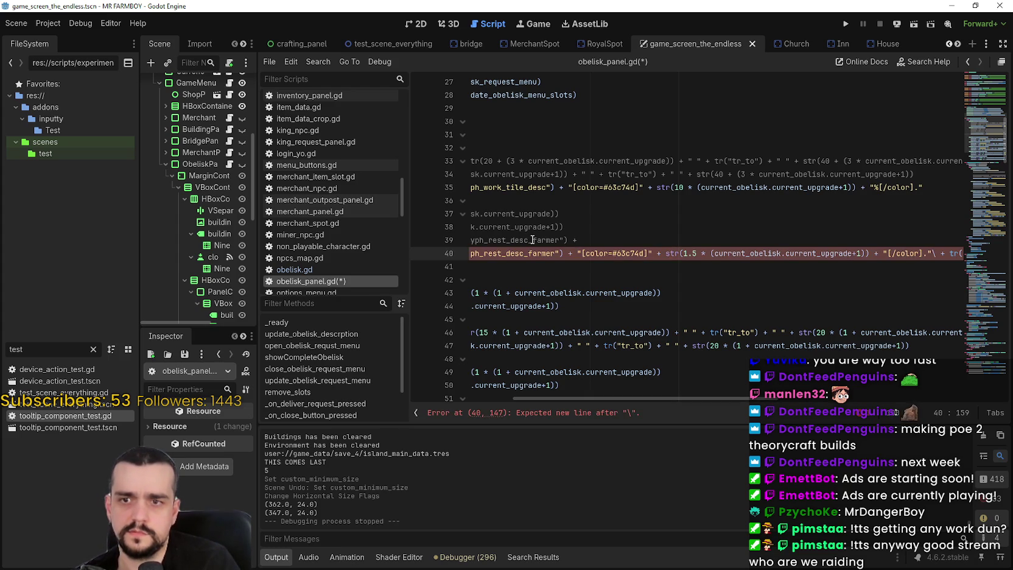
pyautogui.press('Return')
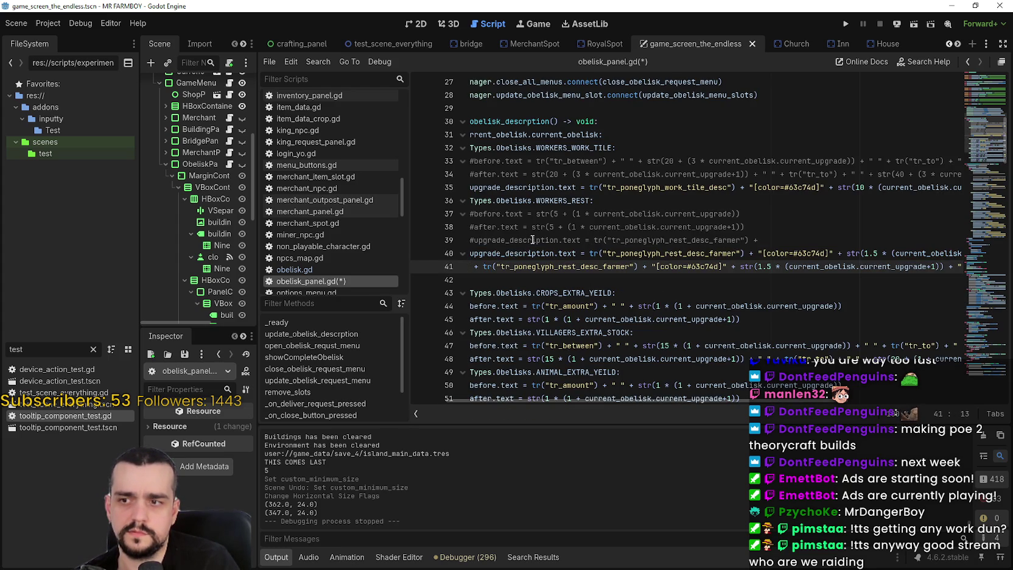
# Step: Indent the continued tr(...) expression on line 41 by two tabs
pyautogui.click(576, 283)
pyautogui.moveTo(849, 402); pyautogui.dragTo(814, 402)
pyautogui.click(527, 266)
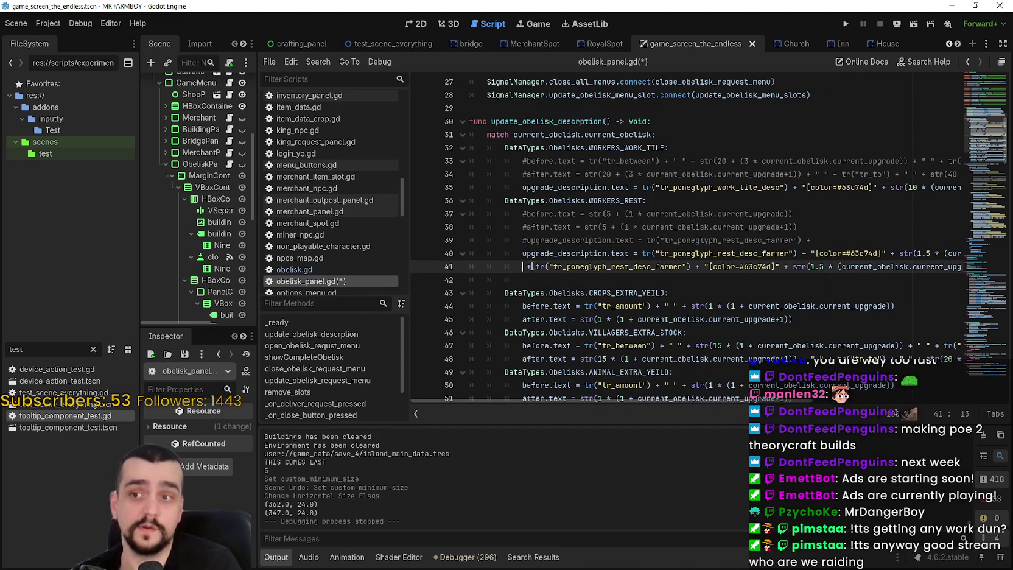
pyautogui.press('Tab')
pyautogui.press('Tab')
pyautogui.press('Tab')
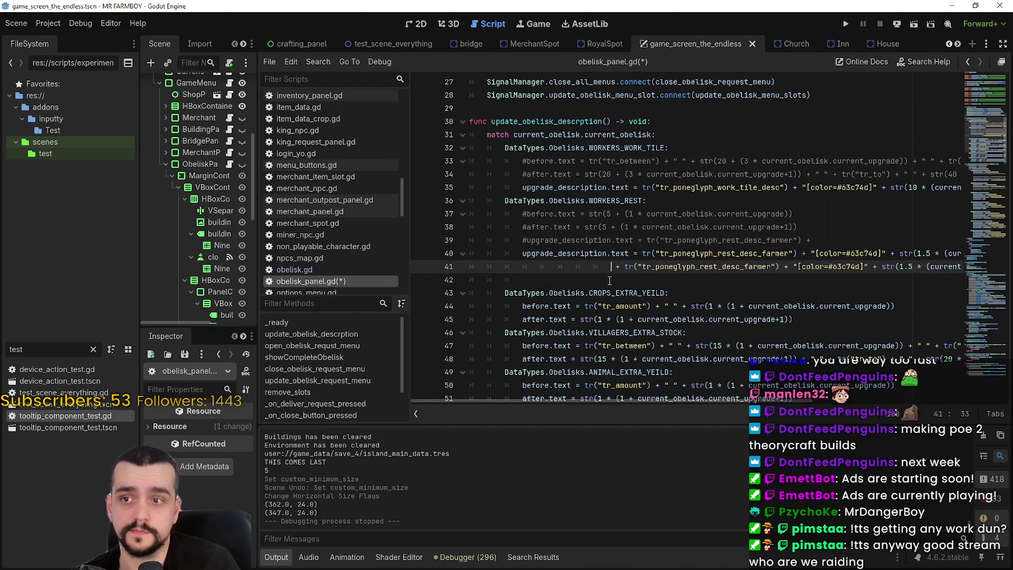
pyautogui.press('Tab')
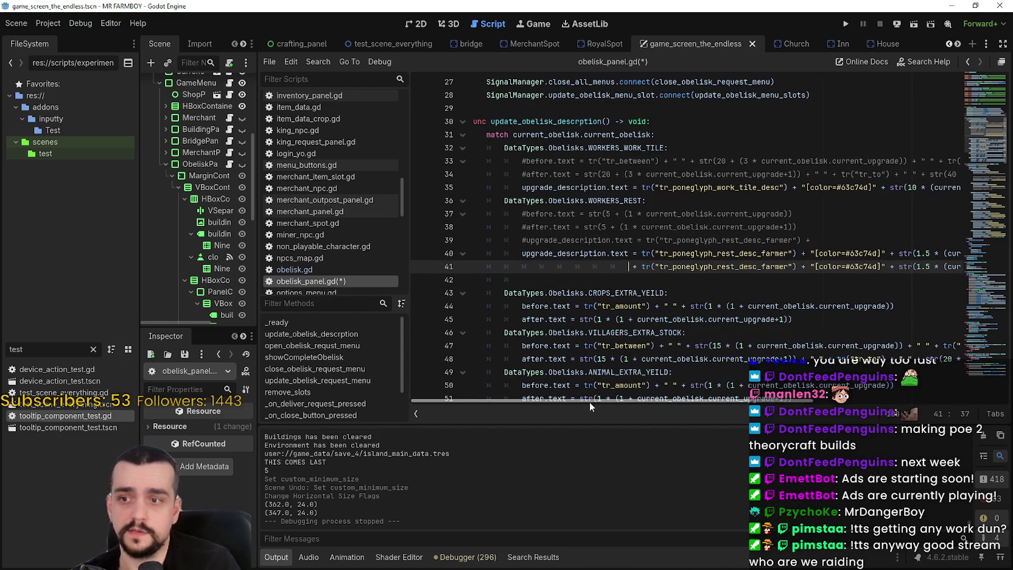
pyautogui.moveTo(584, 400); pyautogui.dragTo(773, 400)
pyautogui.click(903, 258)
pyautogui.write('\\')
pyautogui.click(902, 269)
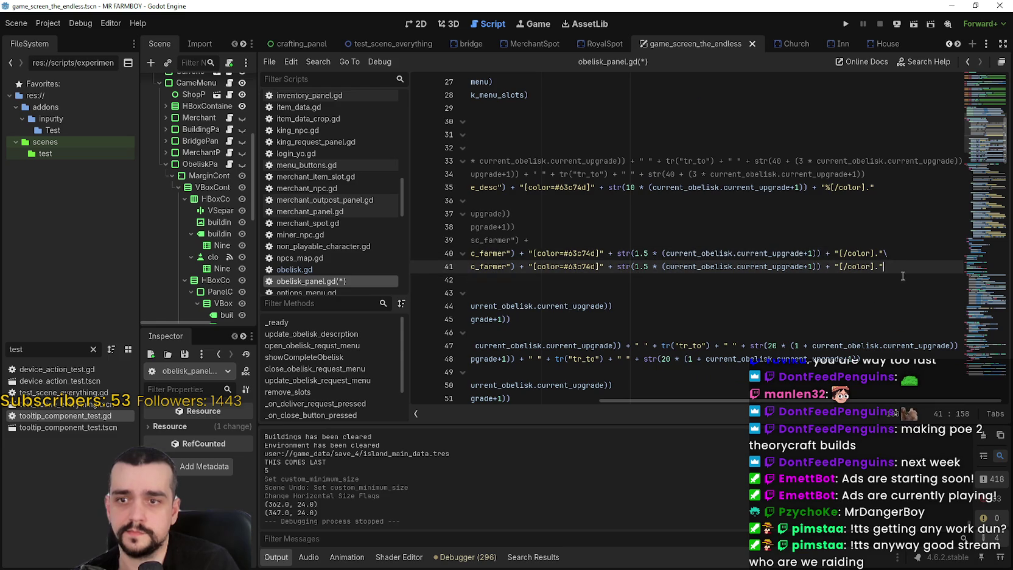
pyautogui.moveTo(738, 273)
pyautogui.mouseDown()
pyautogui.moveTo(471, 268)
pyautogui.moveTo(658, 268)
pyautogui.mouseUp()
pyautogui.click(642, 267)
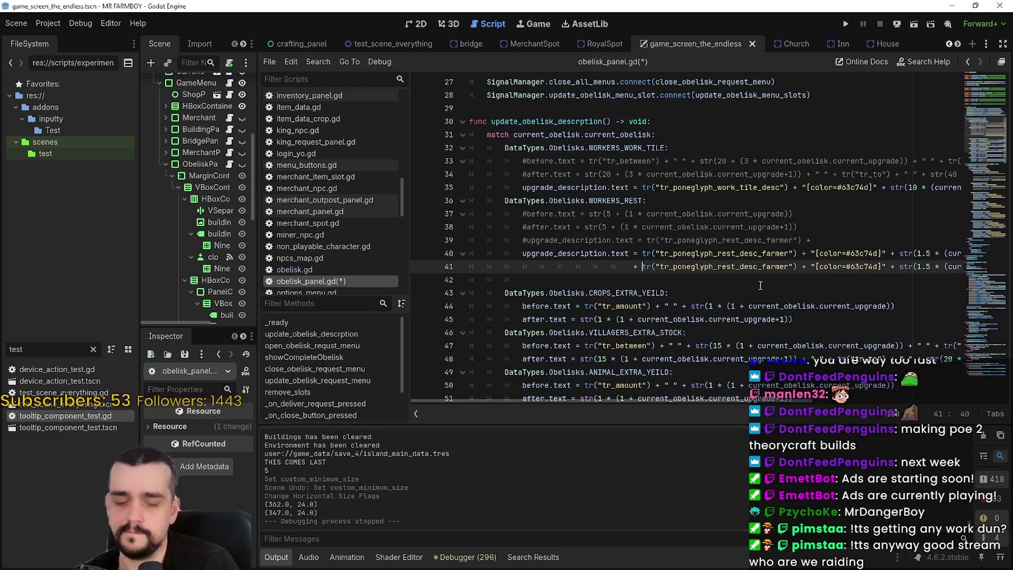
# Step: Prefix line 41's tr( call with + "\n" +
pyautogui.write('+ ')
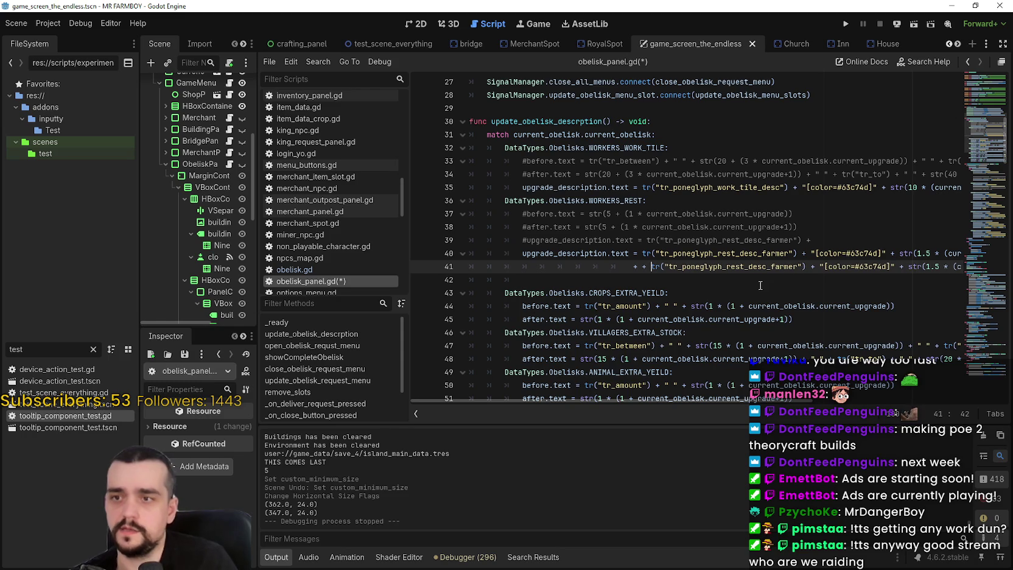
pyautogui.write(' "')
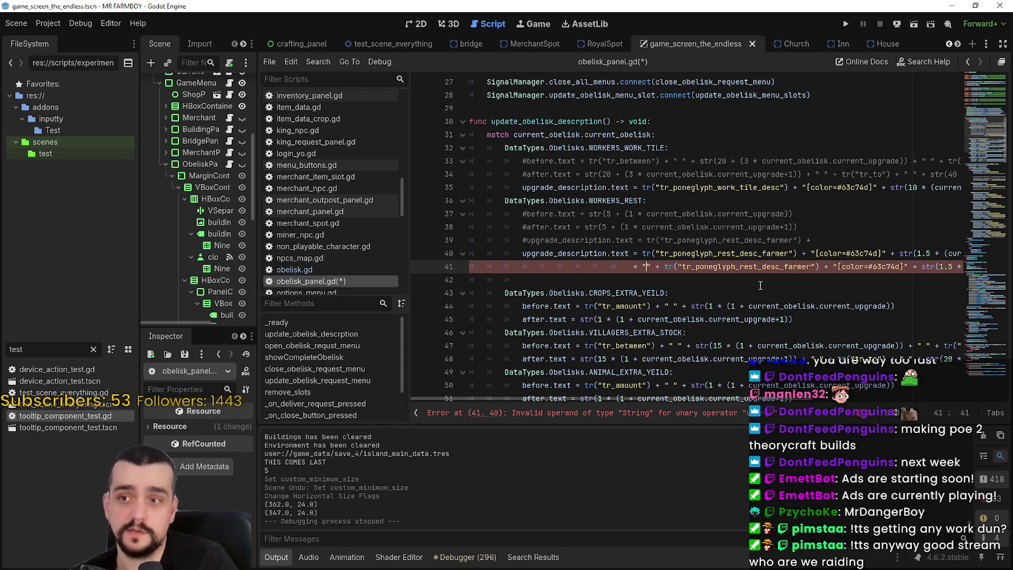
pyautogui.click(760, 285)
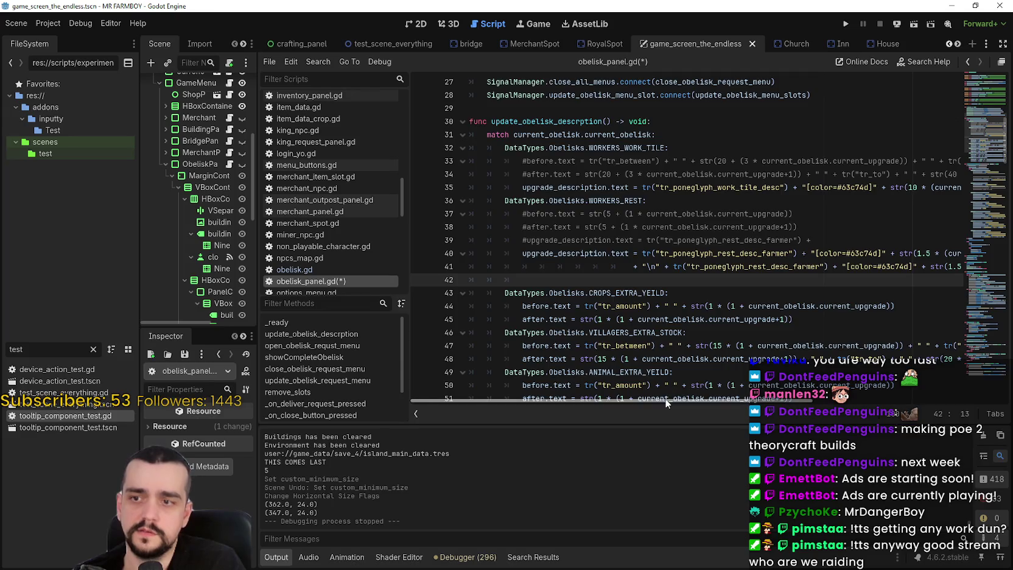
pyautogui.moveTo(700, 401); pyautogui.dragTo(889, 405)
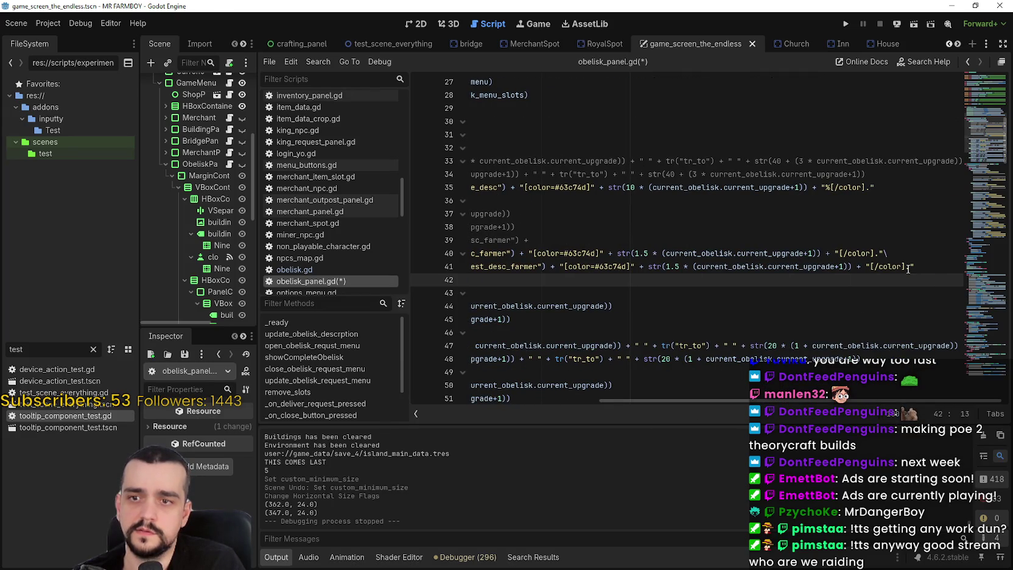
pyautogui.click(890, 254)
pyautogui.press('Down')
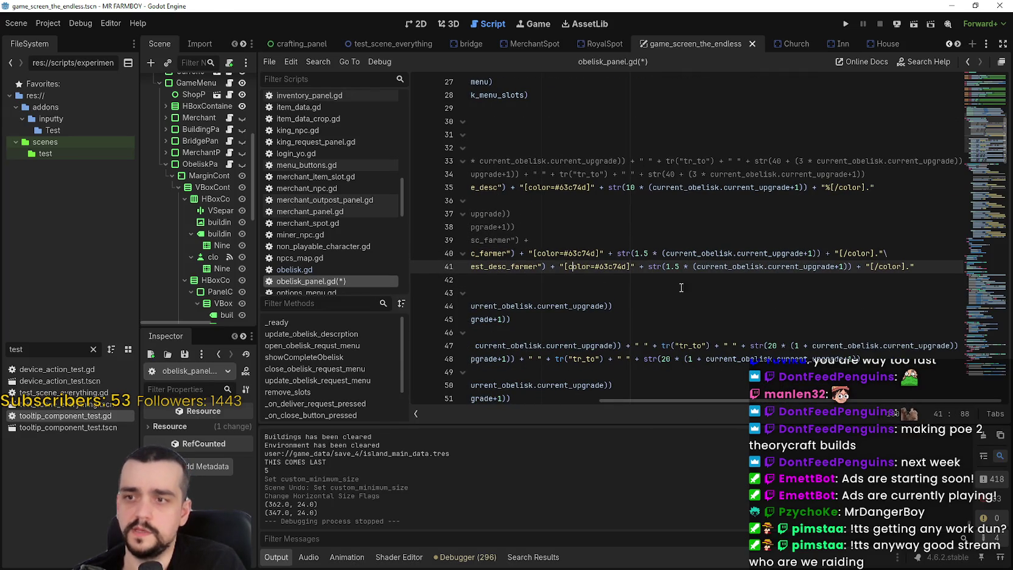
pyautogui.hotkey('shift', 'Home')
# Step: Rename line 41's key from tr_poneglyph_rest_desc_farmer to tr_poneglyph_rest_desc_gatherer
pyautogui.click(823, 270)
pyautogui.doubleClick(815, 266)
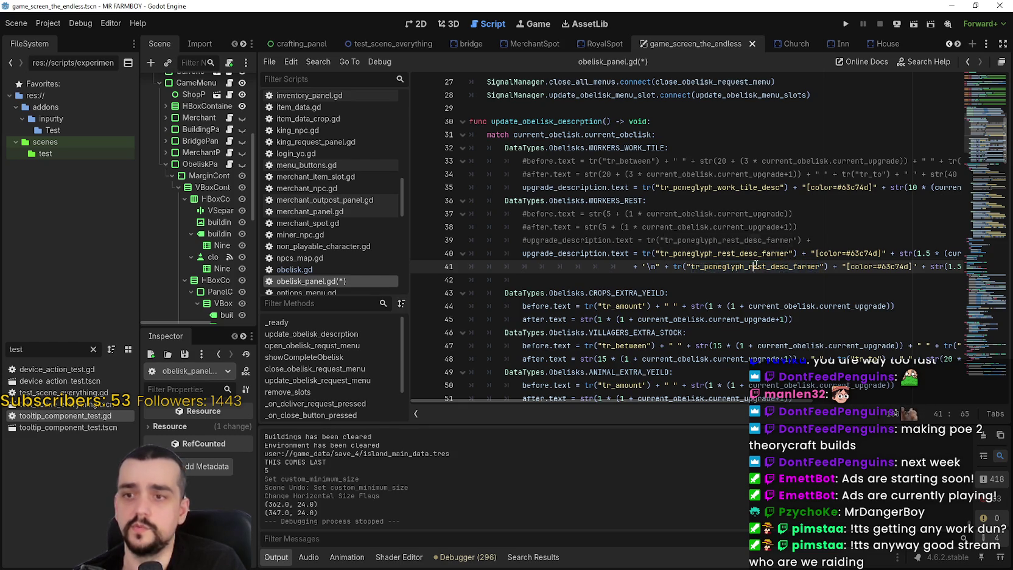
pyautogui.write('tr_poneglyph_rest_desc_gatherer')
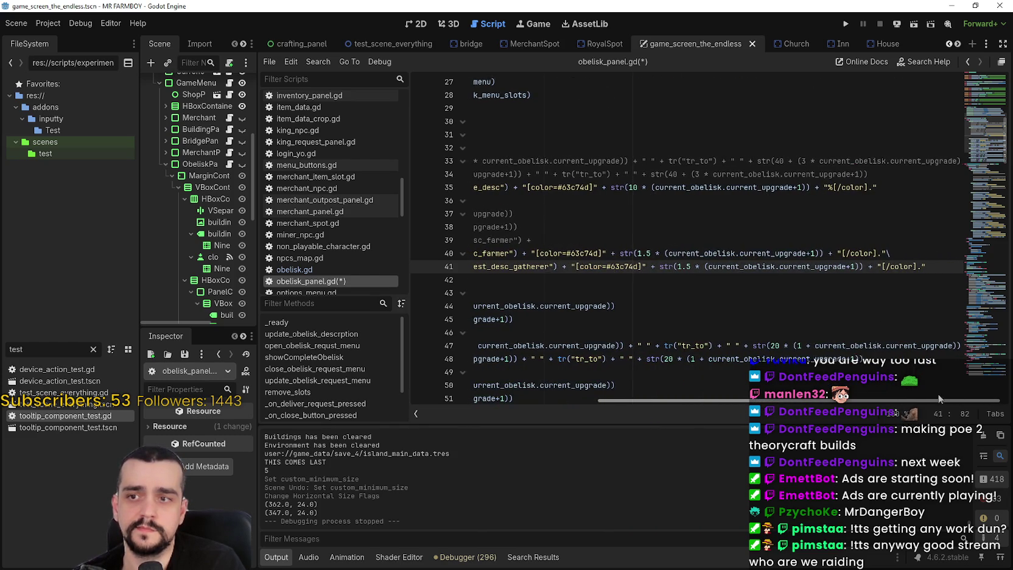
pyautogui.moveTo(953, 393); pyautogui.dragTo(761, 382)
pyautogui.hscroll(5, 762, 382)
pyautogui.doubleClick(924, 266)
pyautogui.click(943, 260)
pyautogui.keyDown('shift'); pyautogui.click(911, 254); pyautogui.keyUp('shift')
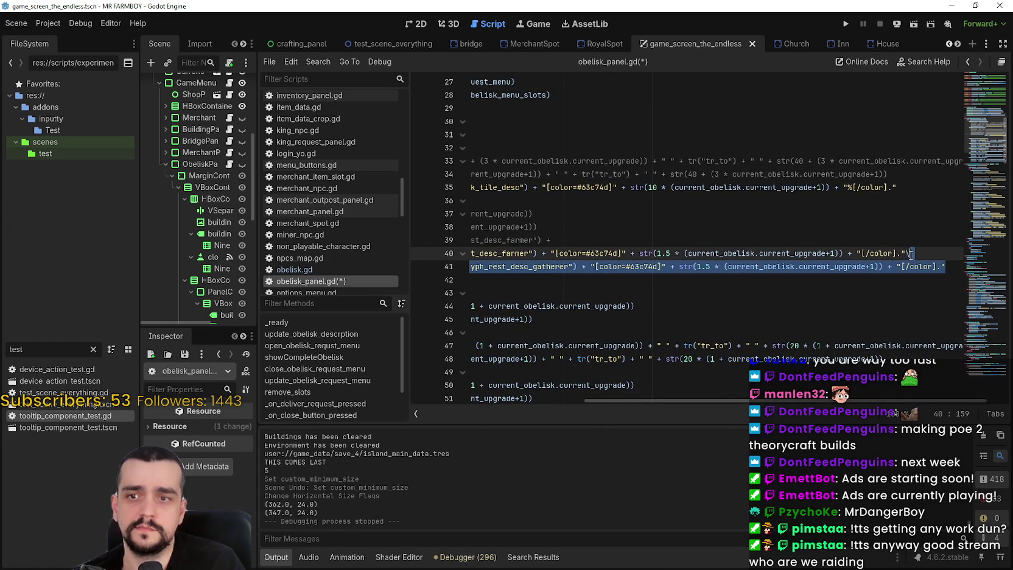
pyautogui.click(455, 271)
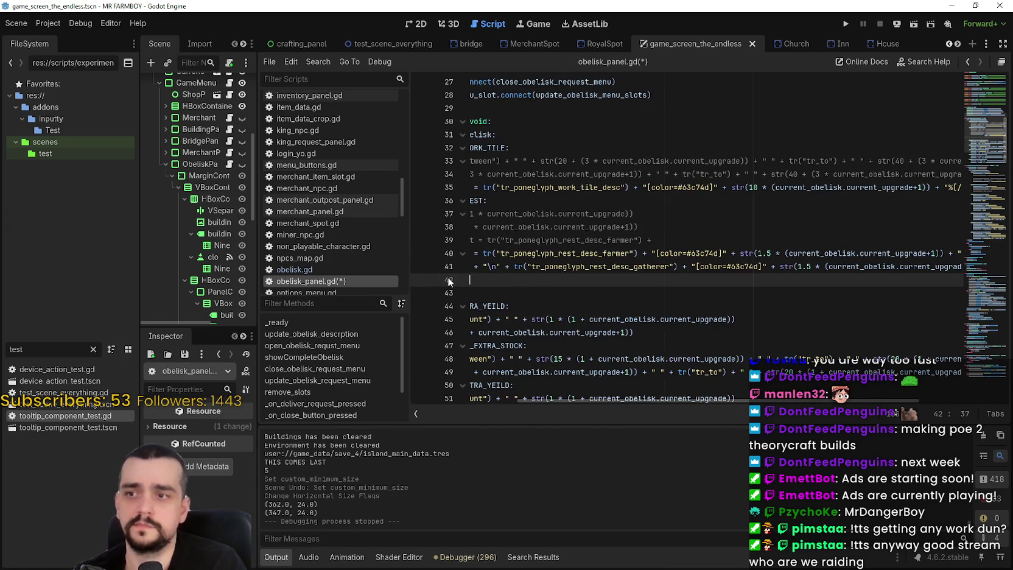
# Step: Paste a copy of the gatherer description line as a new line 42
pyautogui.tripleClick(542, 281)
pyautogui.hotkey('ctrl', 'v')
pyautogui.click(602, 281)
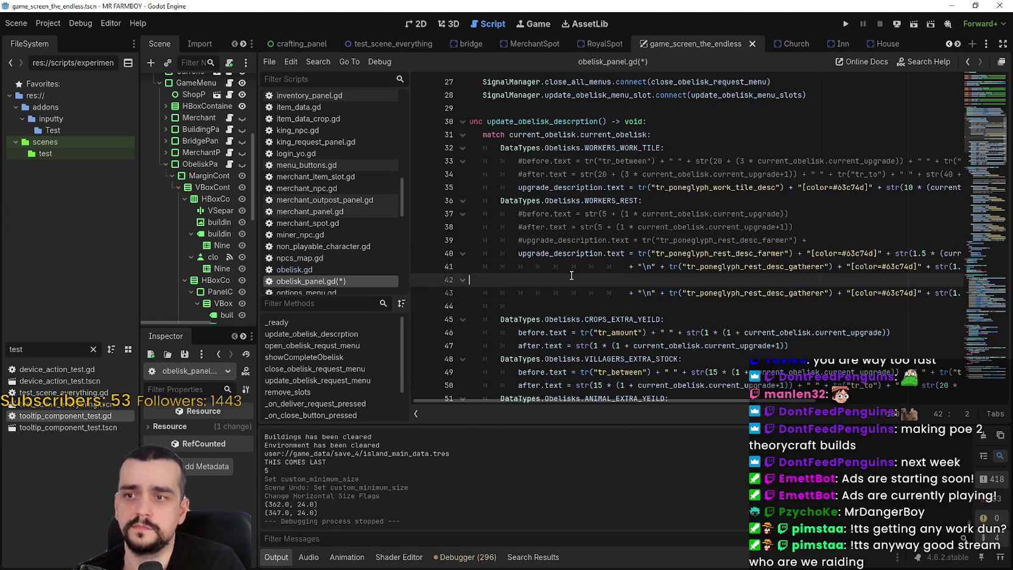
pyautogui.press('BackSpace')
pyautogui.press('BackSpace')
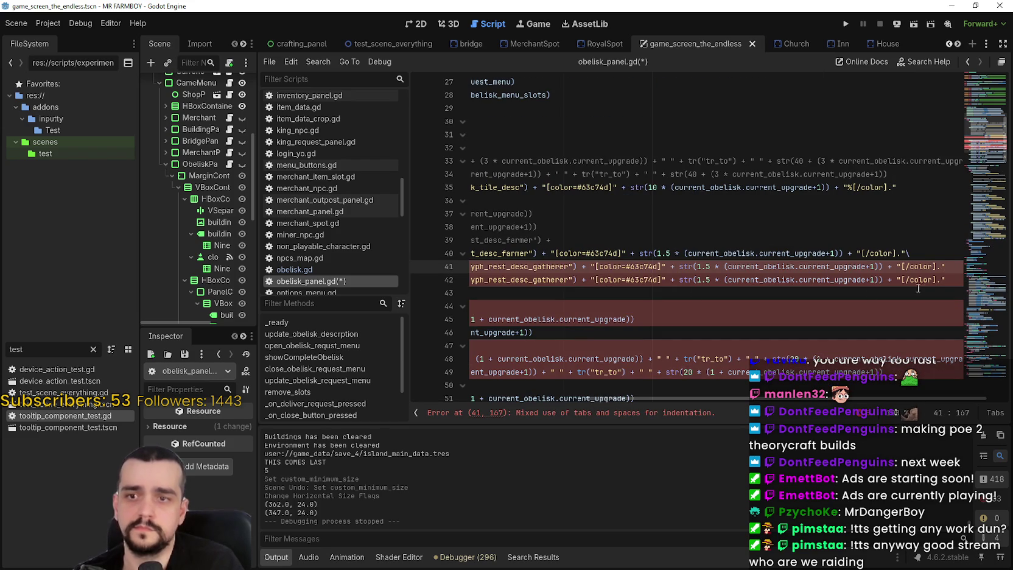
pyautogui.write('"')
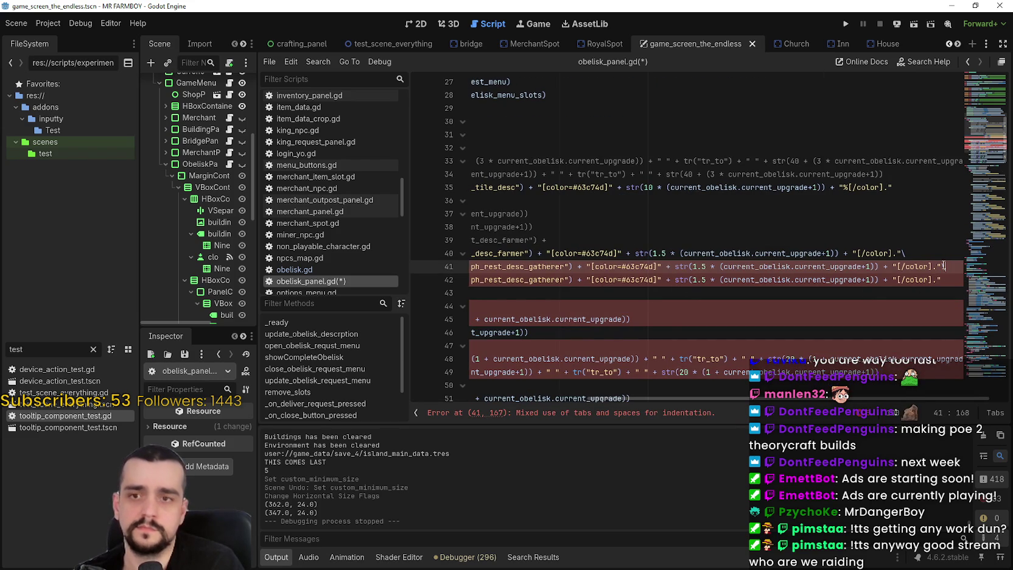
pyautogui.click(907, 278)
# Step: Rename the copied key to tr_poneglyph_rest_desc_the_rest and end line 41 with a backslash
pyautogui.moveTo(882, 279); pyautogui.dragTo(470, 279)
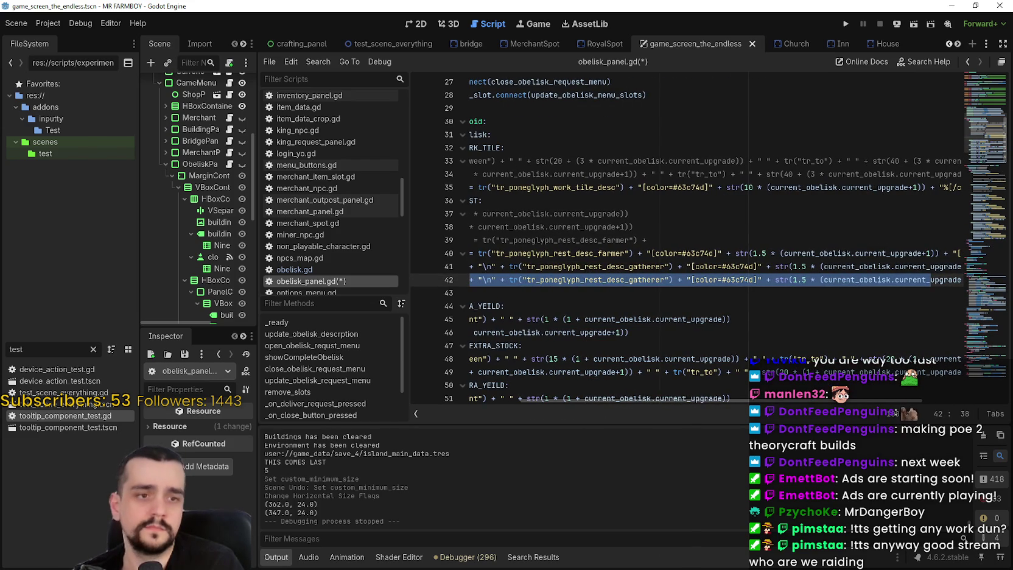
pyautogui.doubleClick(615, 281)
pyautogui.write('tr_poneglyph_rest_desc_the_rest')
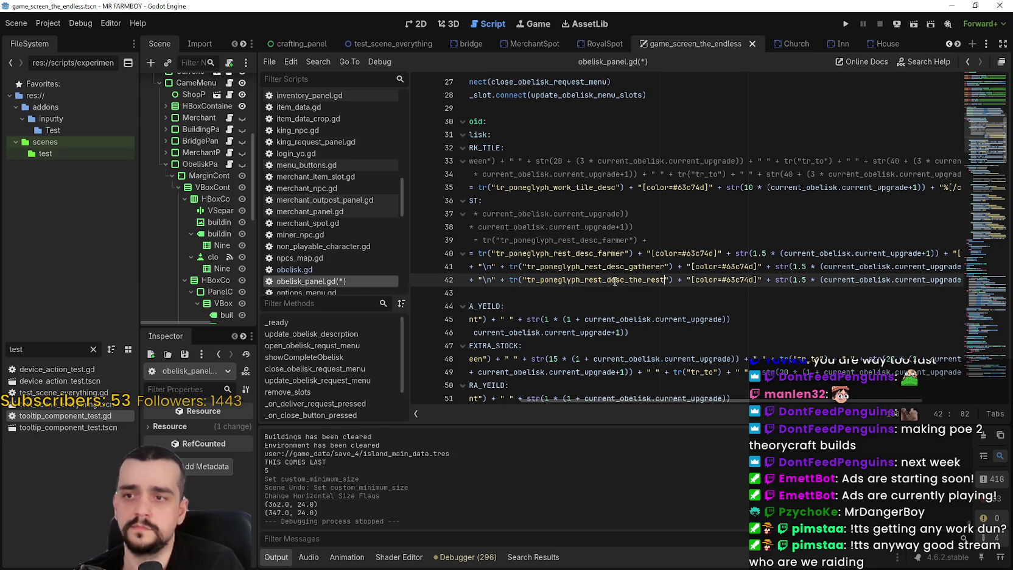
pyautogui.moveTo(859, 280); pyautogui.dragTo(913, 275)
pyautogui.click(833, 267)
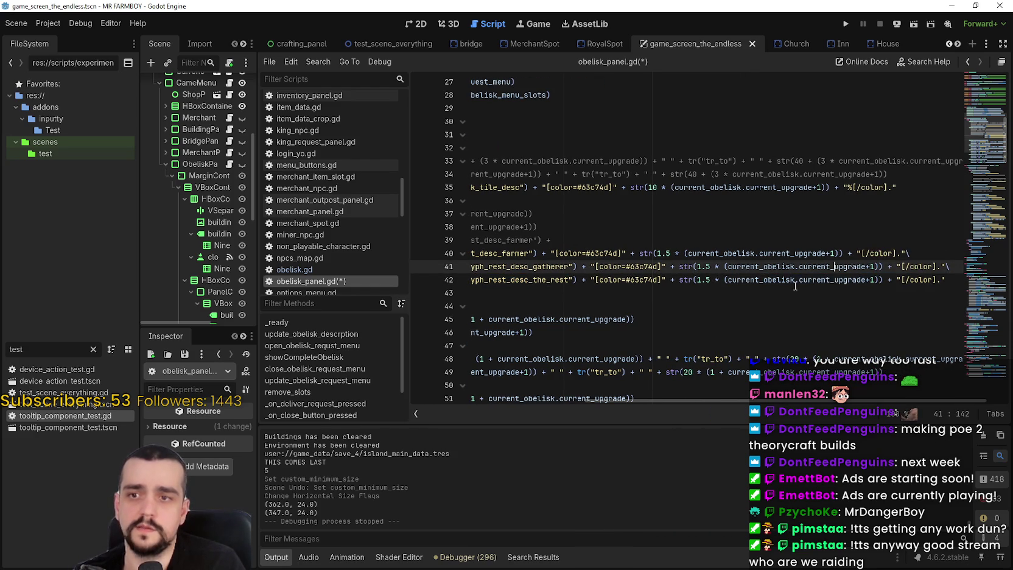
pyautogui.moveTo(812, 282)
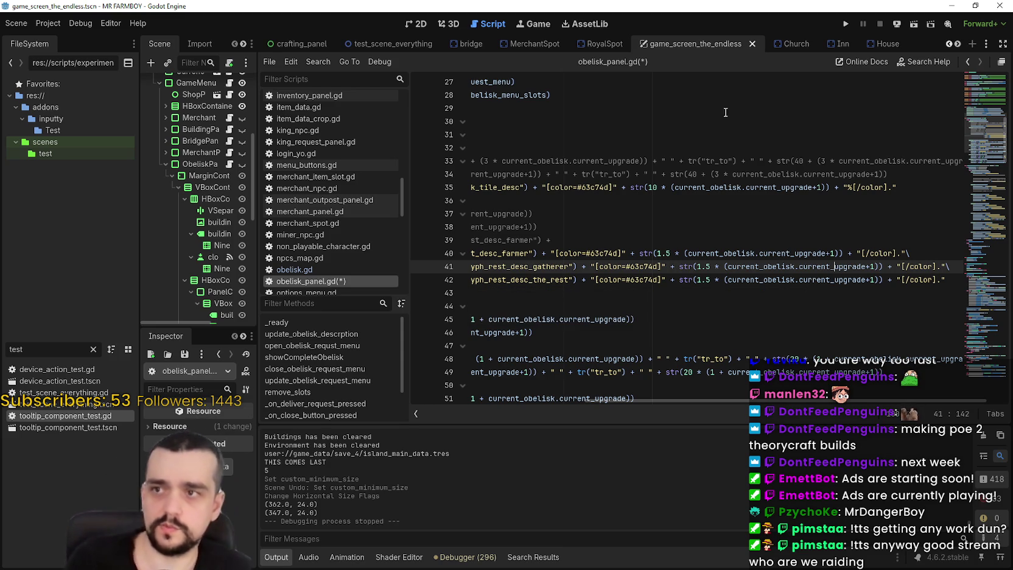
# Step: Cycle through the other open script tabs
pyautogui.click(951, 44)
pyautogui.click(949, 44)
pyautogui.click(950, 43)
pyautogui.click(949, 43)
pyautogui.click(950, 43)
pyautogui.click(950, 42)
pyautogui.click(949, 43)
pyautogui.click(948, 43)
pyautogui.click(948, 42)
pyautogui.click(956, 44)
pyautogui.click(956, 44)
pyautogui.click(956, 44)
pyautogui.click(957, 44)
pyautogui.click(956, 43)
pyautogui.click(957, 44)
pyautogui.click(956, 44)
pyautogui.click(956, 45)
pyautogui.click(957, 45)
pyautogui.click(956, 45)
pyautogui.click(956, 45)
pyautogui.click(957, 45)
pyautogui.click(956, 45)
pyautogui.click(956, 45)
pyautogui.click(956, 46)
pyautogui.click(957, 45)
pyautogui.click(957, 45)
pyautogui.click(957, 45)
pyautogui.click(957, 45)
pyautogui.click(956, 45)
pyautogui.click(956, 45)
pyautogui.click(956, 45)
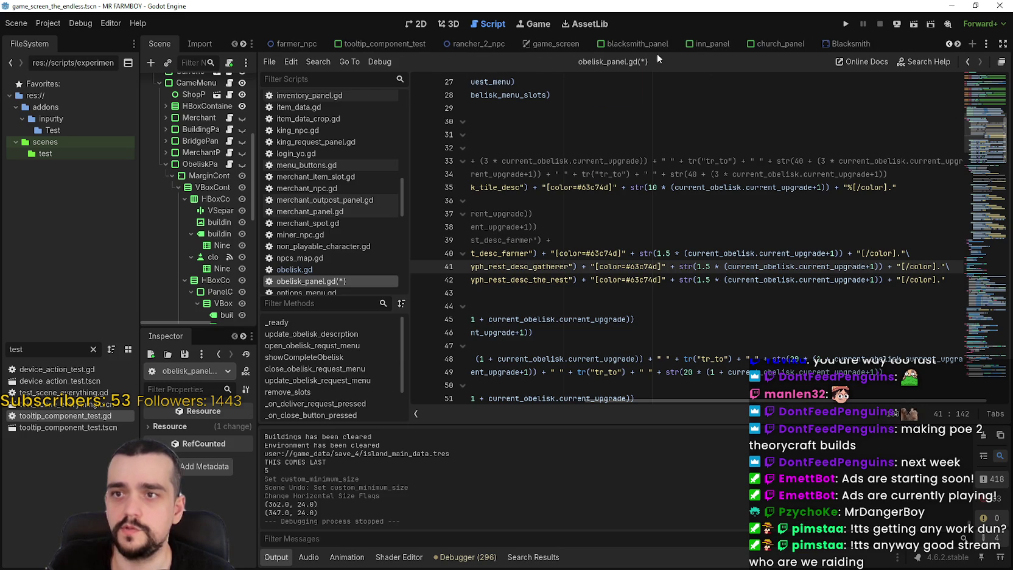
# Step: In the 2D inn_panel scene, inspect FarmerDish2's buff values and requirements list
pyautogui.click(420, 24)
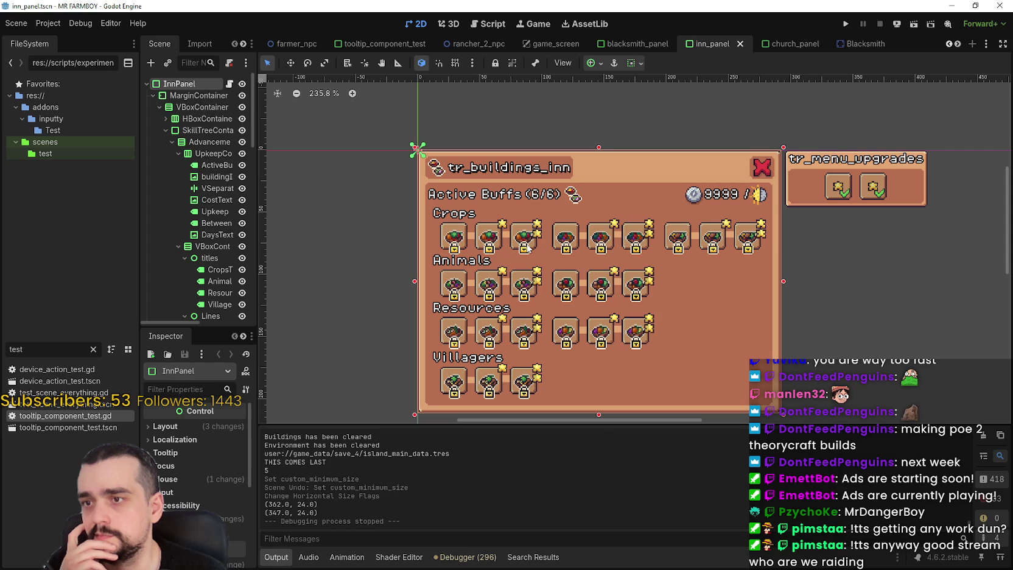
pyautogui.click(528, 237)
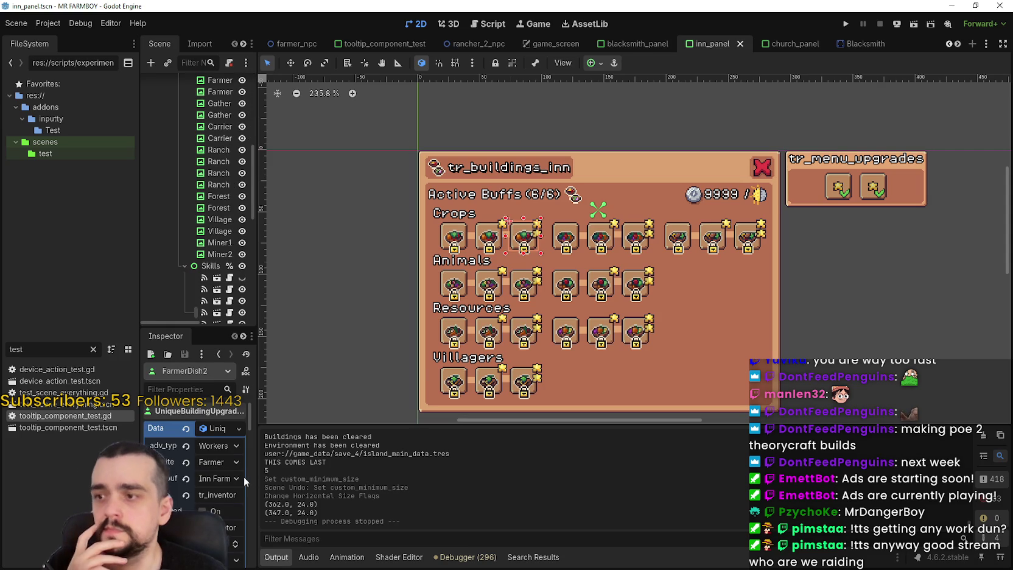
pyautogui.moveTo(259, 481); pyautogui.dragTo(404, 480)
pyautogui.scroll(-5, 342, 530)
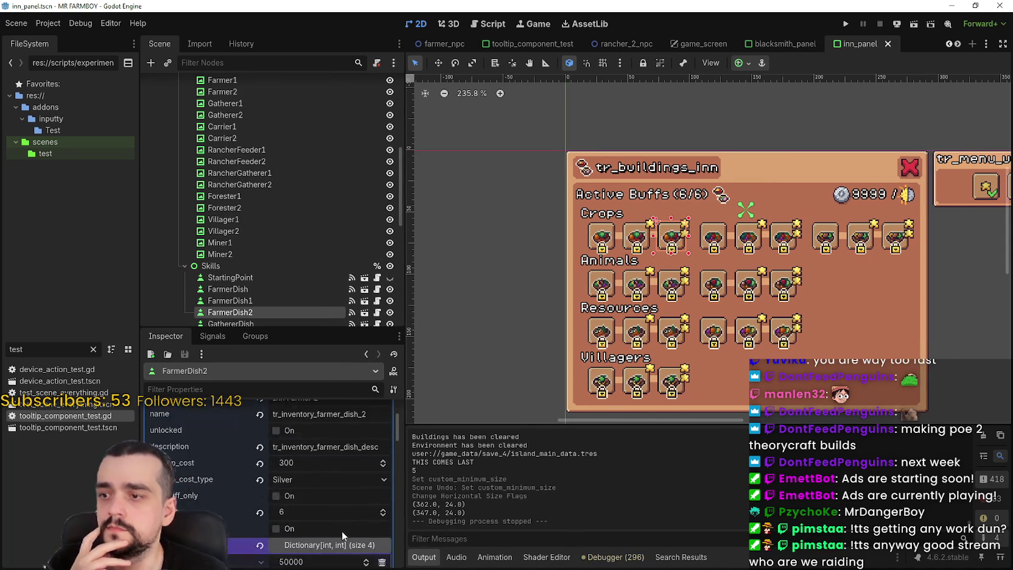
pyautogui.click(335, 523)
pyautogui.scroll(-2, 334, 514)
pyautogui.scroll(3, 333, 506)
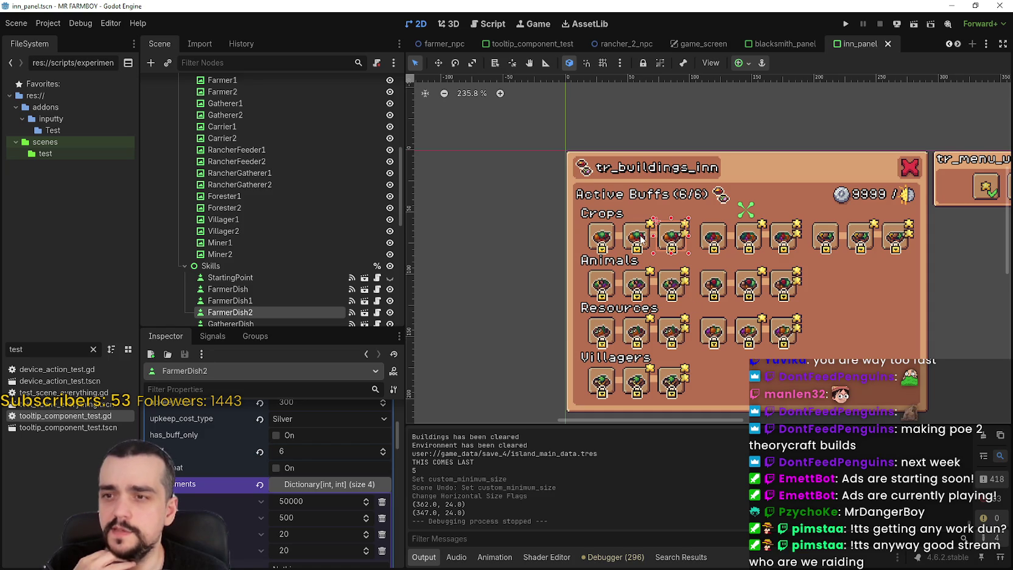
# Step: Check the buff values of FarmerDish1 and FarmerDish in the Inspector
pyautogui.click(641, 238)
pyautogui.scroll(-8, 341, 462)
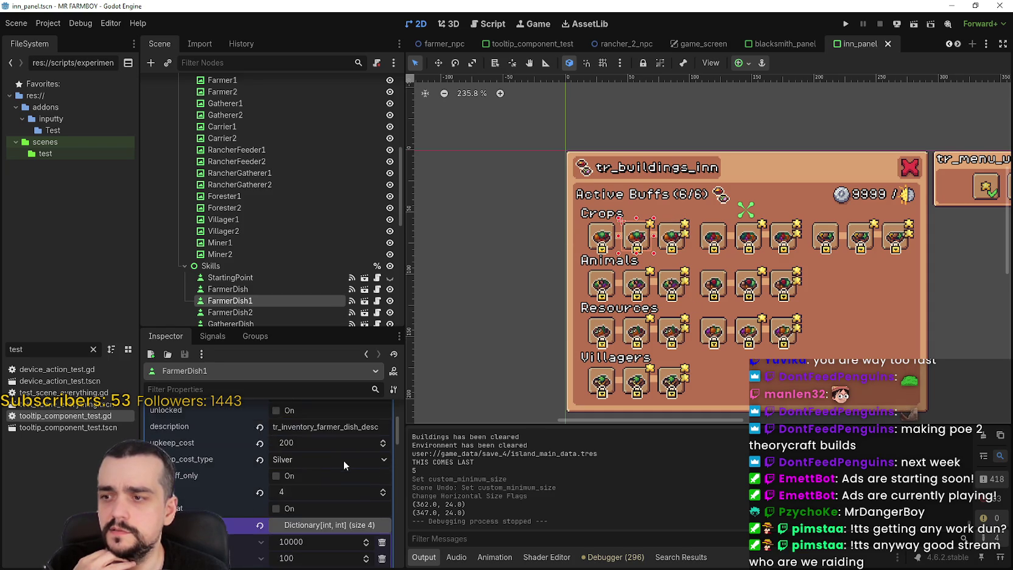
pyautogui.click(602, 235)
pyautogui.scroll(3, 304, 515)
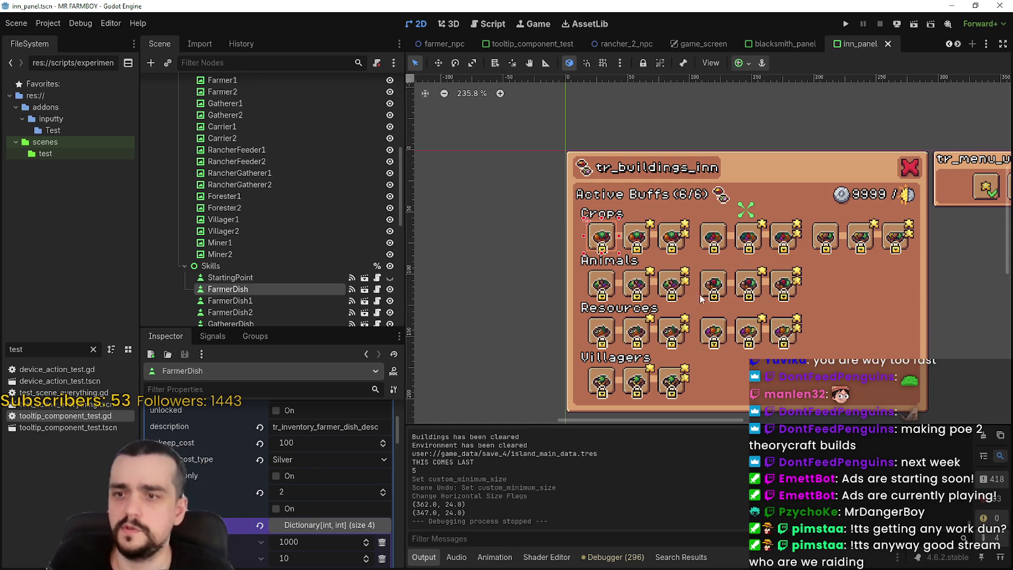
# Step: Read RancherDish2's buff values in the Inspector
pyautogui.click(674, 290)
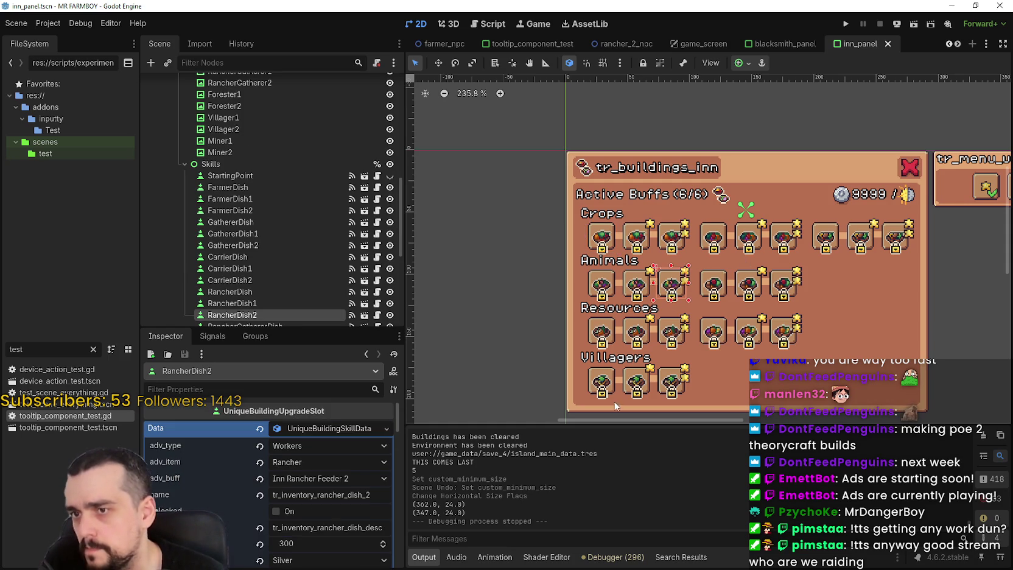
pyautogui.scroll(-3, 333, 510)
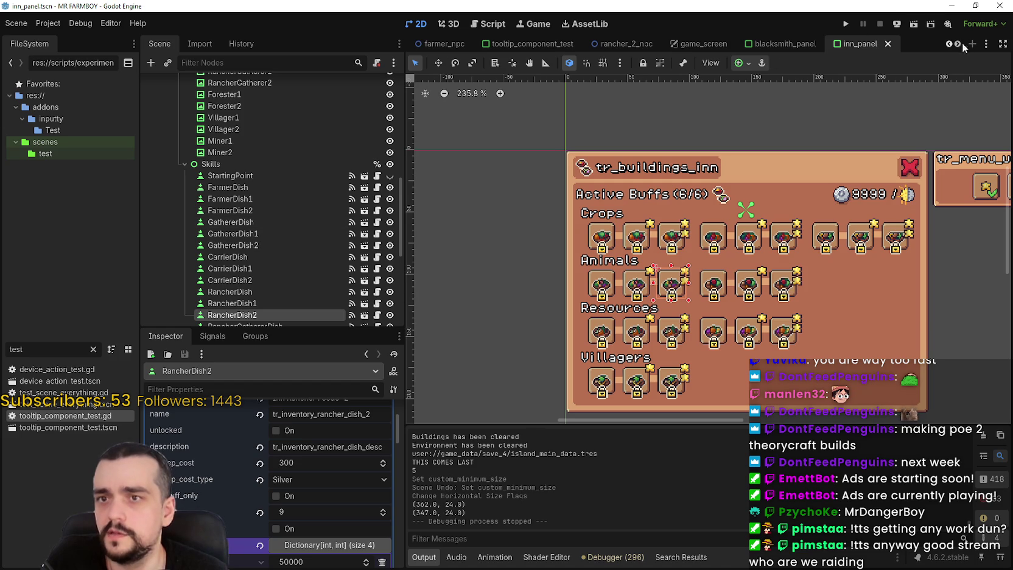
pyautogui.scroll(-7, 954, 45)
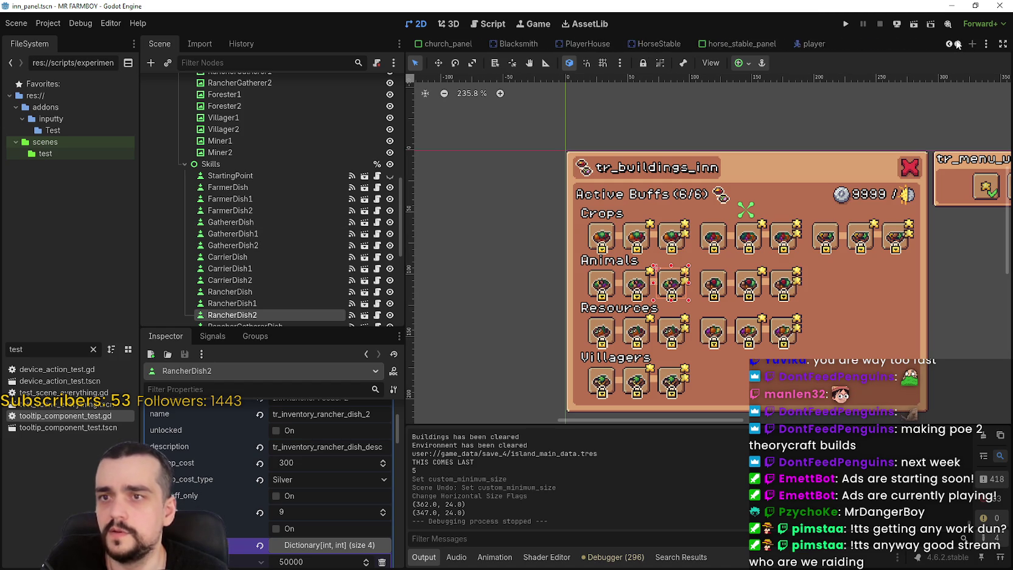
pyautogui.scroll(-2, 957, 45)
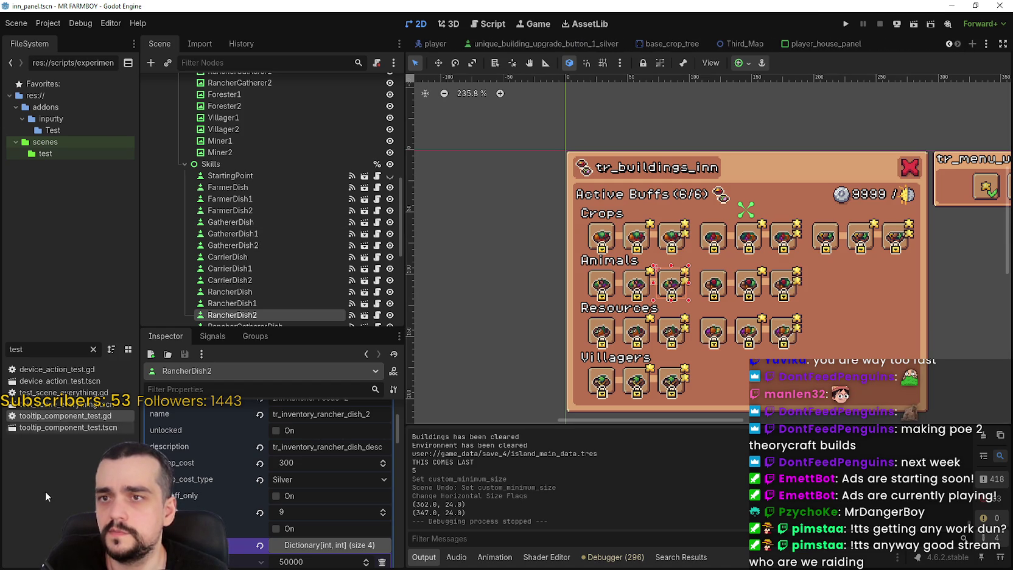
pyautogui.scroll(8, 951, 44)
pyautogui.scroll(10, 952, 44)
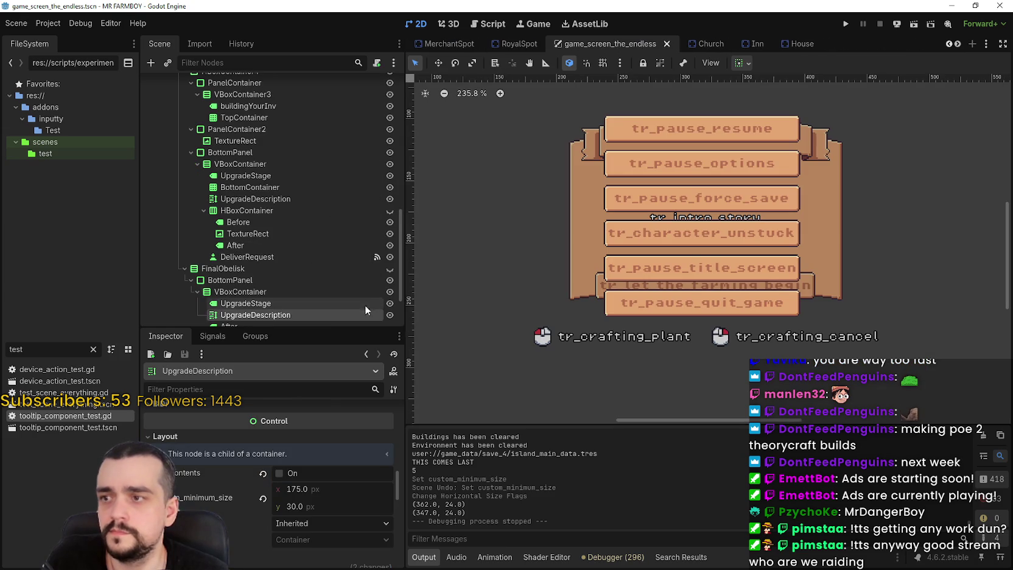
pyautogui.scroll(4, 379, 237)
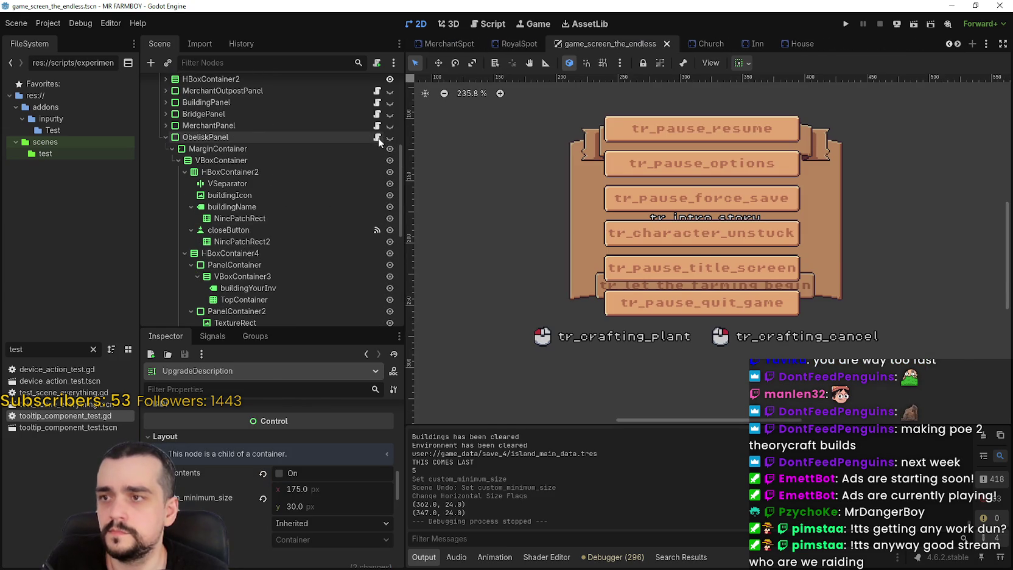
# Step: In obelisk_panel.gd, replace 1.5 with 1 on lines 40 and 41, then save
pyautogui.click(377, 137)
pyautogui.doubleClick(806, 255)
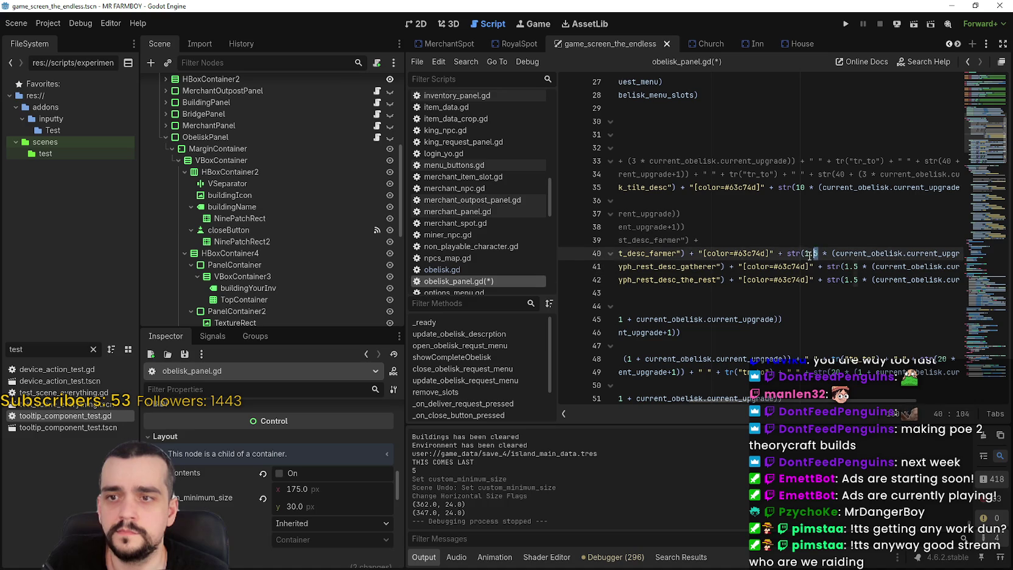
pyautogui.write('1')
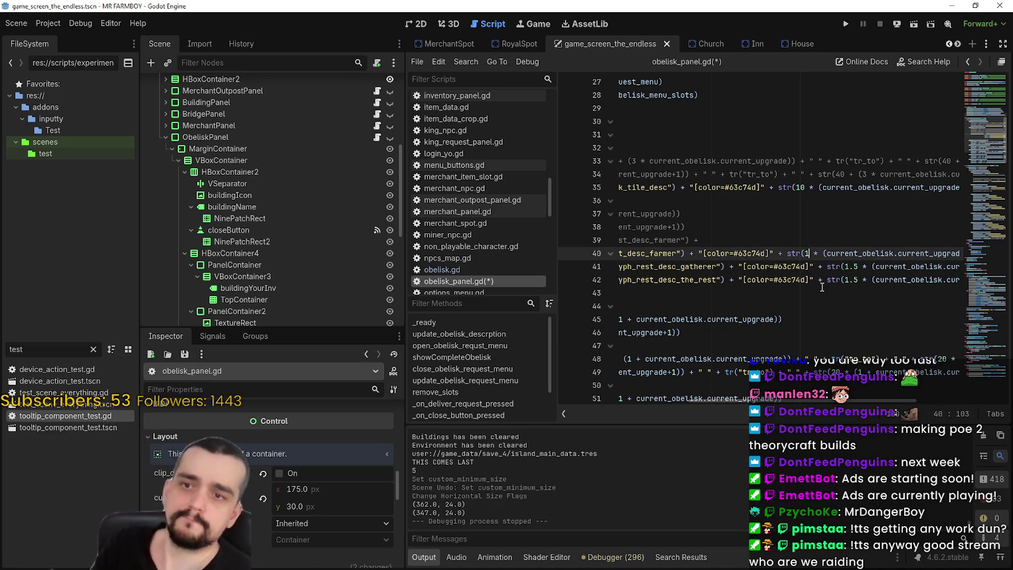
pyautogui.doubleClick(860, 266)
pyautogui.write('1')
pyautogui.doubleClick(848, 281)
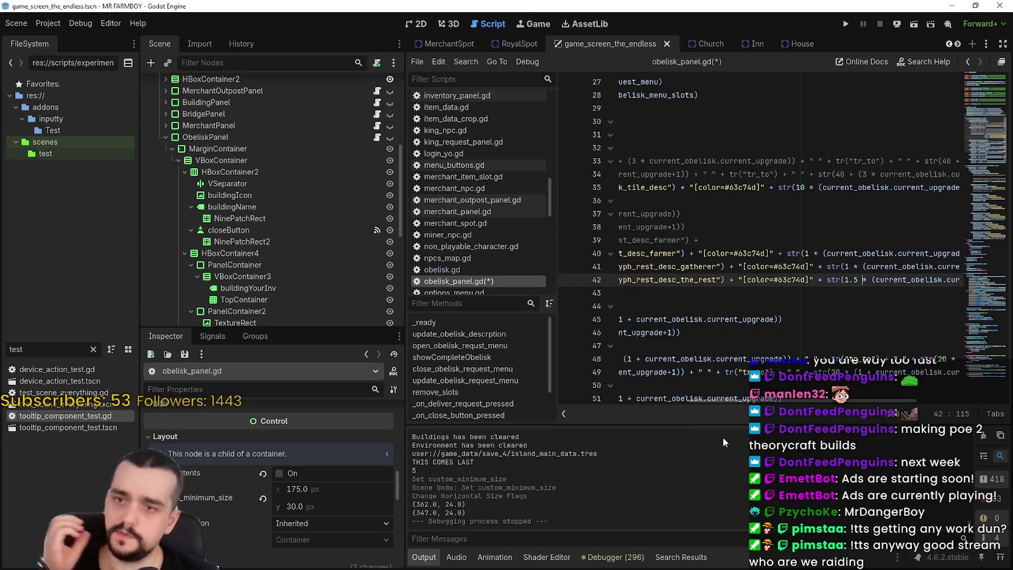
pyautogui.moveTo(748, 402)
pyautogui.mouseDown()
pyautogui.moveTo(917, 402)
pyautogui.moveTo(620, 360)
pyautogui.mouseUp()
pyautogui.click(737, 291)
pyautogui.hotkey('ctrl', 's')
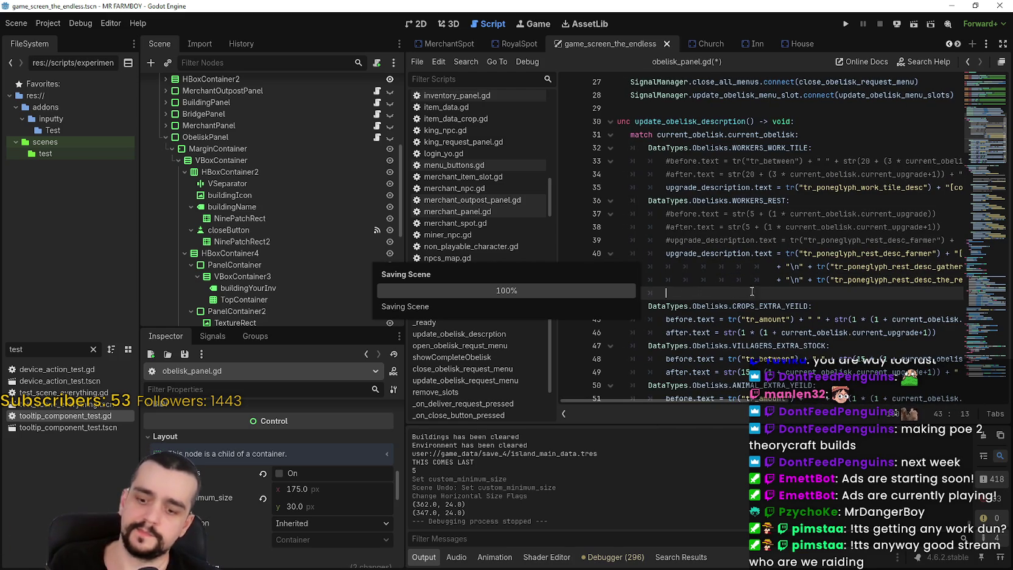
# Step: Copy the Workers Rest description lines 40–43
pyautogui.scroll(1, 775, 287)
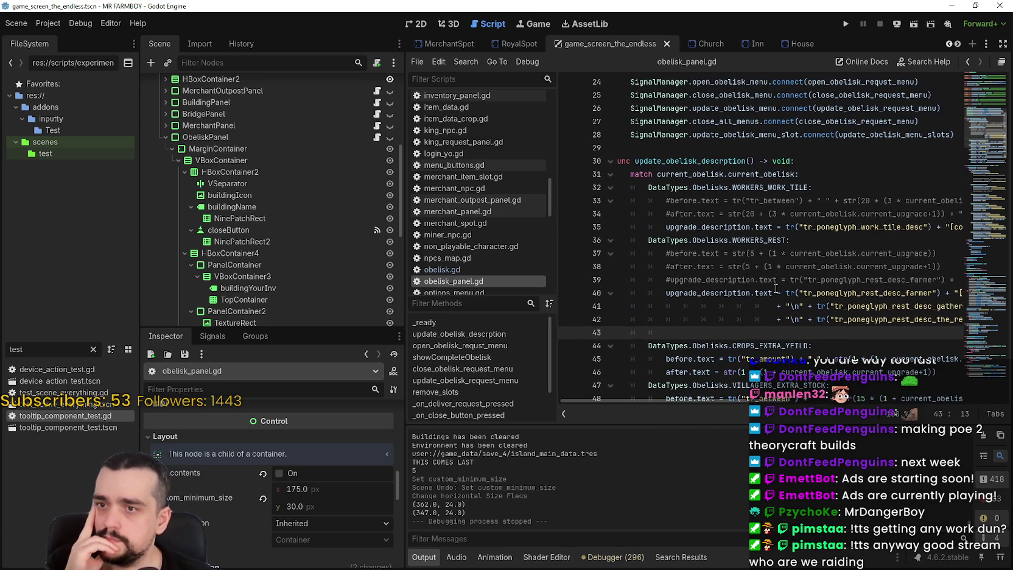
pyautogui.scroll(-2, 773, 287)
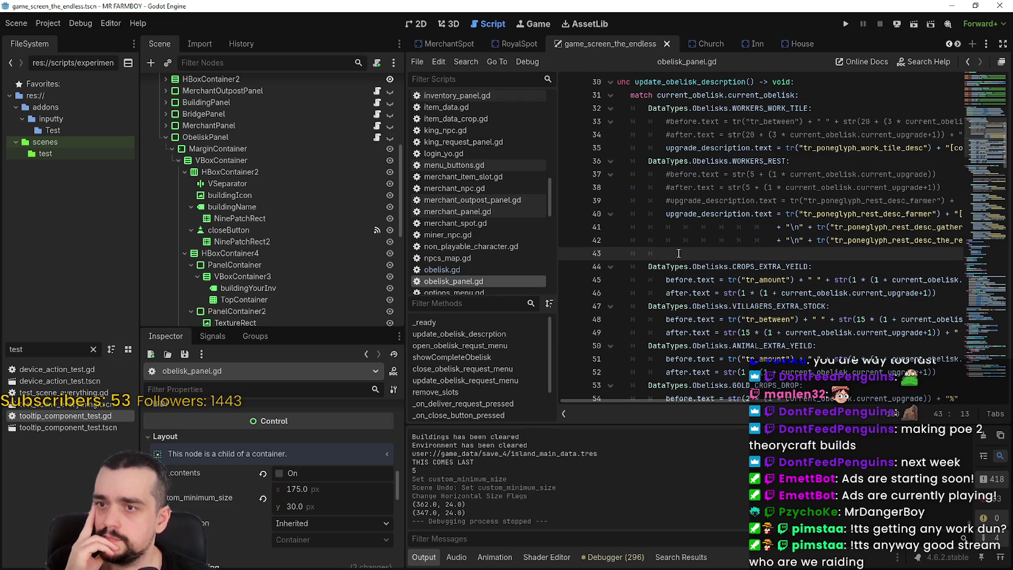
pyautogui.hotkey('shift', 'Up')
pyautogui.hotkey('shift', 'Up')
pyautogui.hotkey('shift', 'Up')
pyautogui.rightClick(659, 219)
pyautogui.click(638, 256)
pyautogui.keyDown('shift'); pyautogui.click(602, 210); pyautogui.keyUp('shift')
pyautogui.rightClick(640, 218)
pyautogui.click(663, 282)
pyautogui.scroll(-5, 667, 259)
pyautogui.scroll(-5, 668, 259)
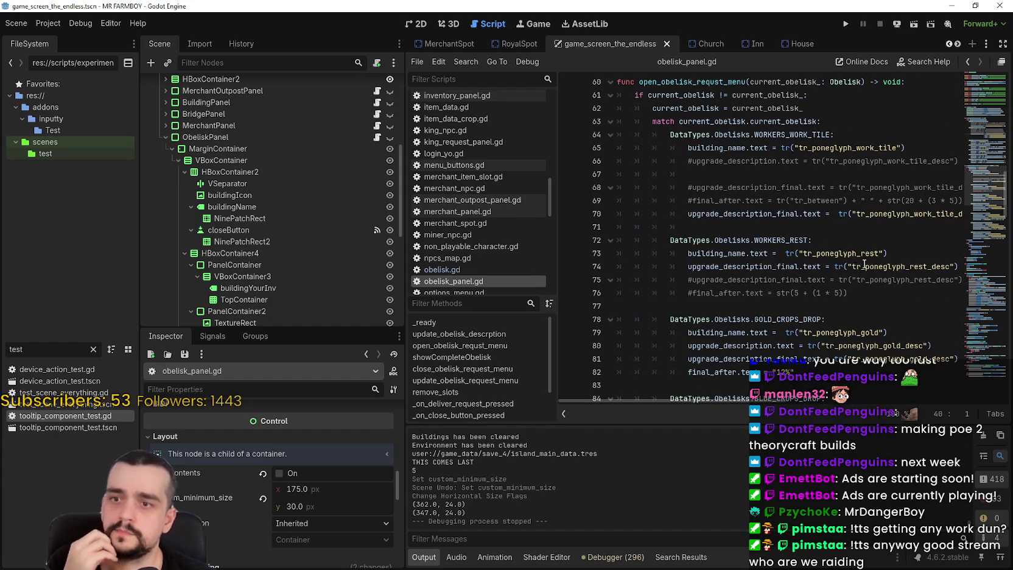
# Step: Paste the description lines below line 74, renaming the variable to upgrade_description_final
pyautogui.click(856, 267)
pyautogui.press('End')
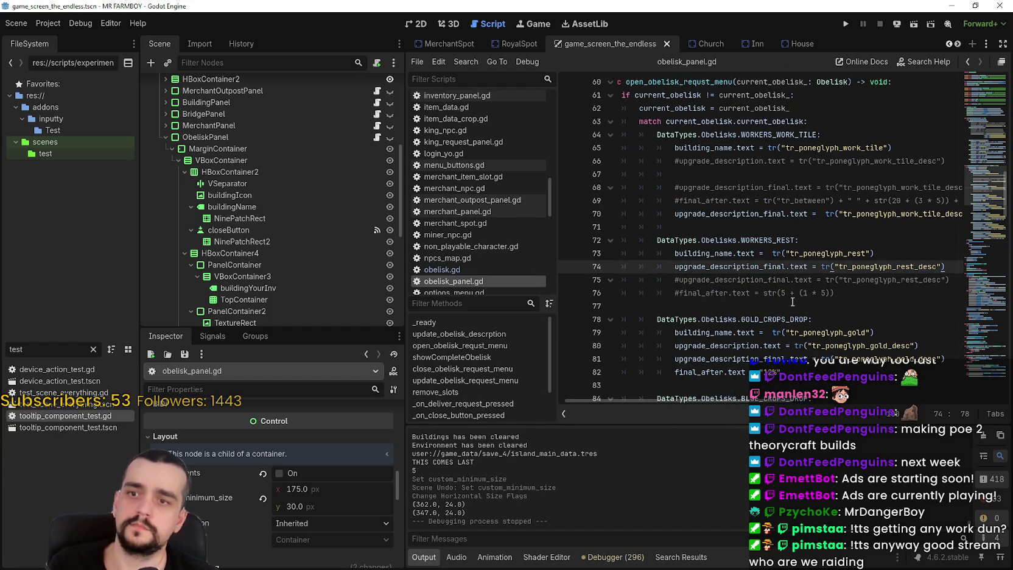
pyautogui.press('Return')
pyautogui.hotkey('ctrl', 'v')
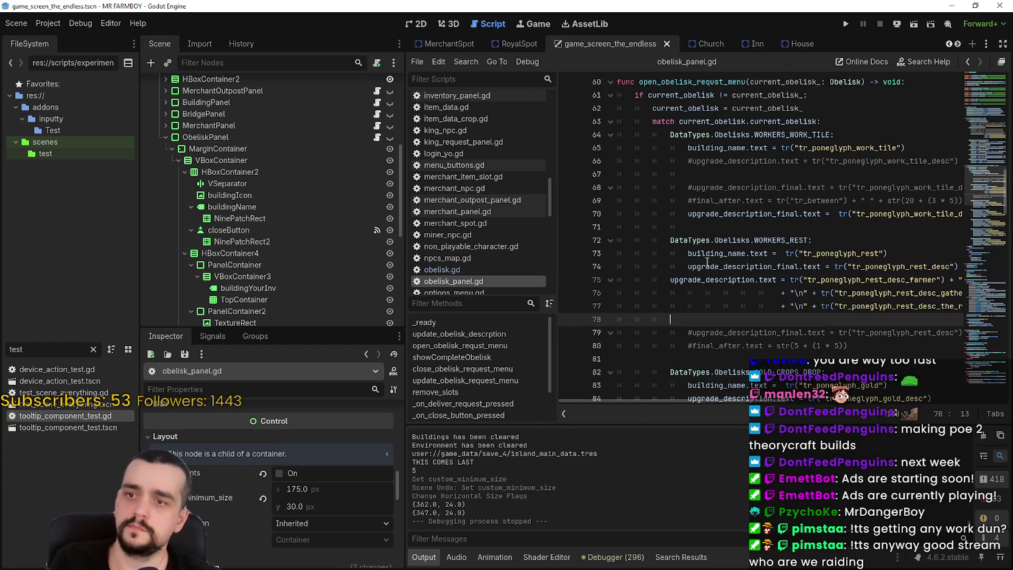
pyautogui.doubleClick(713, 266)
pyautogui.hotkey('ctrl', 'c')
pyautogui.doubleClick(706, 280)
pyautogui.hotkey('ctrl', 'v')
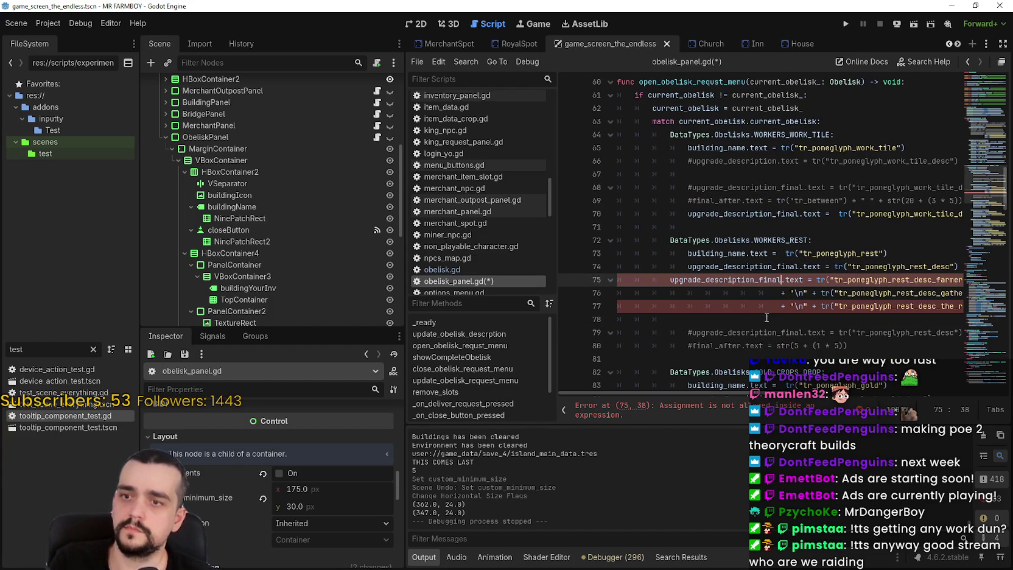
# Step: Indent the pasted lines one level and comment out the old line 74 assignment
pyautogui.press('Down')
pyautogui.press('Down')
pyautogui.press('Down')
pyautogui.hotkey('shift', 'Up')
pyautogui.hotkey('shift', 'Up')
pyautogui.hotkey('shift', 'Up')
pyautogui.press('Tab')
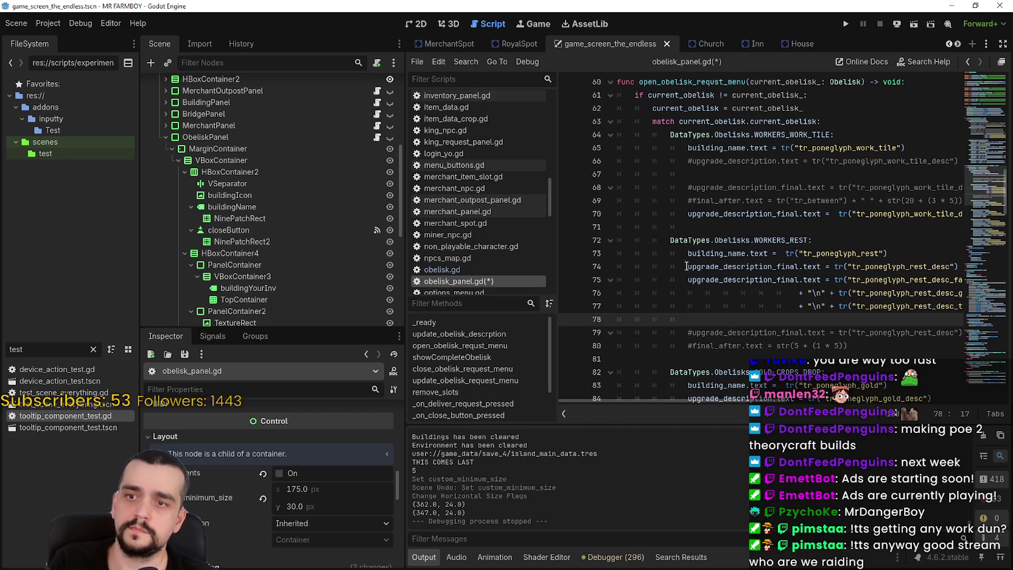
pyautogui.click(688, 267)
pyautogui.hotkey('ctrl', 'k')
pyautogui.moveTo(715, 400)
pyautogui.mouseDown()
pyautogui.moveTo(934, 397)
pyautogui.moveTo(905, 399)
pyautogui.mouseUp()
# Step: Replace the computed farmer and gatherer amounts on lines 75–76 with 6
pyautogui.moveTo(915, 279); pyautogui.dragTo(696, 280)
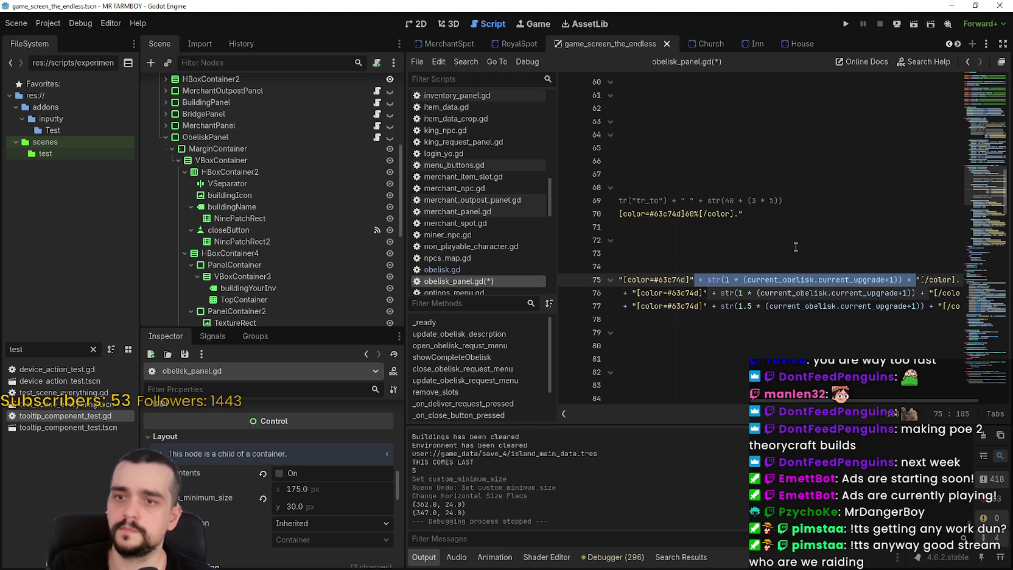
pyautogui.press('BackSpace')
pyautogui.press('Delete')
pyautogui.press('BackSpace')
pyautogui.write('6')
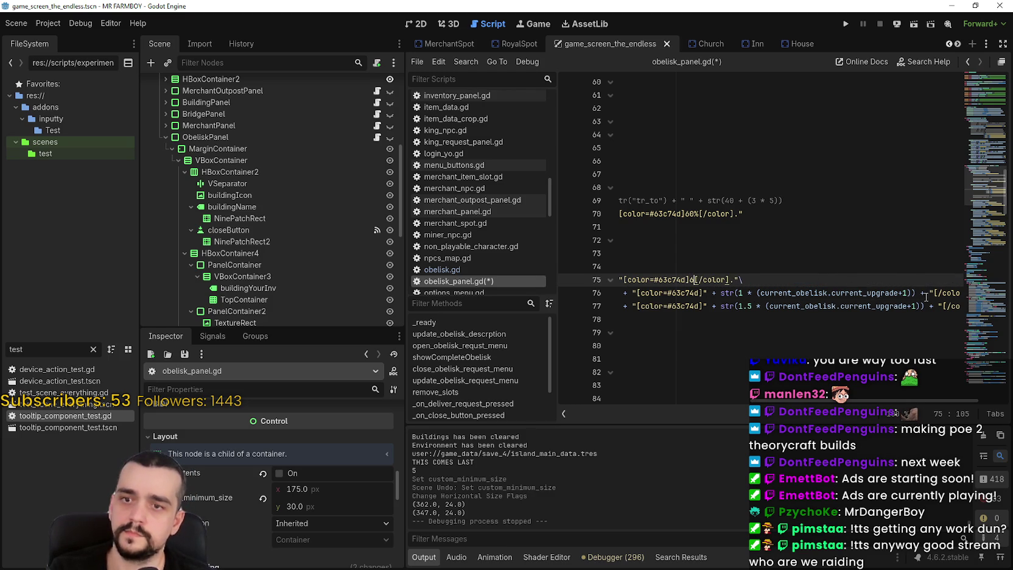
pyautogui.moveTo(926, 294); pyautogui.dragTo(709, 295)
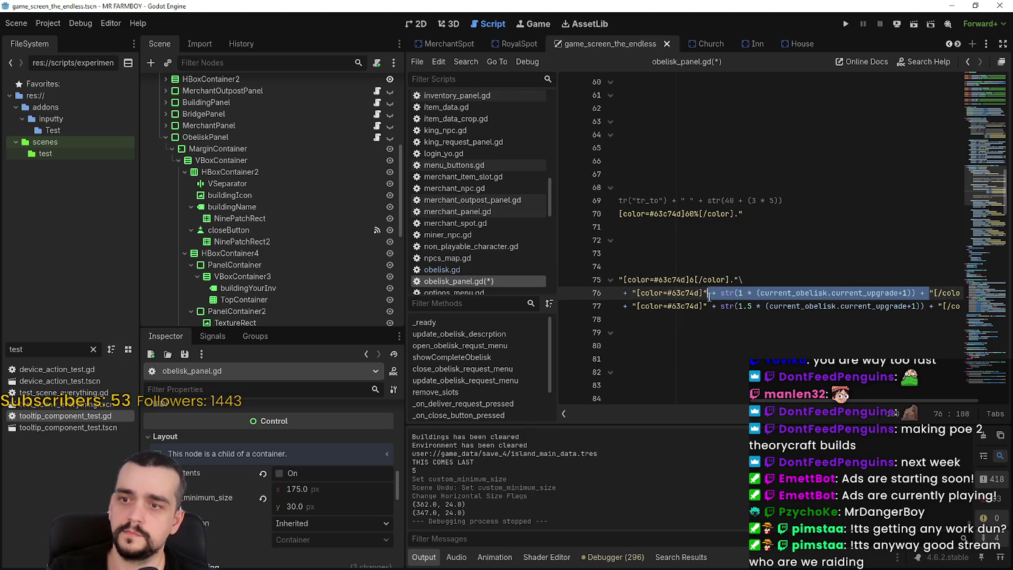
pyautogui.write('6')
pyautogui.press('BackSpace')
pyautogui.press('Delete')
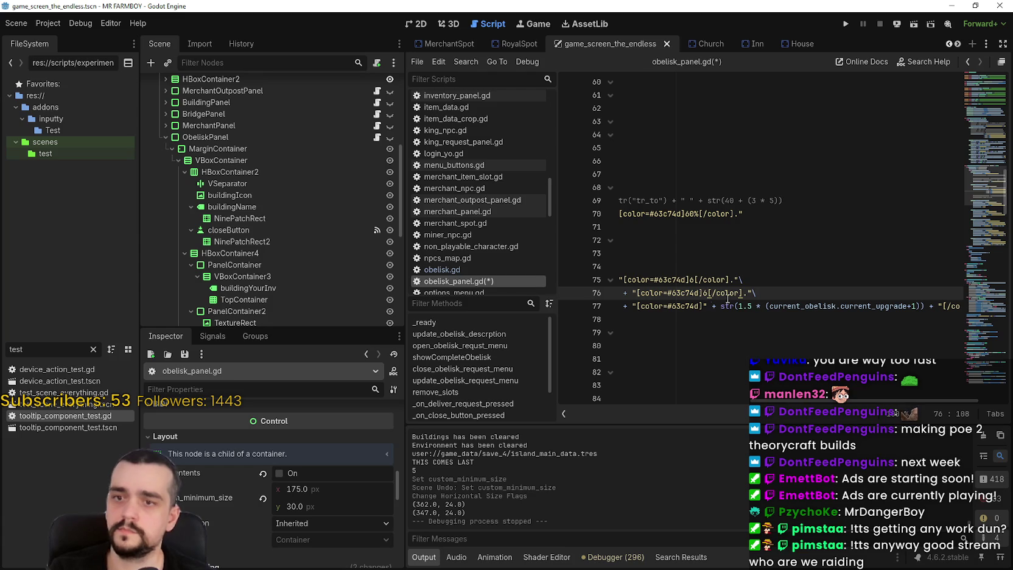
# Step: Replace the computed carry amount on line 77 with a fixed 9 and save
pyautogui.moveTo(938, 305); pyautogui.dragTo(718, 306)
pyautogui.press('BackSpace')
pyautogui.press('BackSpace')
pyautogui.press('BackSpace')
pyautogui.press('Delete')
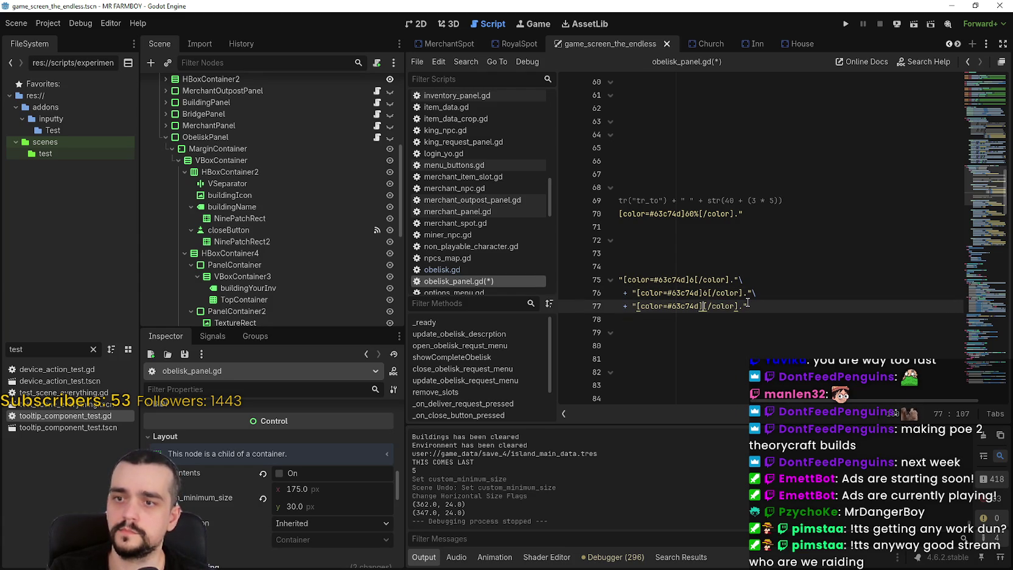
pyautogui.write('9')
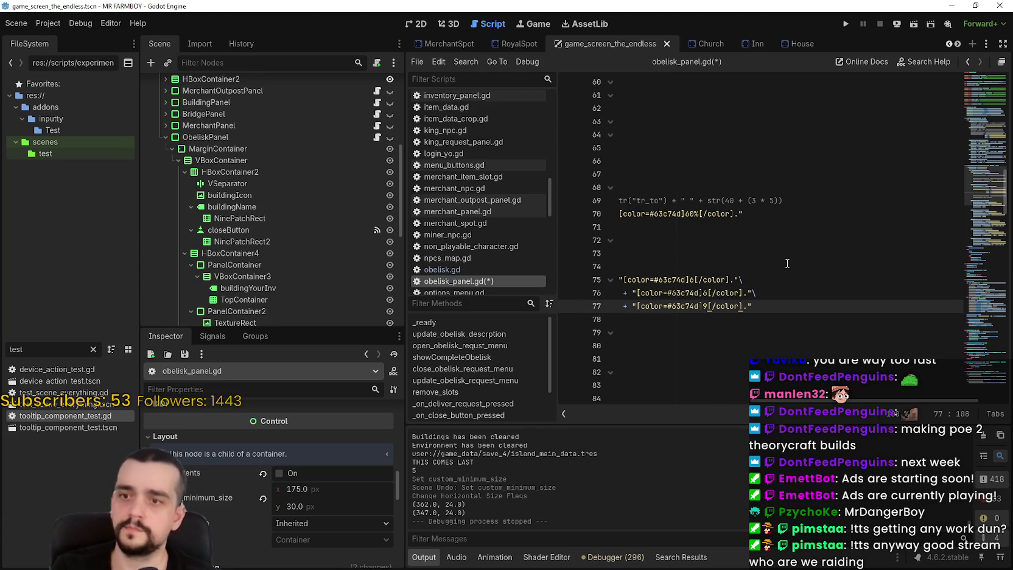
pyautogui.press('Down')
pyautogui.hotkey('ctrl', 's')
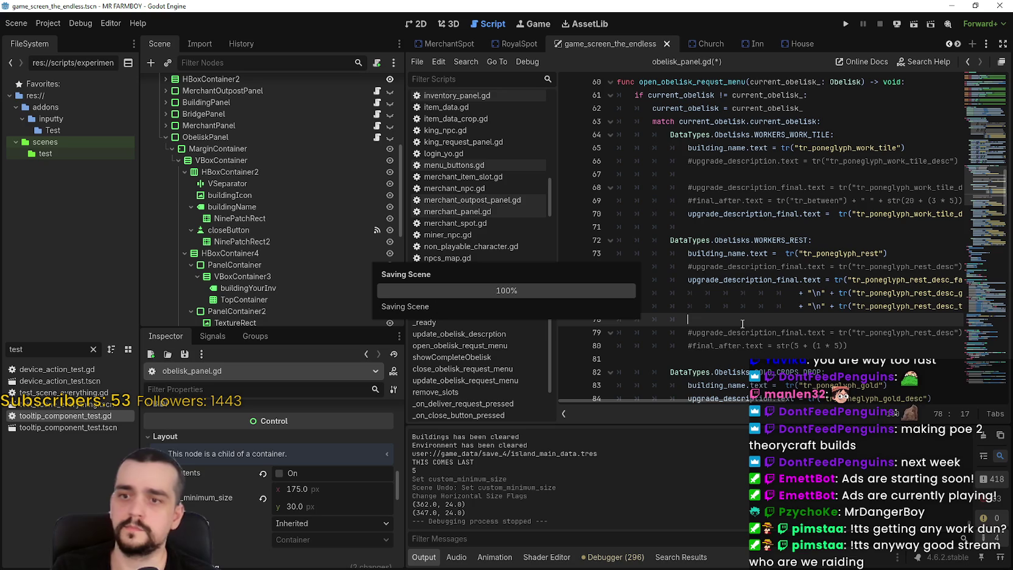
# Step: Look over the edited Worker Rest section around lines 70–77
pyautogui.scroll(3, 725, 292)
pyautogui.click(758, 353)
pyautogui.press('Up')
pyautogui.scroll(-3, 769, 322)
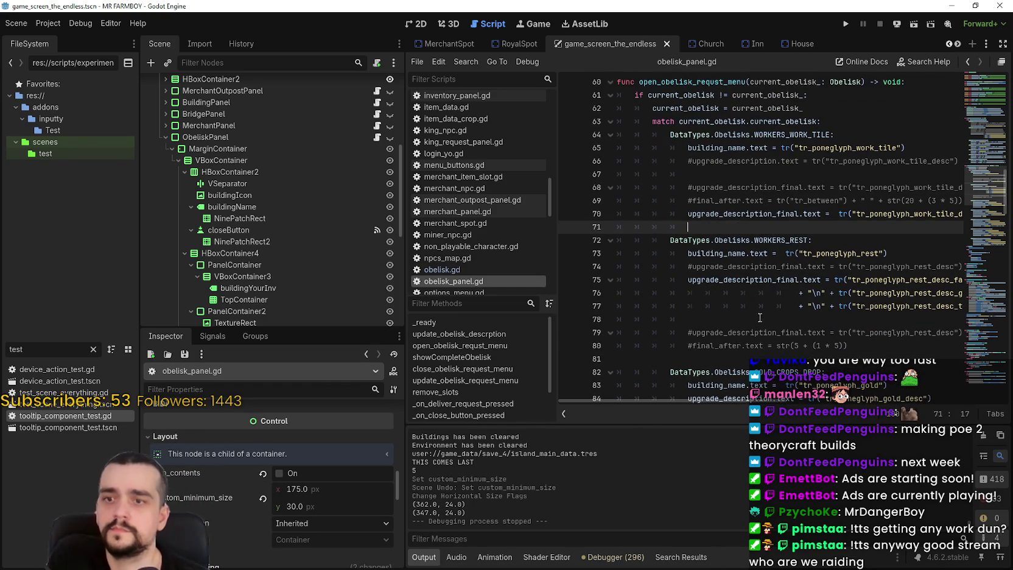
pyautogui.click(759, 322)
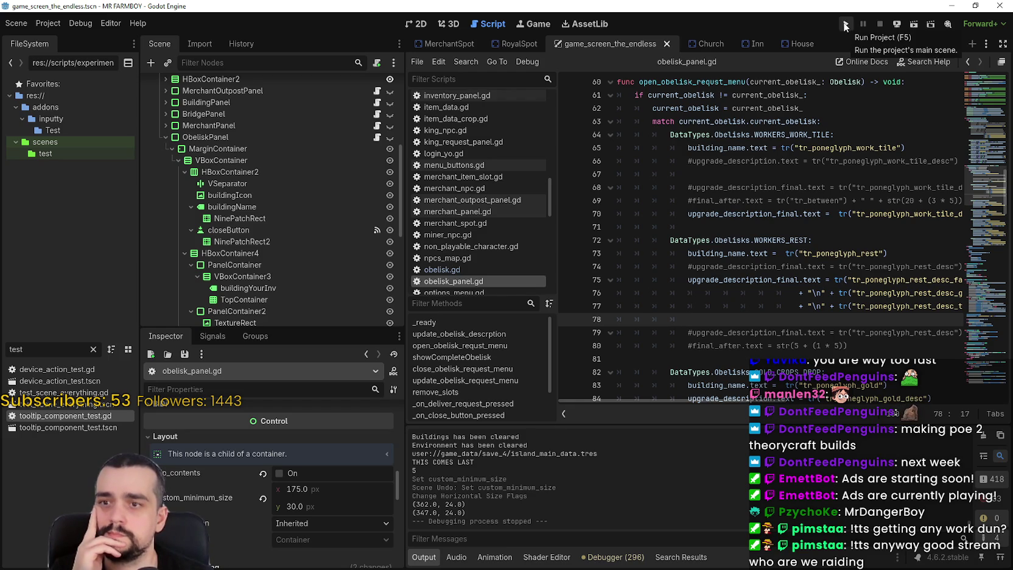
pyautogui.click(782, 222)
# Step: Launch the game with F5
pyautogui.moveTo(761, 221); pyautogui.dragTo(558, 218)
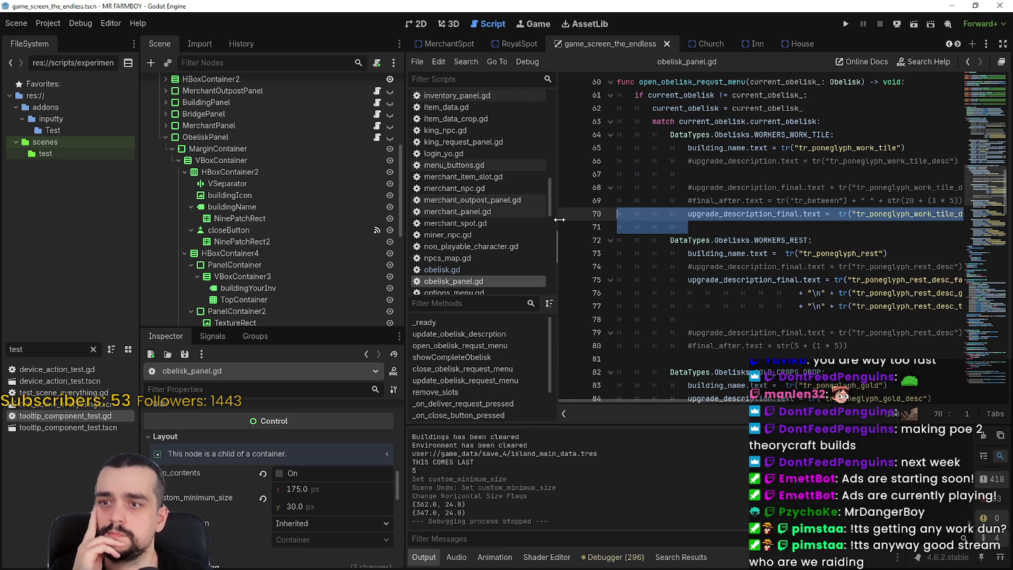
pyautogui.click(699, 225)
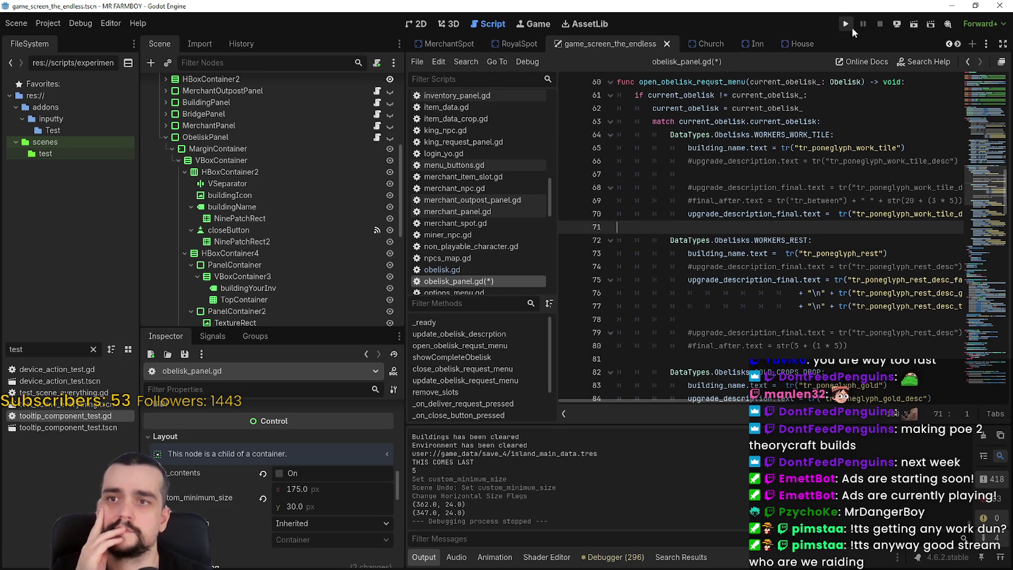
pyautogui.press('F5')
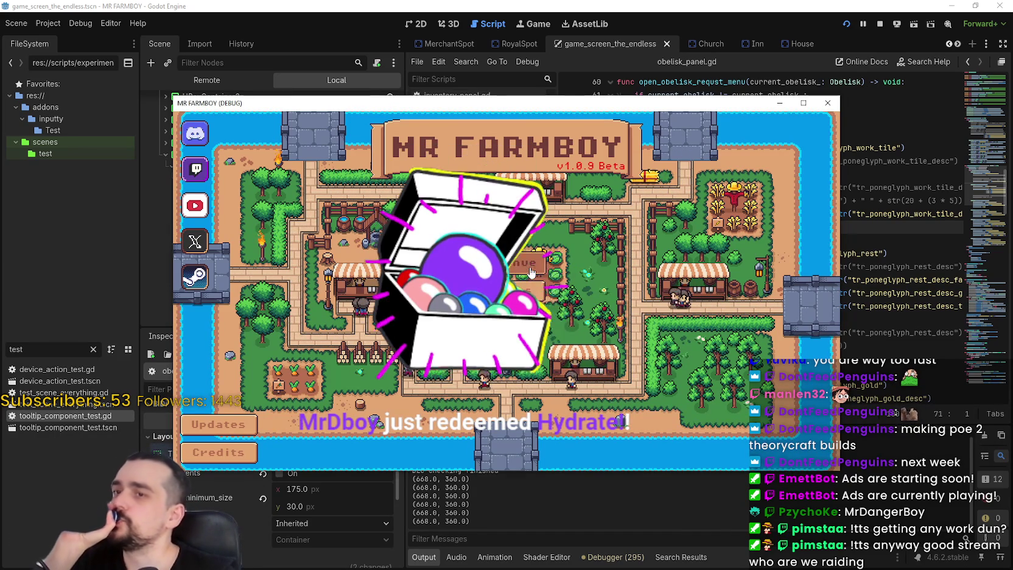
# Step: Load Save 9 from the save list and maximize the game window
pyautogui.click(572, 295)
pyautogui.scroll(-5, 563, 307)
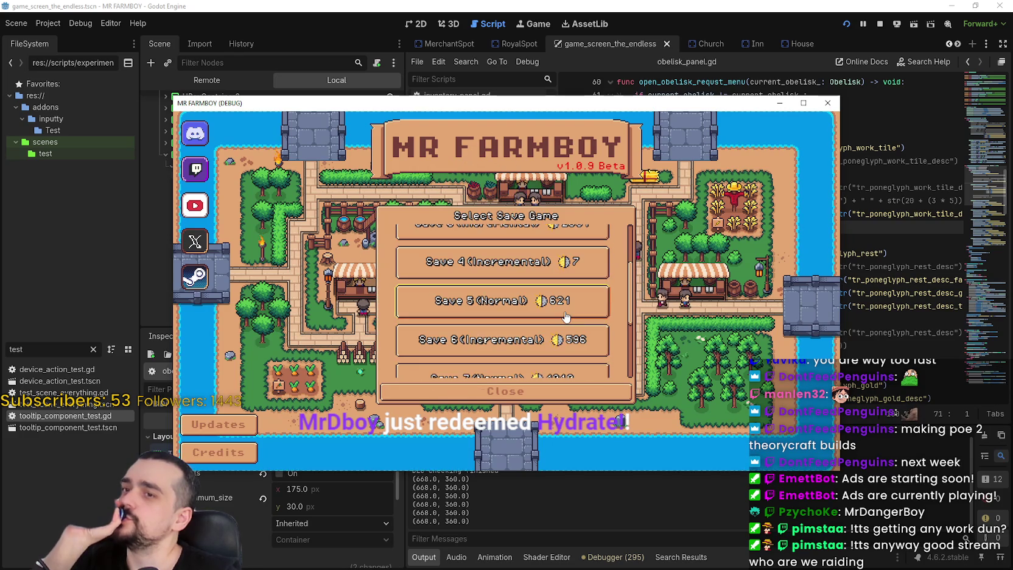
pyautogui.scroll(-2, 561, 311)
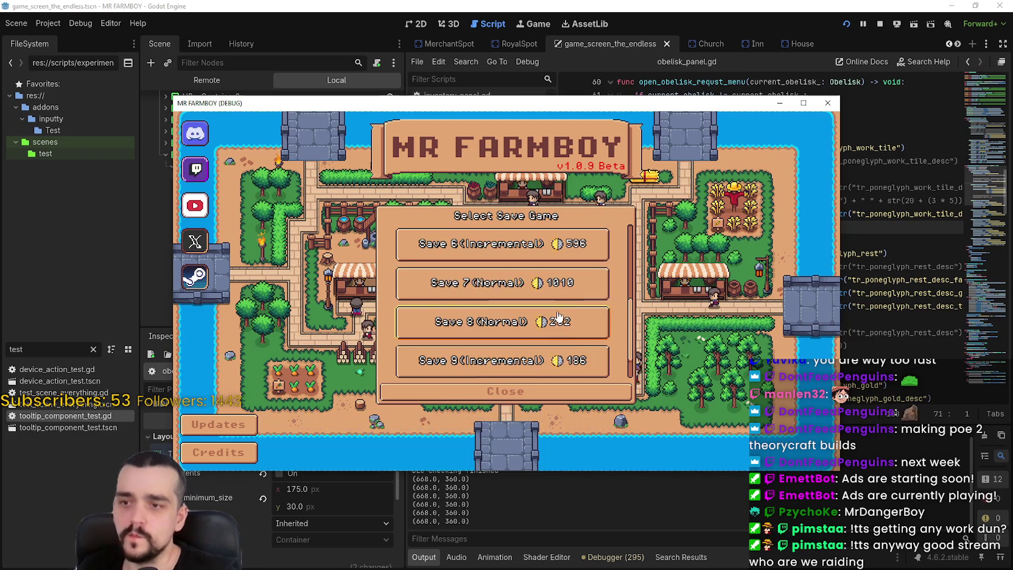
pyautogui.click(584, 353)
pyautogui.scroll(-1, 547, 341)
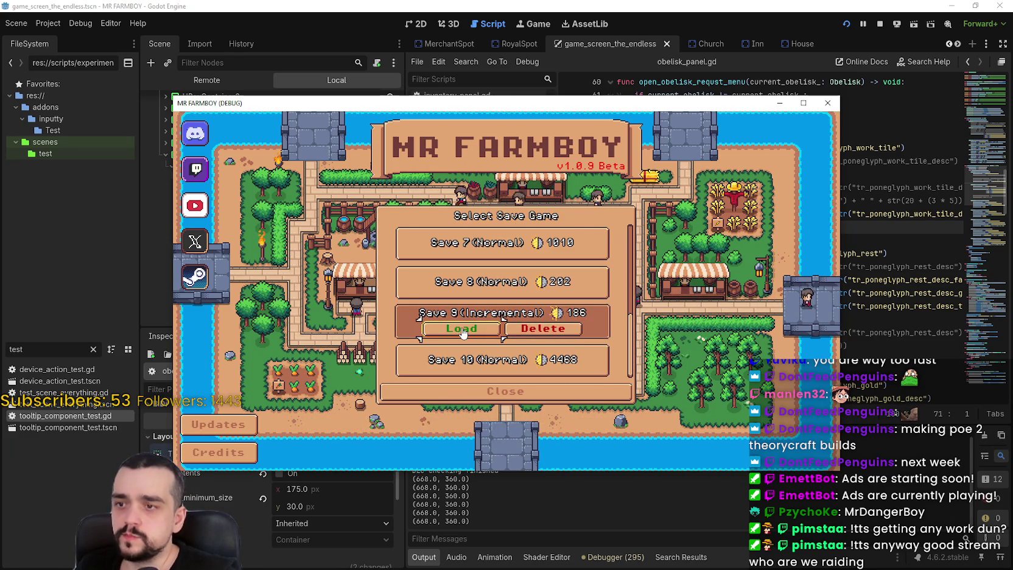
pyautogui.click(462, 333)
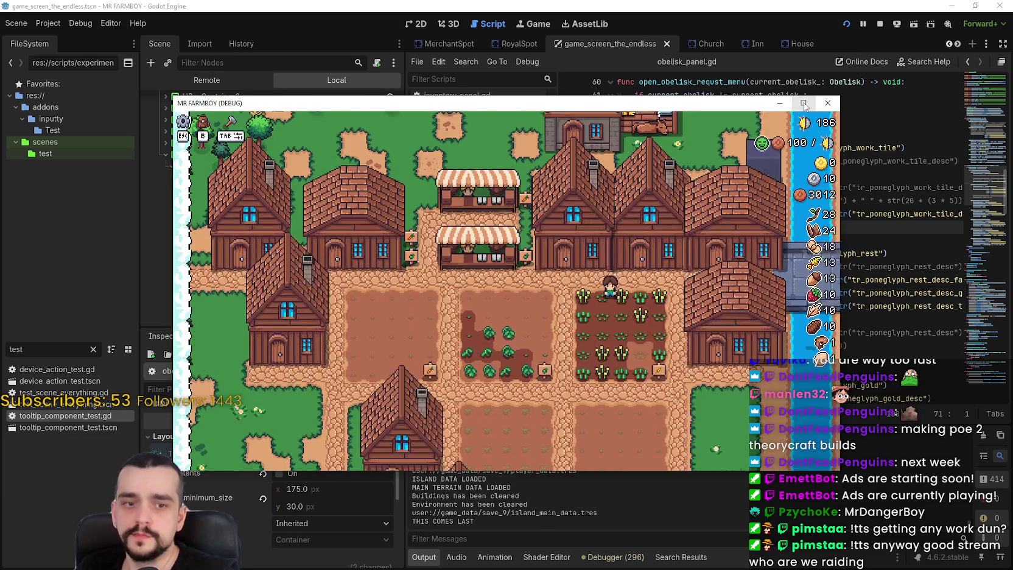
pyautogui.click(803, 103)
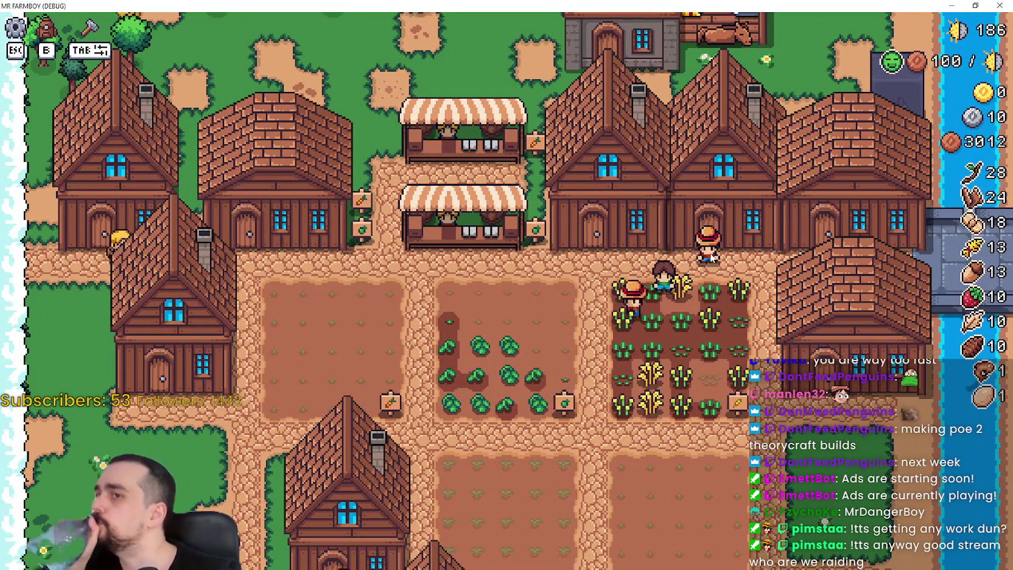
# Step: Check the Worker Speed Poneglyph panel and walk around the village
pyautogui.press('b')
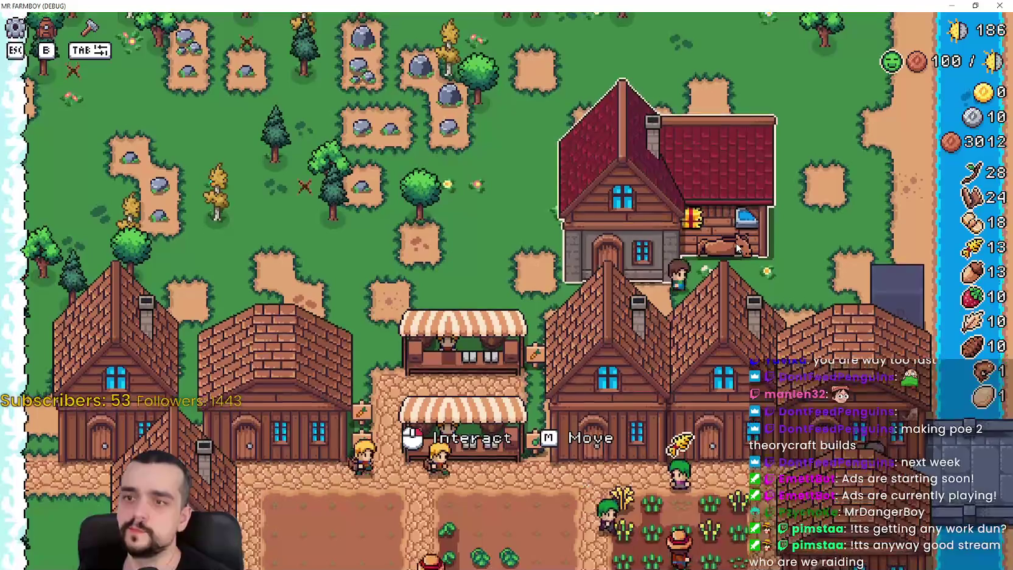
pyautogui.press('b')
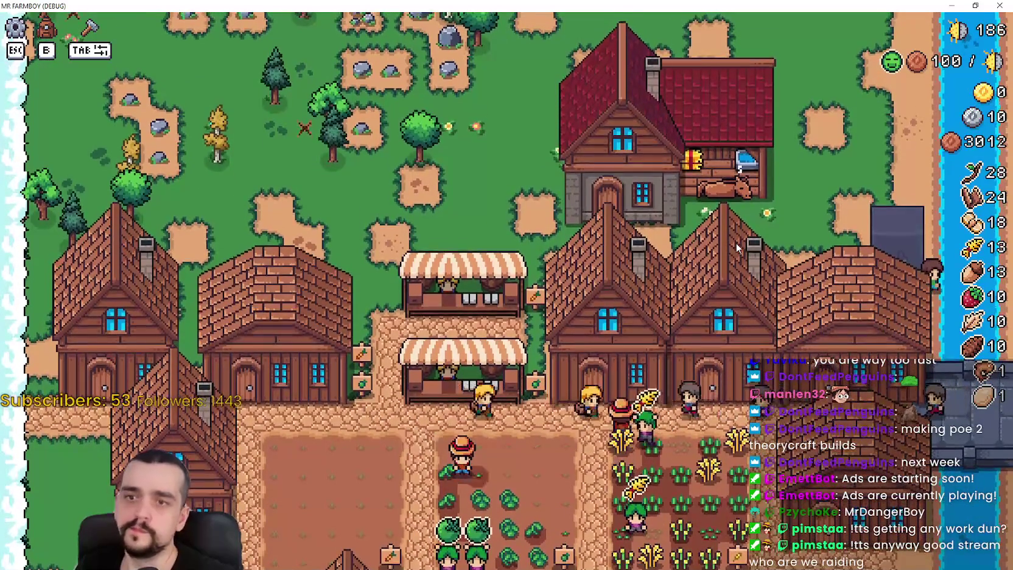
pyautogui.click(751, 242)
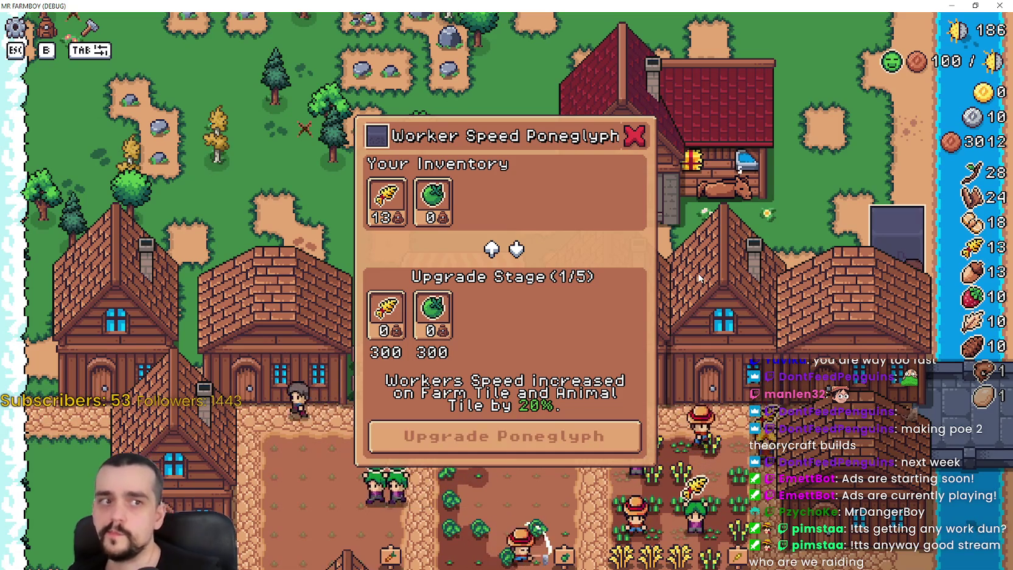
pyautogui.click(723, 222)
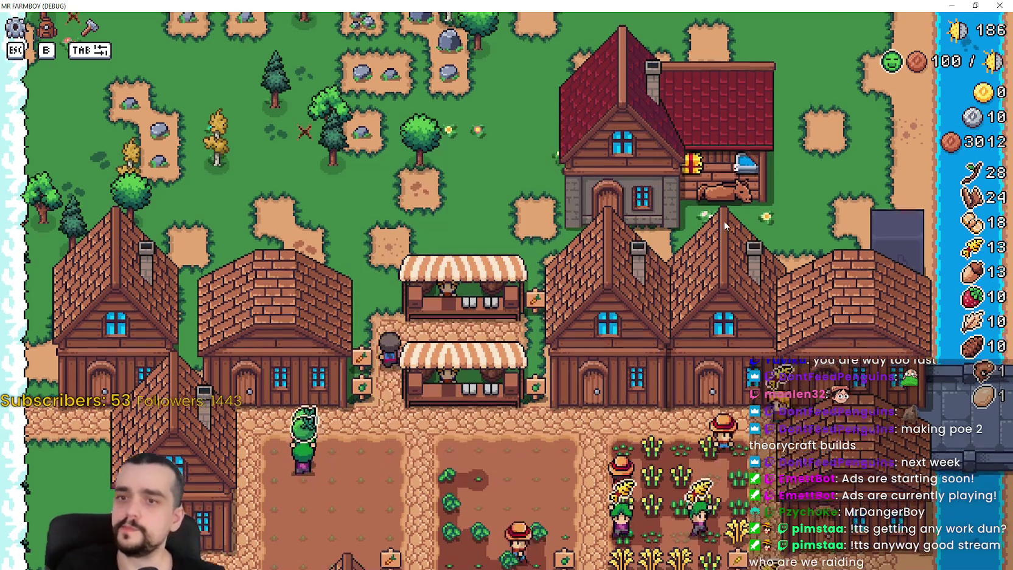
pyautogui.press('w')
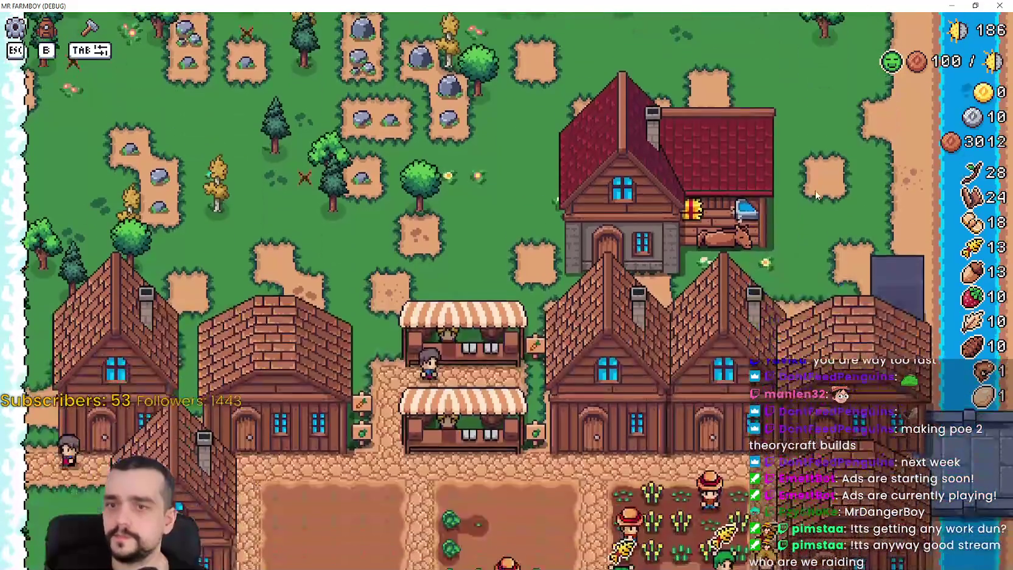
pyautogui.press('s')
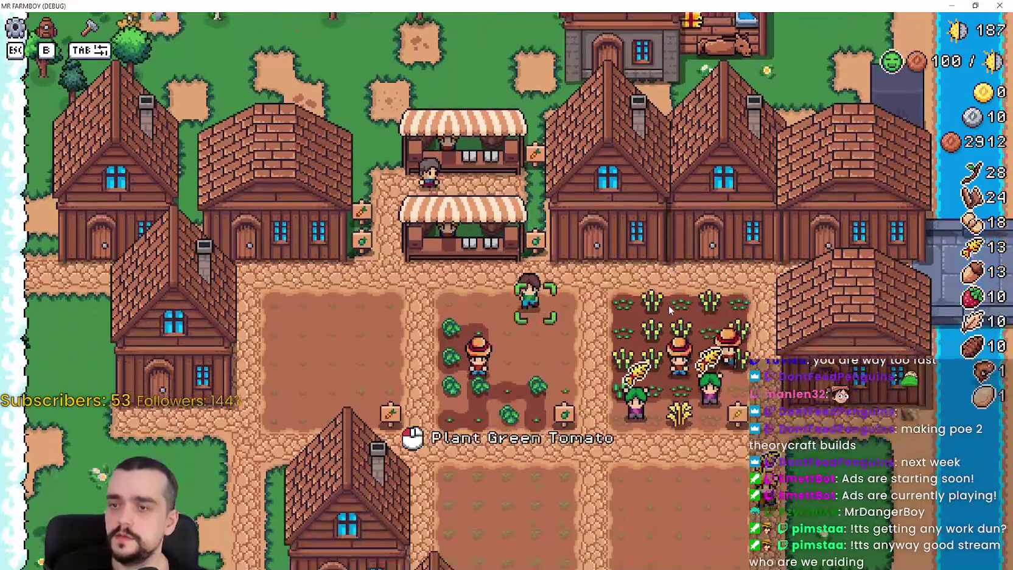
# Step: Return to the title screen, load Save 6, and open the Worker Rest Poneglyph panel
pyautogui.press('Escape')
pyautogui.click(579, 351)
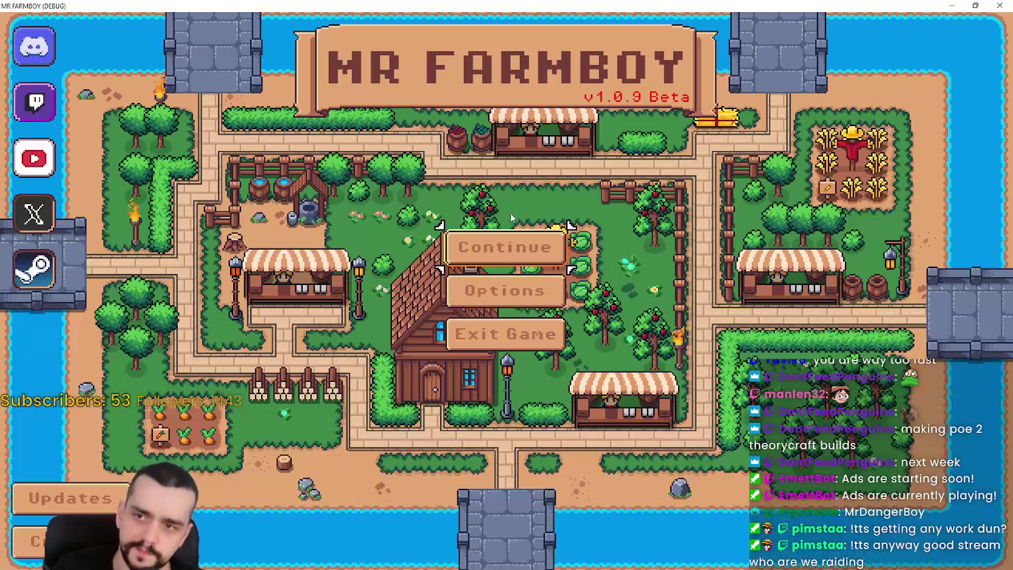
pyautogui.click(504, 247)
pyautogui.scroll(-1, 571, 328)
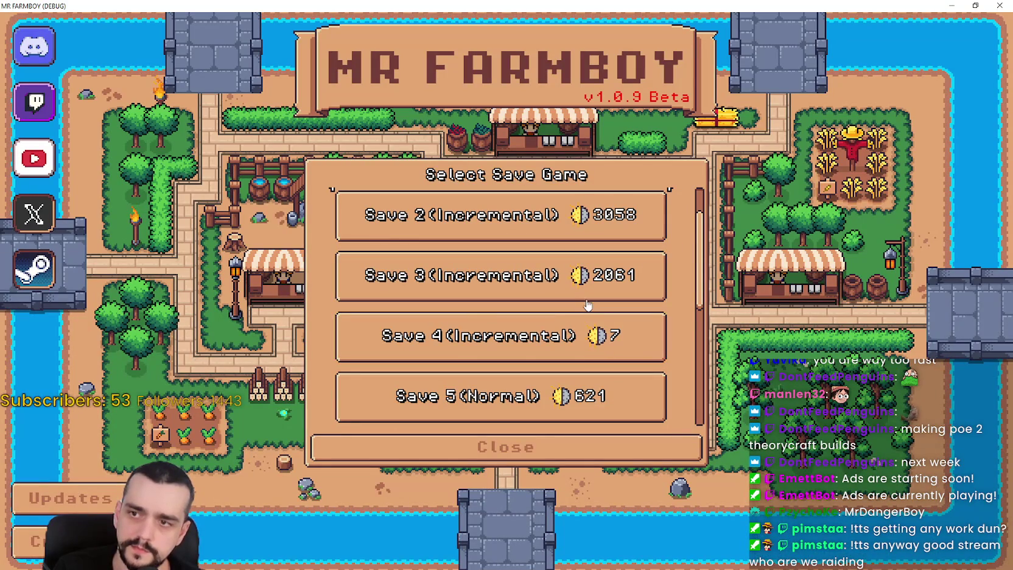
pyautogui.scroll(-3, 548, 316)
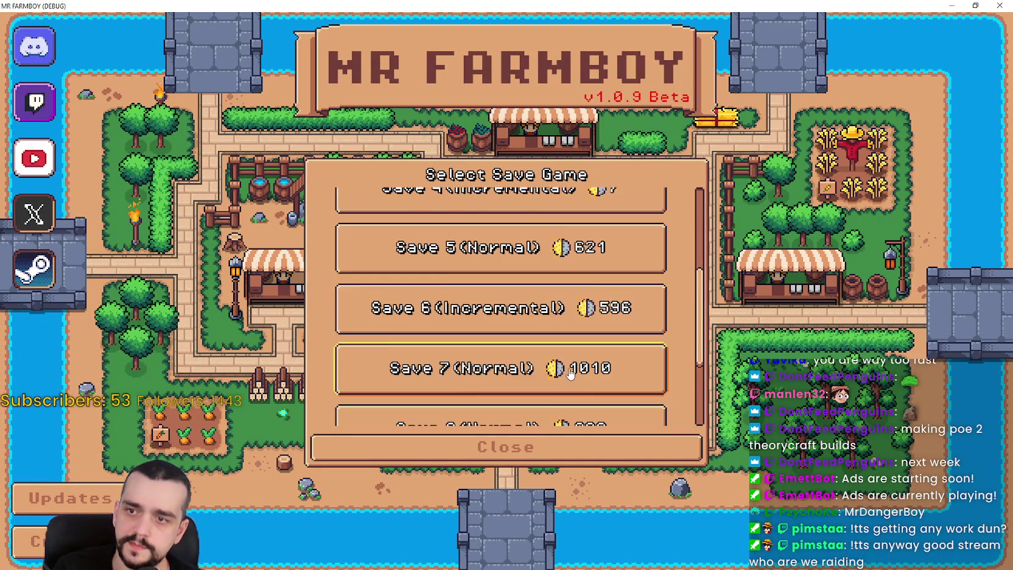
pyautogui.scroll(-1, 570, 373)
pyautogui.click(524, 263)
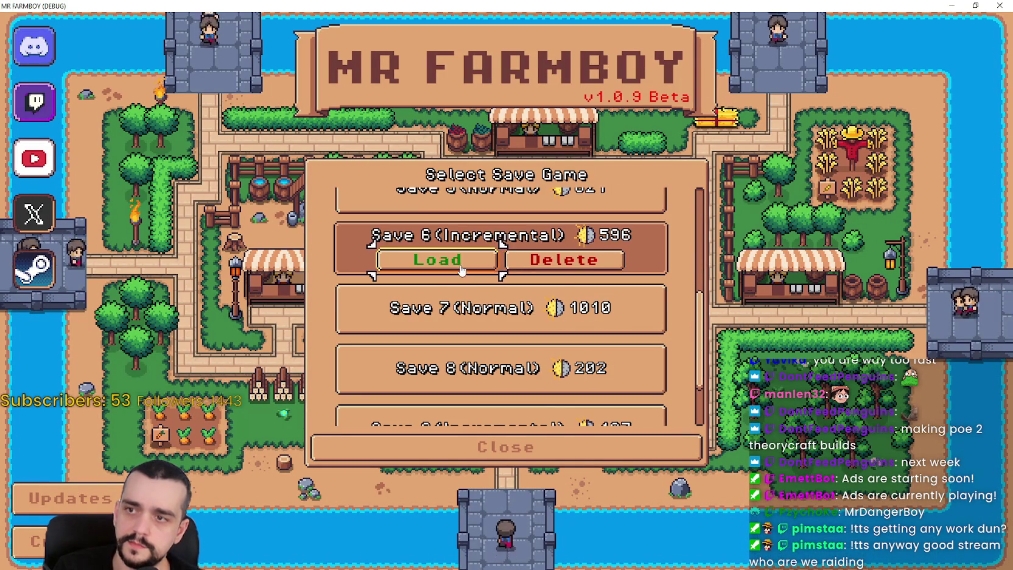
pyautogui.click(436, 260)
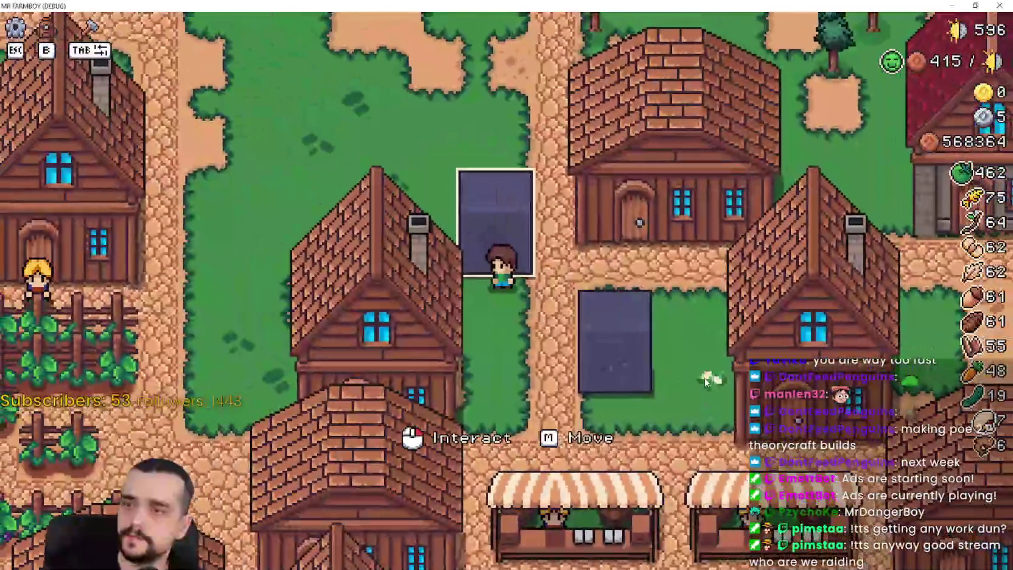
pyautogui.click(705, 381)
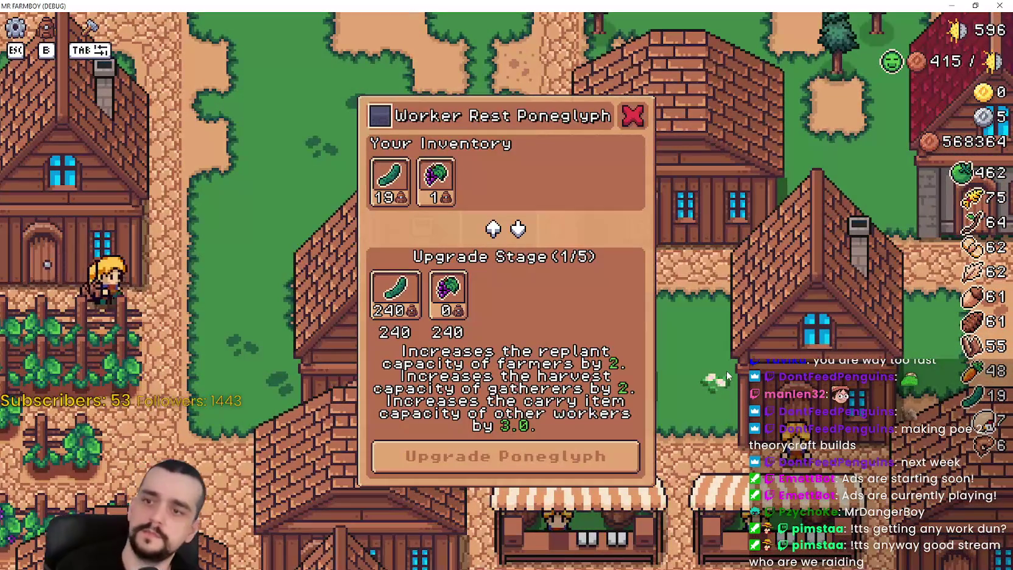
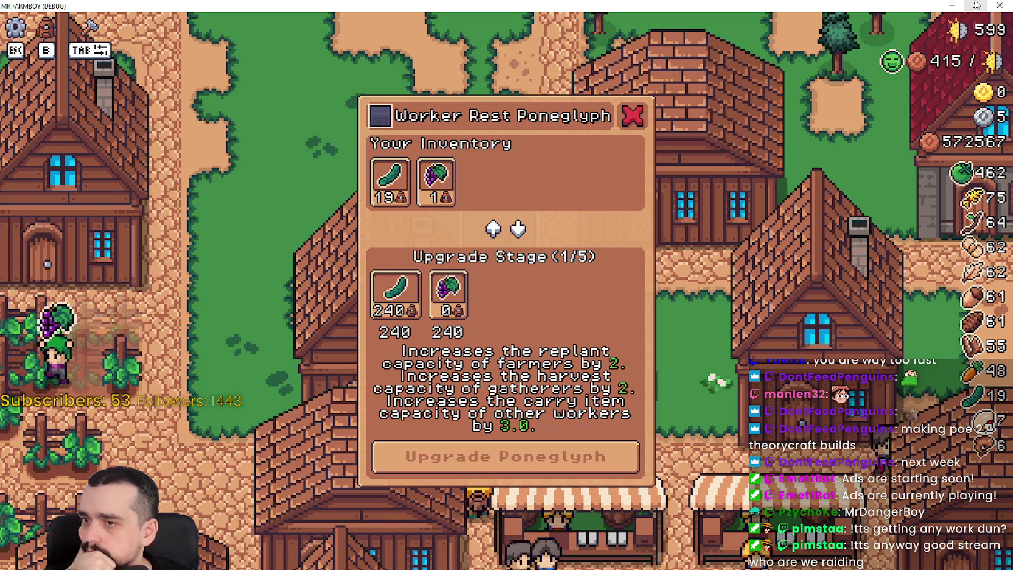
# Step: Restore the game window, end the debug session and put the caret back in obelisk_panel.gd
pyautogui.click(975, 5)
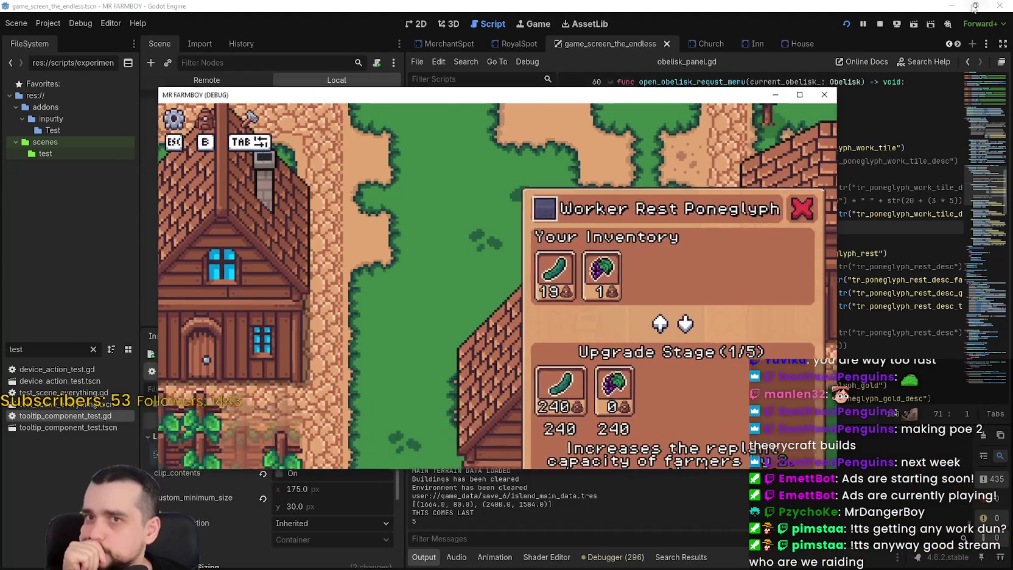
pyautogui.click(879, 24)
pyautogui.click(895, 253)
pyautogui.moveTo(736, 400); pyautogui.dragTo(861, 396)
# Step: Scroll up to review the upgrade description lines around ANIMAL_EXTRA_YEILD
pyautogui.scroll(4, 852, 335)
pyautogui.scroll(1, 825, 297)
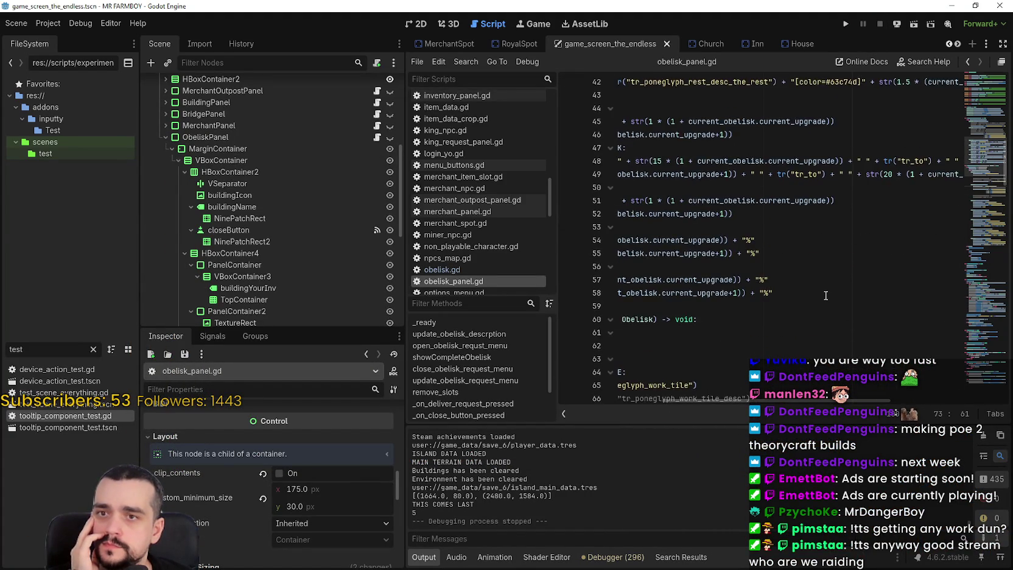
pyautogui.scroll(2, 825, 293)
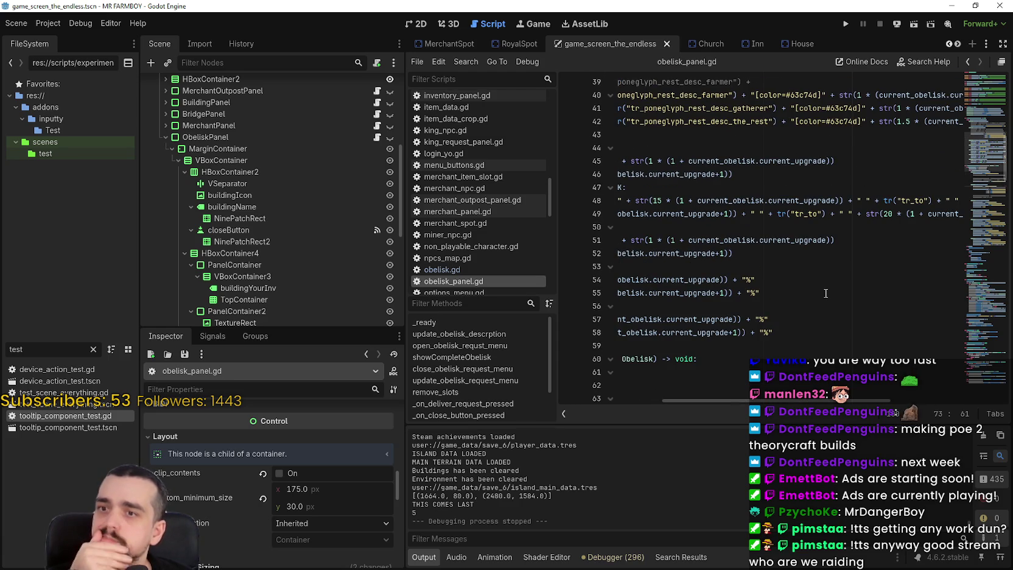
pyautogui.click(752, 210)
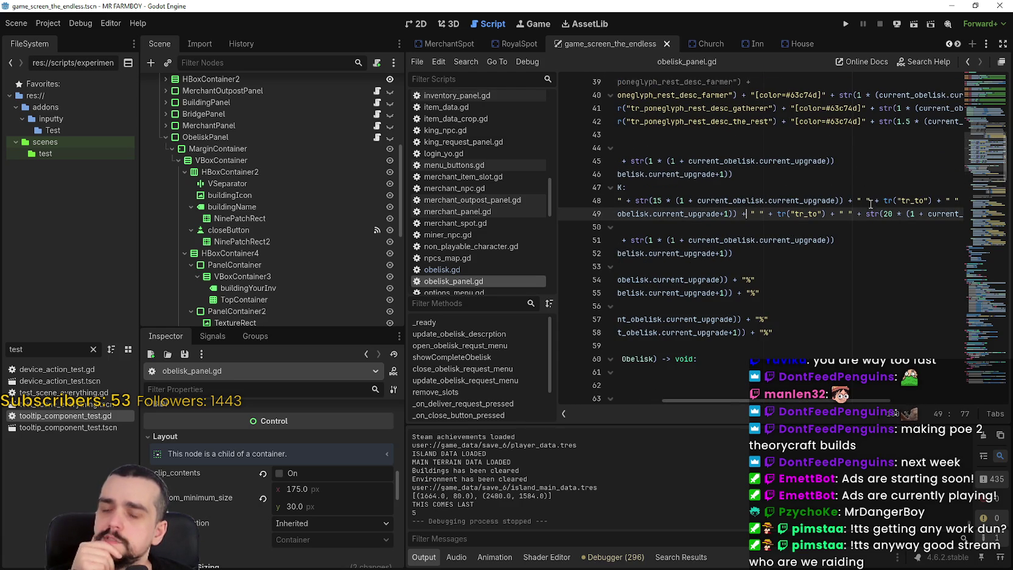
pyautogui.click(817, 223)
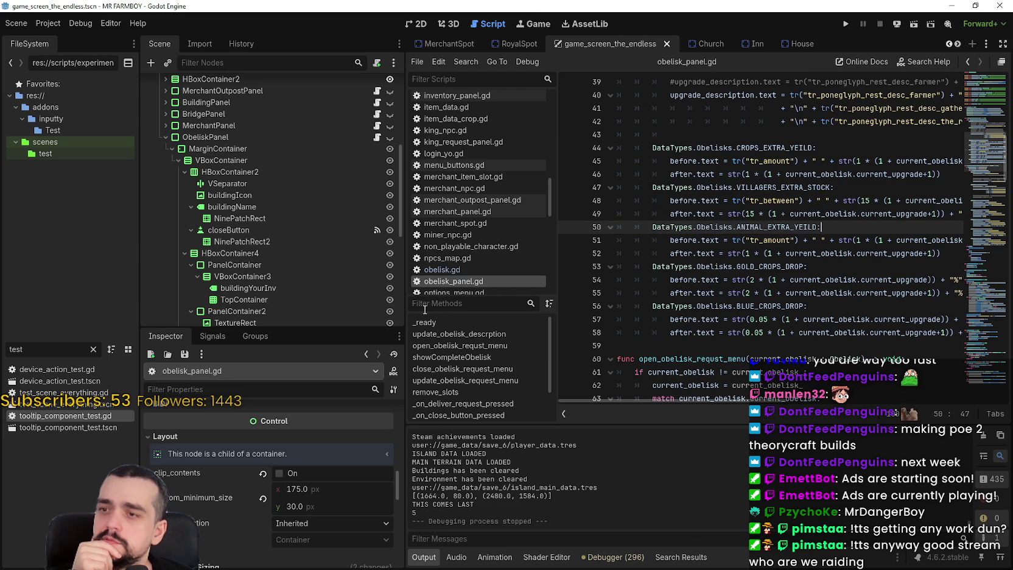
pyautogui.moveTo(403, 311); pyautogui.dragTo(340, 309)
pyautogui.scroll(-4, 632, 288)
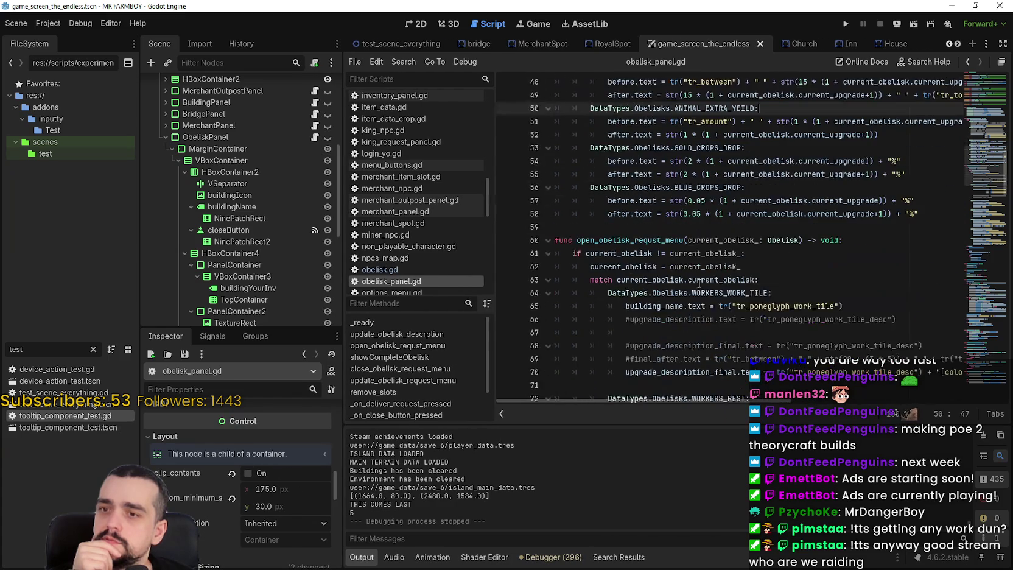
pyautogui.scroll(3, 701, 283)
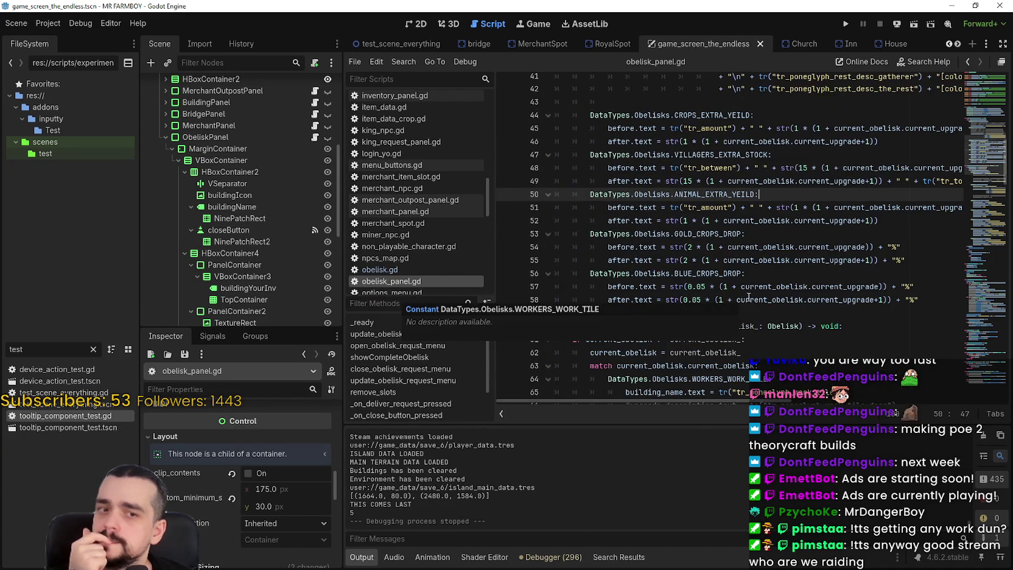
pyautogui.scroll(3, 826, 252)
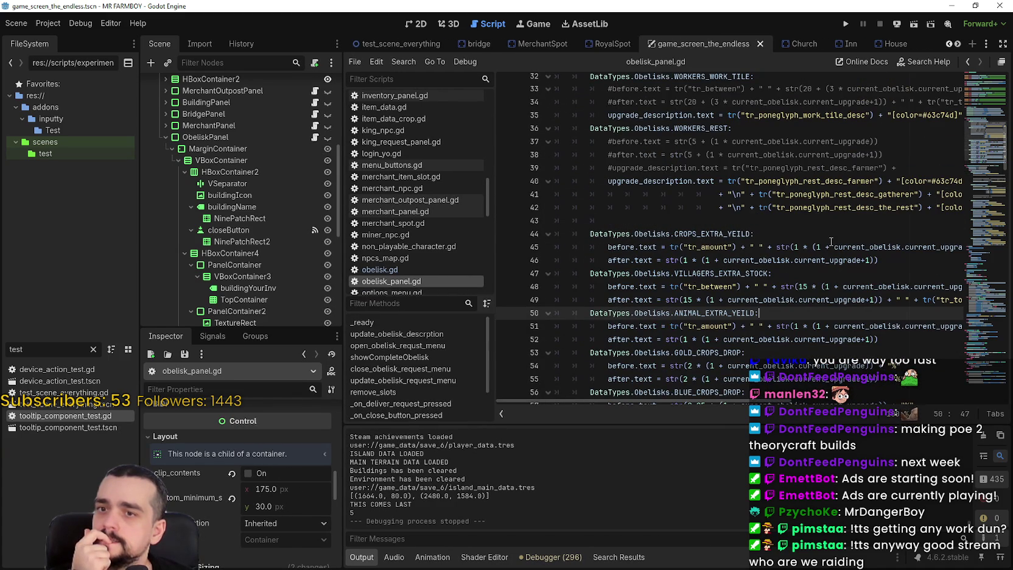
# Step: Check the Workers Rest description lines and 1.5 multiplier, then delete blank line 43
pyautogui.click(863, 207)
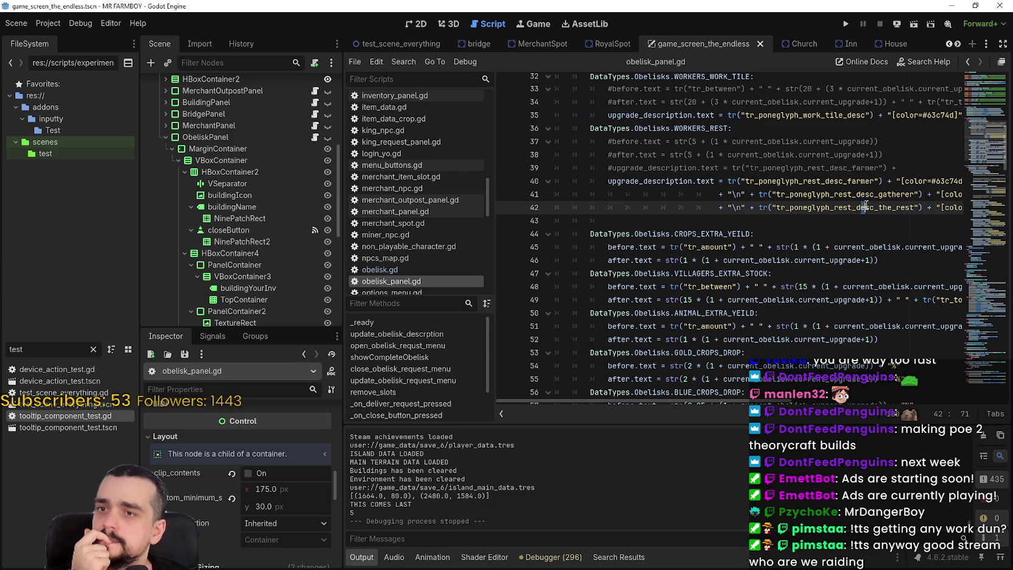
pyautogui.click(821, 220)
pyautogui.moveTo(862, 208); pyautogui.dragTo(959, 207)
pyautogui.click(854, 207)
pyautogui.moveTo(733, 208); pyautogui.dragTo(759, 209)
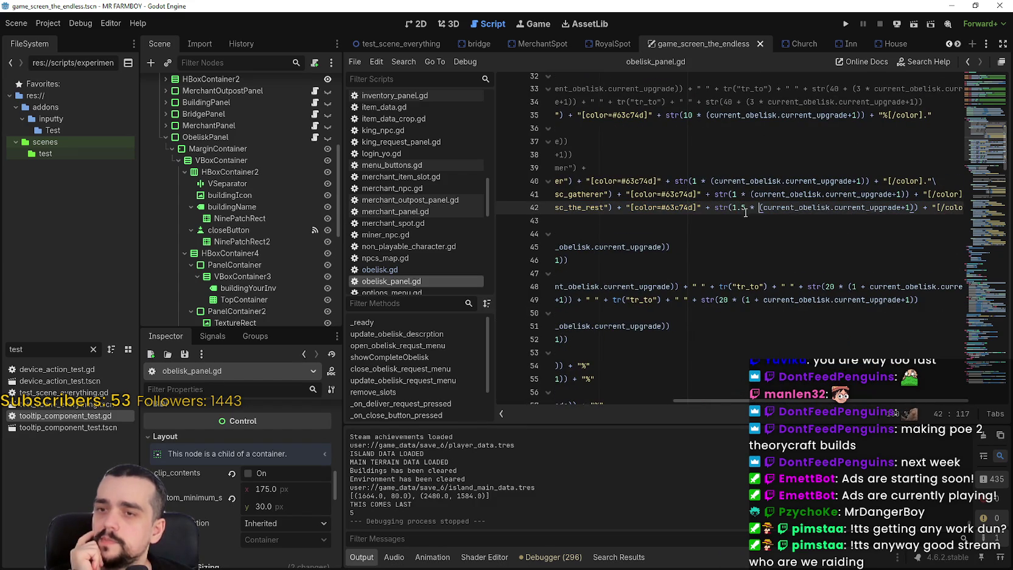
pyautogui.click(884, 222)
pyautogui.moveTo(665, 194); pyautogui.dragTo(986, 206)
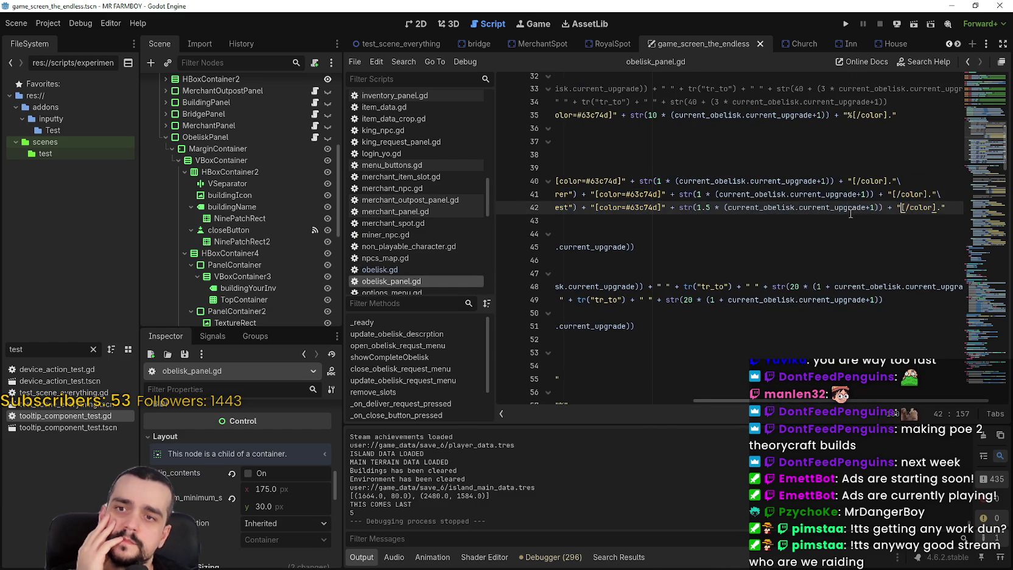
pyautogui.click(574, 225)
pyautogui.scroll(-1, 674, 352)
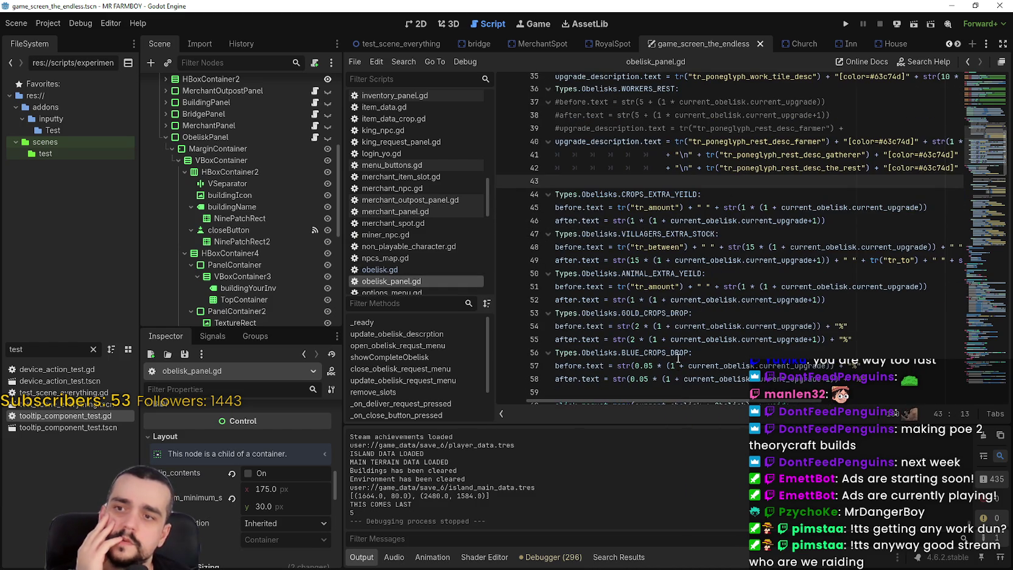
pyautogui.moveTo(671, 398); pyautogui.dragTo(625, 313)
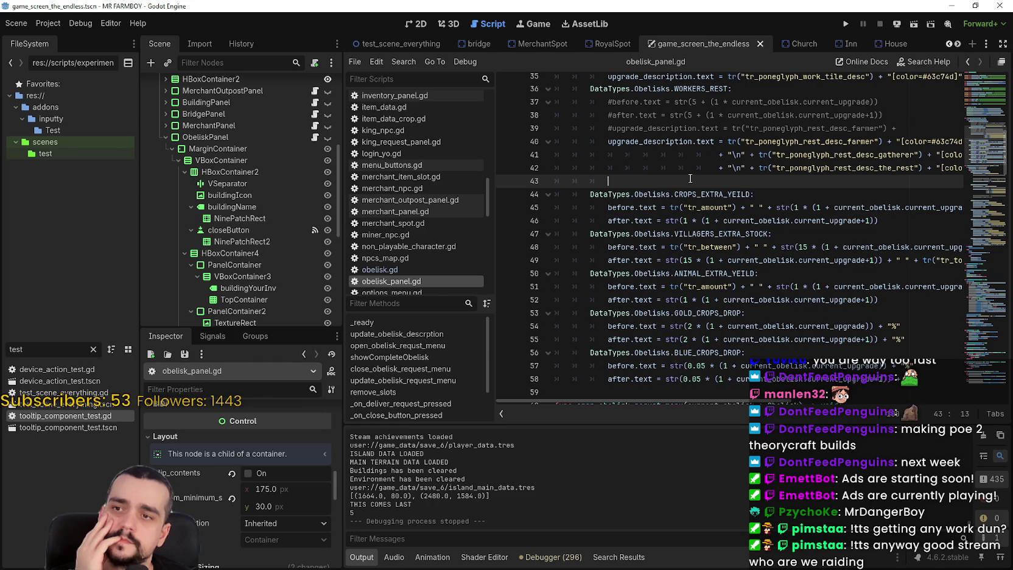
pyautogui.press('BackSpace')
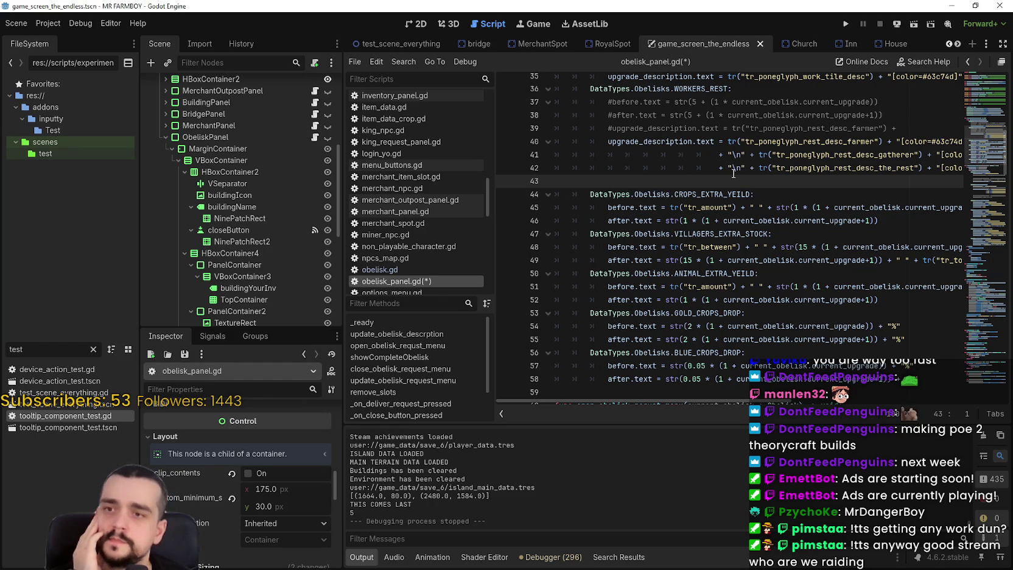
pyautogui.press('Left')
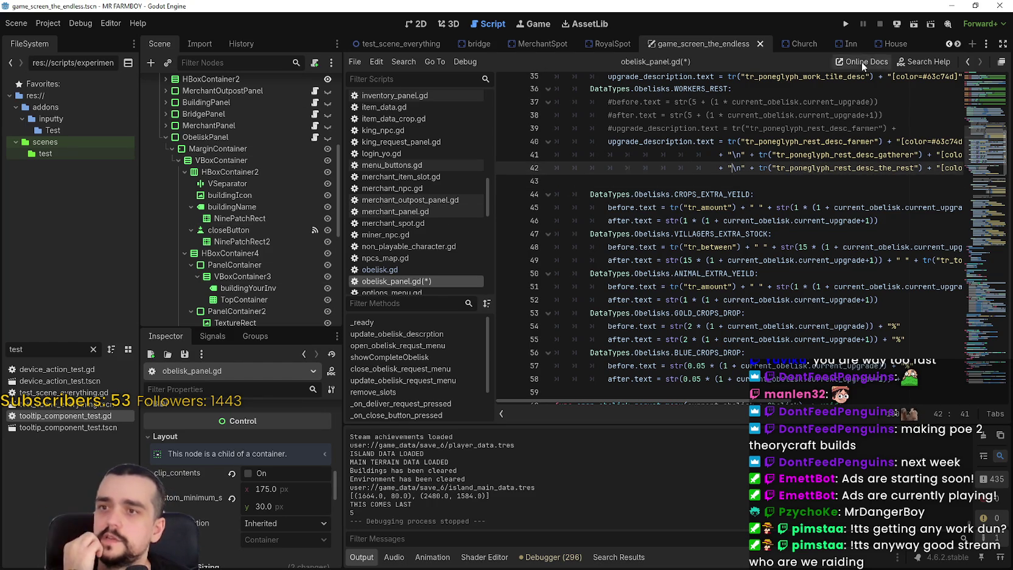
# Step: Browse back and forth through the open script tabs
pyautogui.click(957, 44)
pyautogui.click(957, 43)
pyautogui.click(957, 44)
pyautogui.click(950, 44)
pyautogui.click(951, 44)
pyautogui.click(951, 44)
pyautogui.click(950, 44)
pyautogui.click(950, 44)
pyautogui.click(950, 44)
pyautogui.click(950, 44)
pyautogui.click(950, 44)
pyautogui.click(949, 44)
pyautogui.click(949, 44)
pyautogui.click(950, 44)
pyautogui.click(950, 44)
pyautogui.click(950, 43)
pyautogui.click(950, 44)
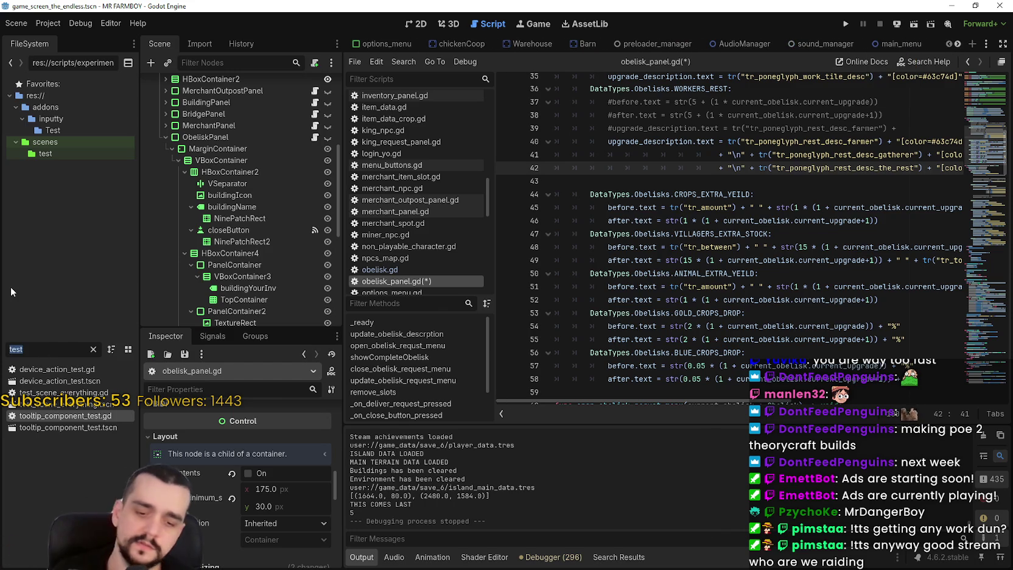
# Step: Filter files by 'obel', open obelisk.gd and inspect line 30's WORKERS_REST = current_upgrade assignment
pyautogui.write('obel')
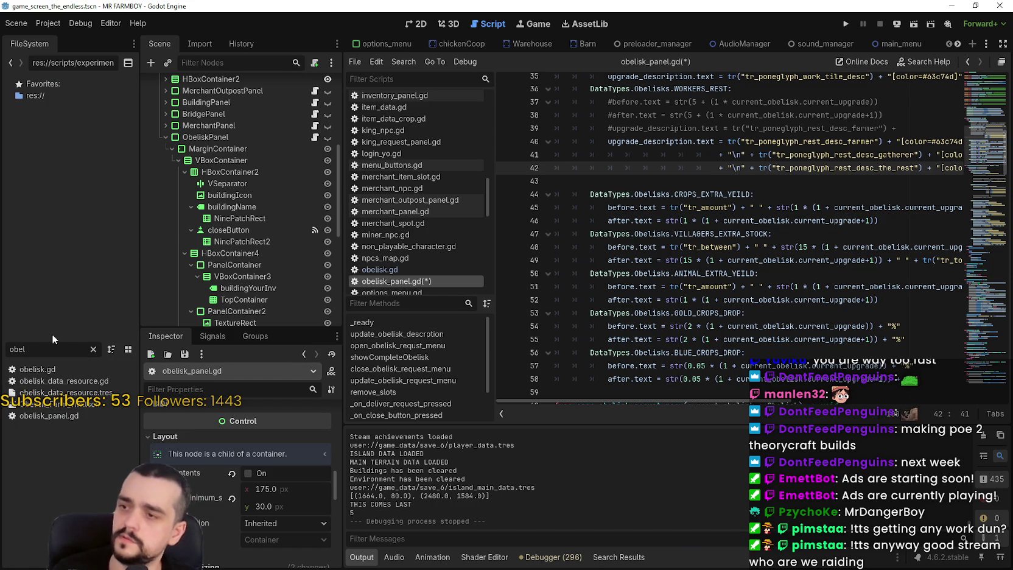
pyautogui.doubleClick(58, 369)
pyautogui.click(872, 292)
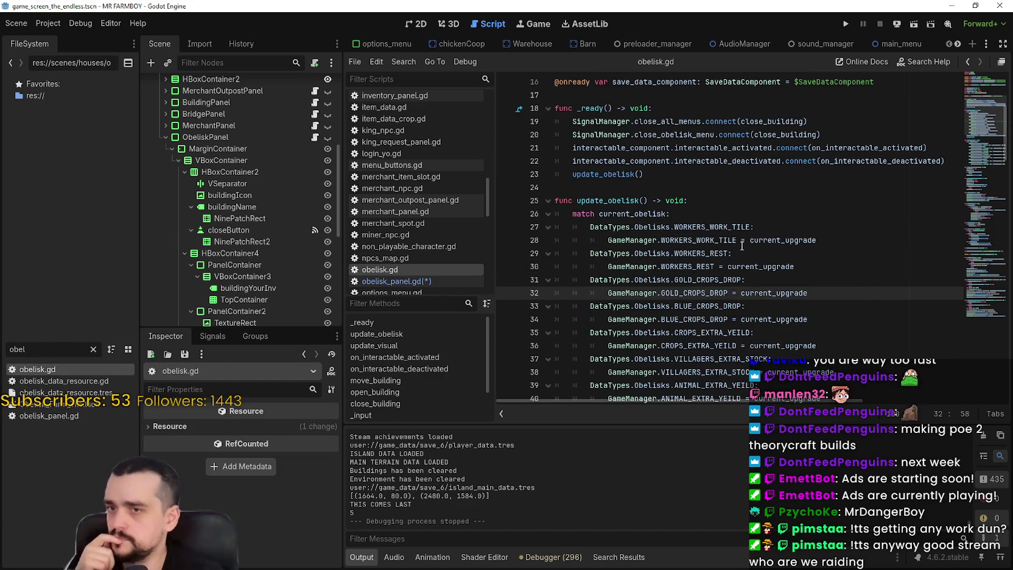
pyautogui.doubleClick(706, 266)
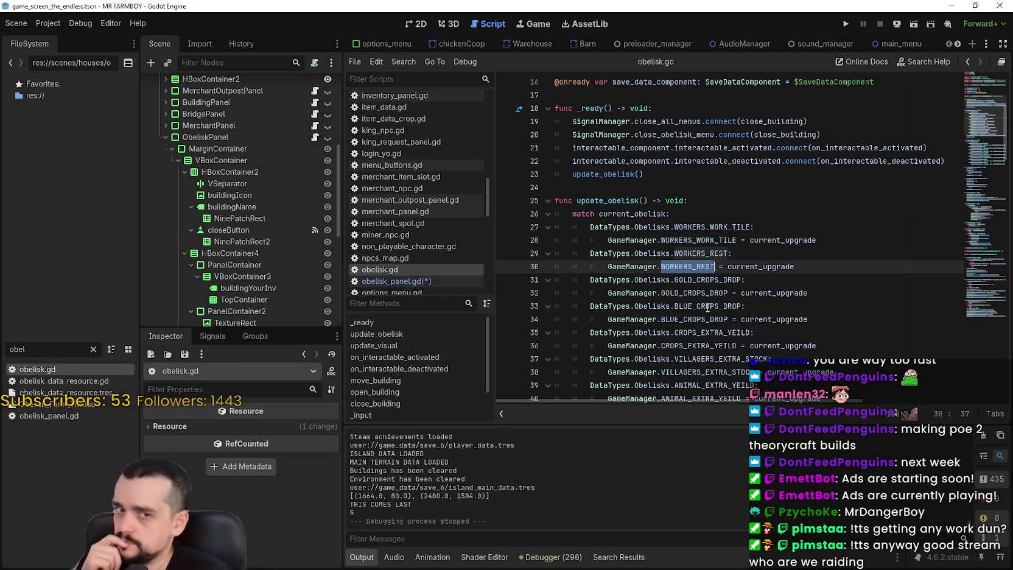
pyautogui.tripleClick(764, 267)
pyautogui.click(769, 266)
pyautogui.doubleClick(768, 266)
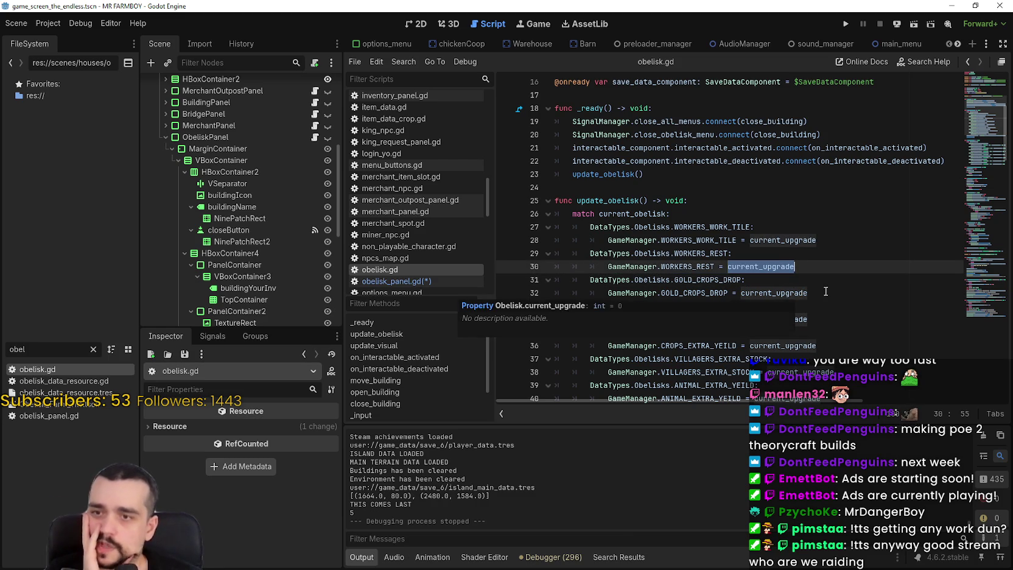
# Step: Check the WORKERS_WORK_TILE assignment on lines 27–28, then clear the file filter
pyautogui.moveTo(807, 294); pyautogui.dragTo(635, 227)
pyautogui.scroll(-3, 809, 327)
pyautogui.scroll(2, 812, 321)
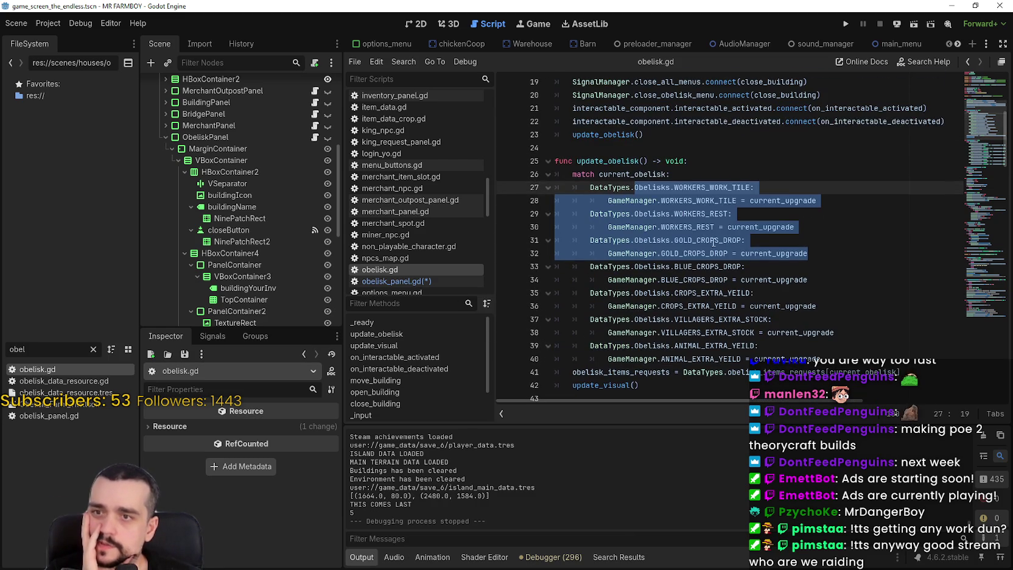
pyautogui.doubleClick(721, 188)
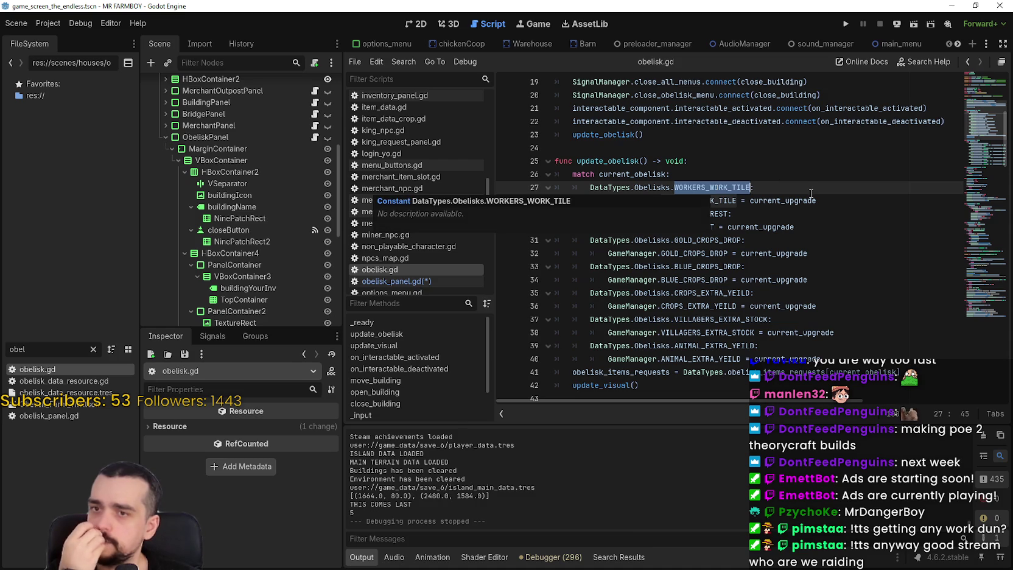
pyautogui.doubleClick(764, 200)
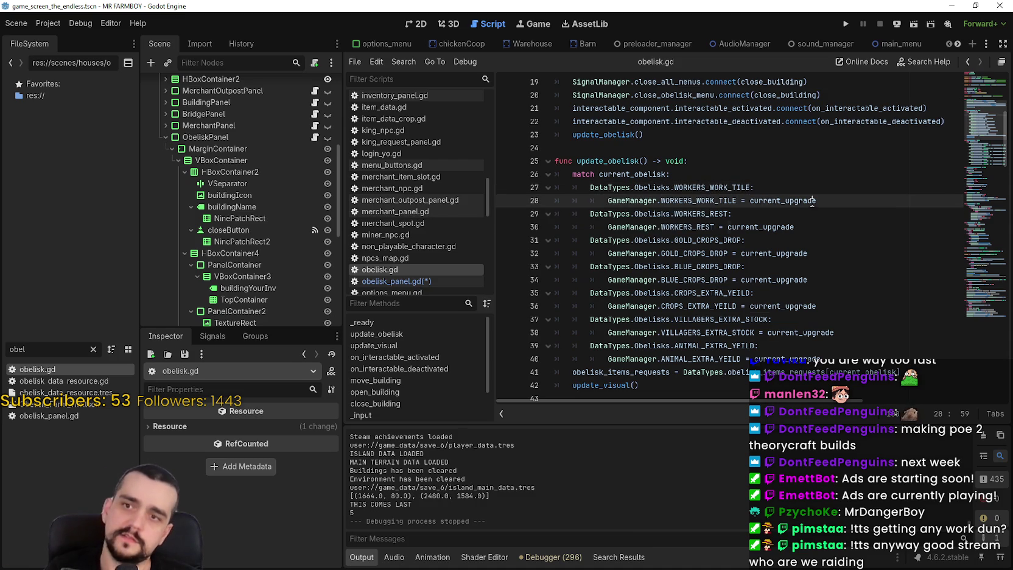
pyautogui.doubleClick(725, 189)
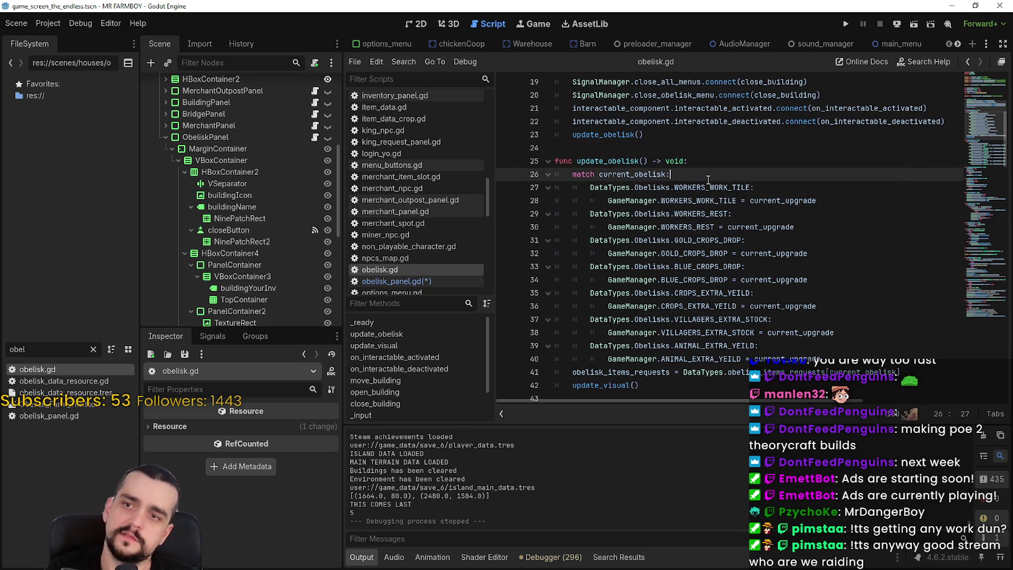
pyautogui.click(93, 350)
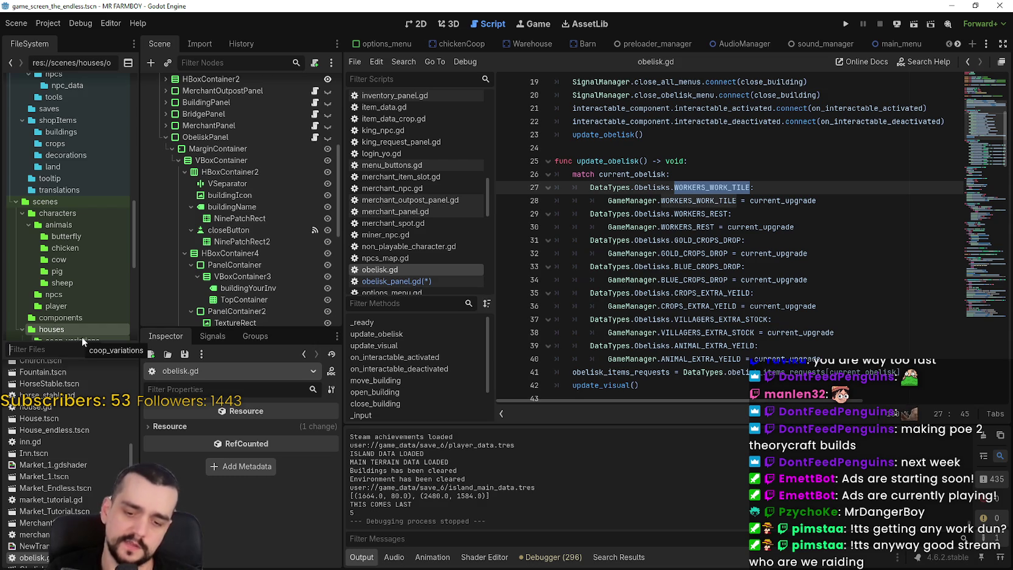
pyautogui.write('farmer')
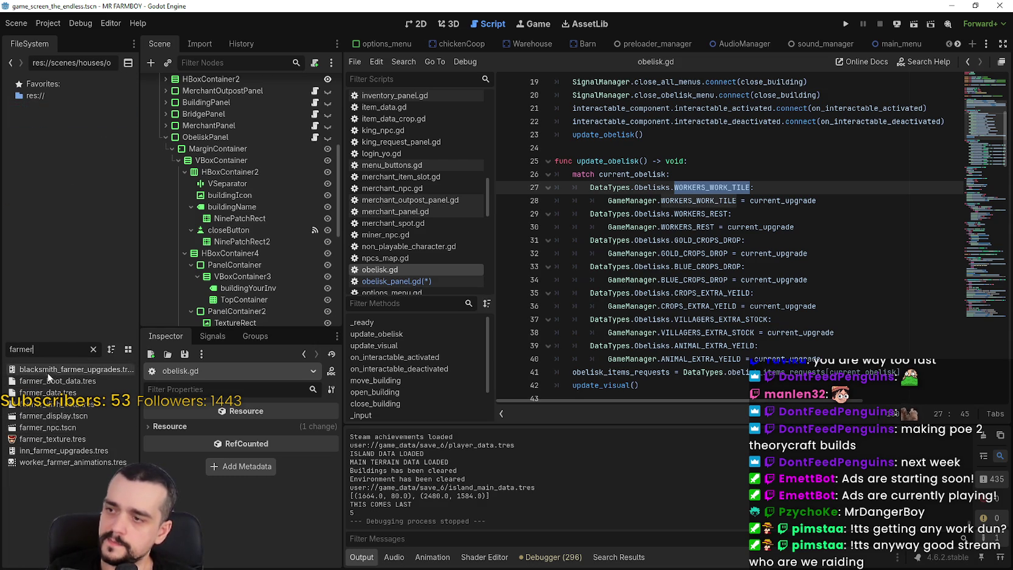
pyautogui.doubleClick(66, 426)
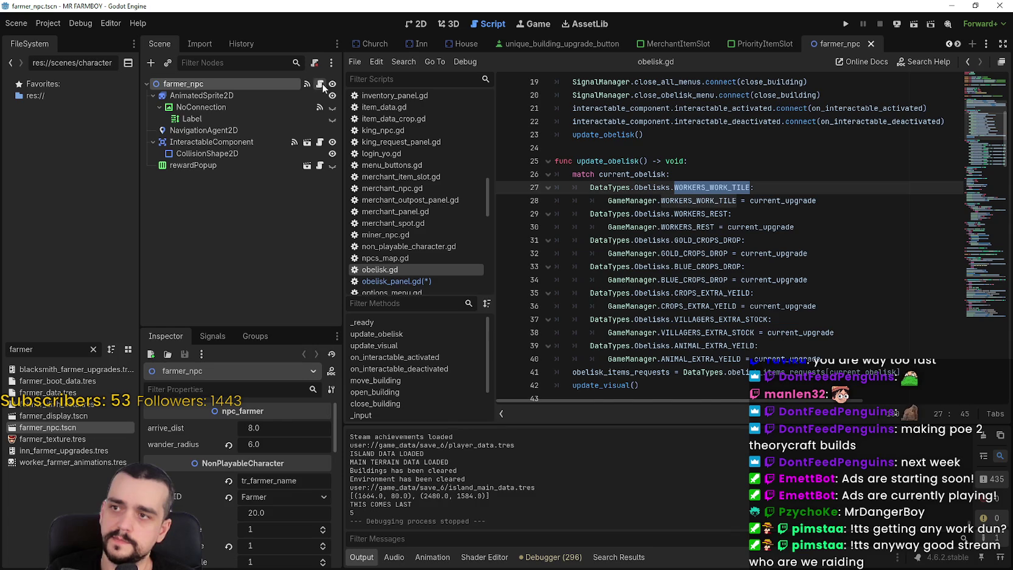
pyautogui.click(319, 84)
pyautogui.click(802, 175)
pyautogui.scroll(-4, 797, 274)
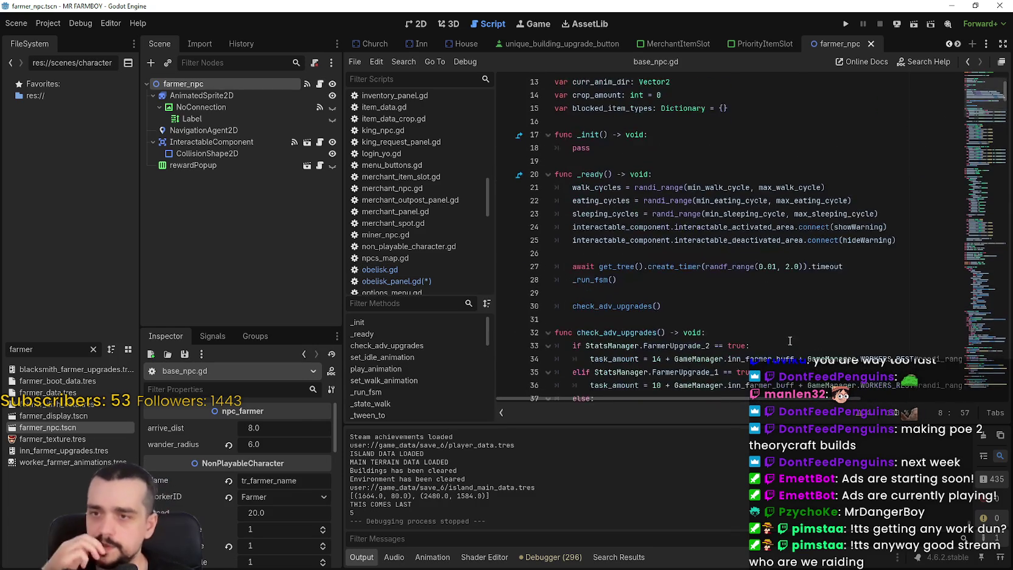
pyautogui.scroll(-2, 918, 299)
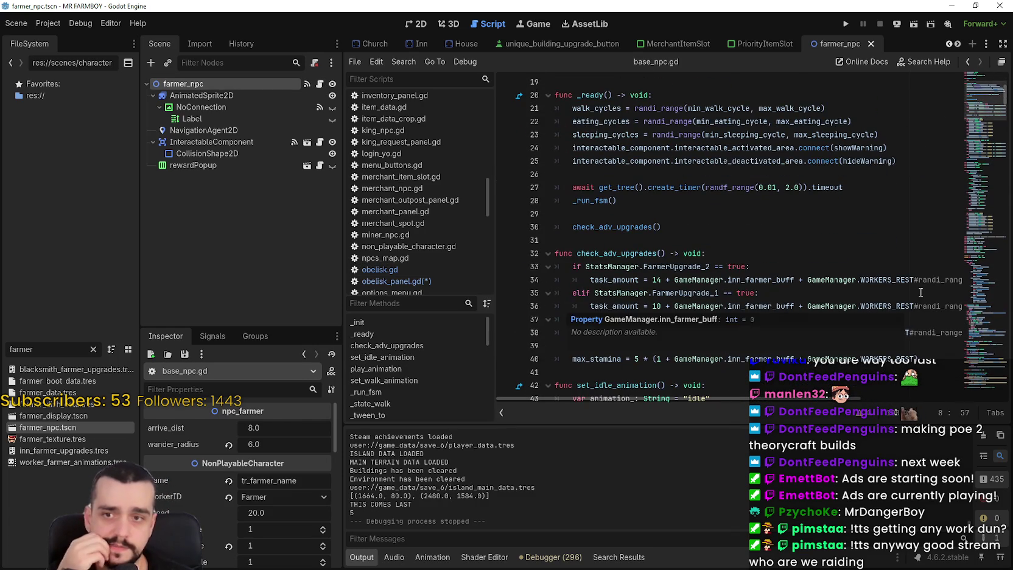
pyautogui.doubleClick(894, 280)
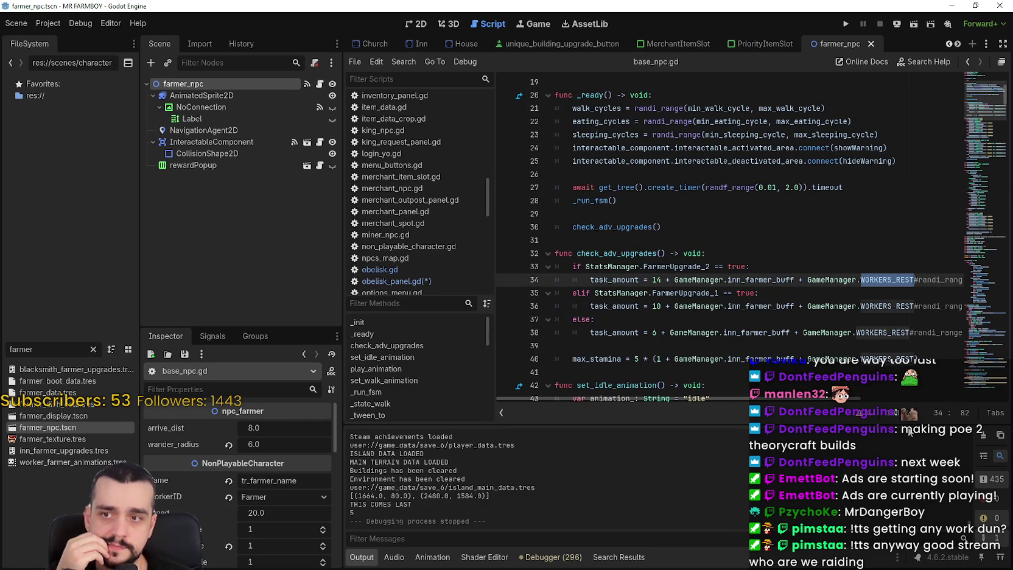
pyautogui.moveTo(771, 283)
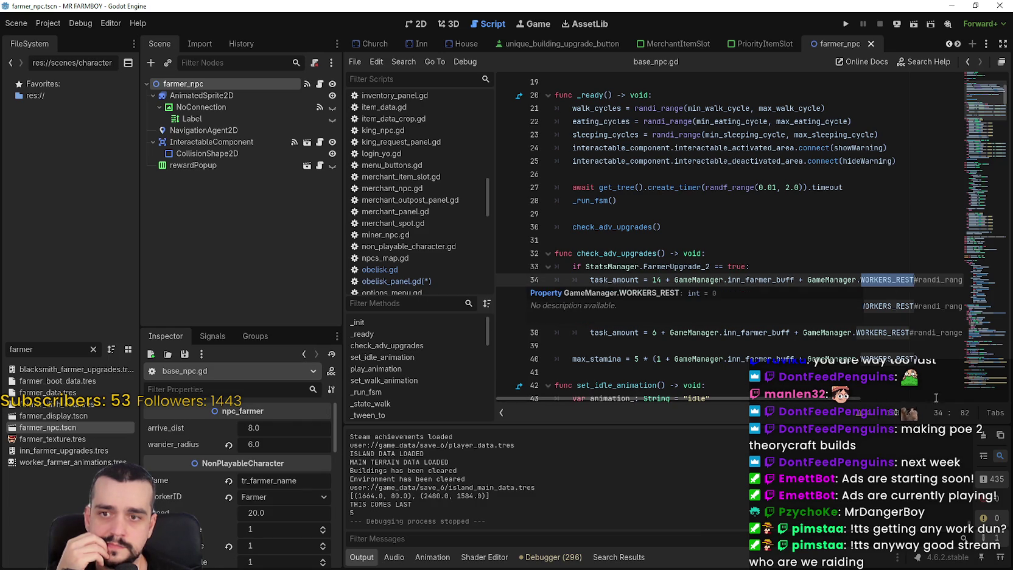
pyautogui.click(742, 332)
pyautogui.doubleClick(742, 332)
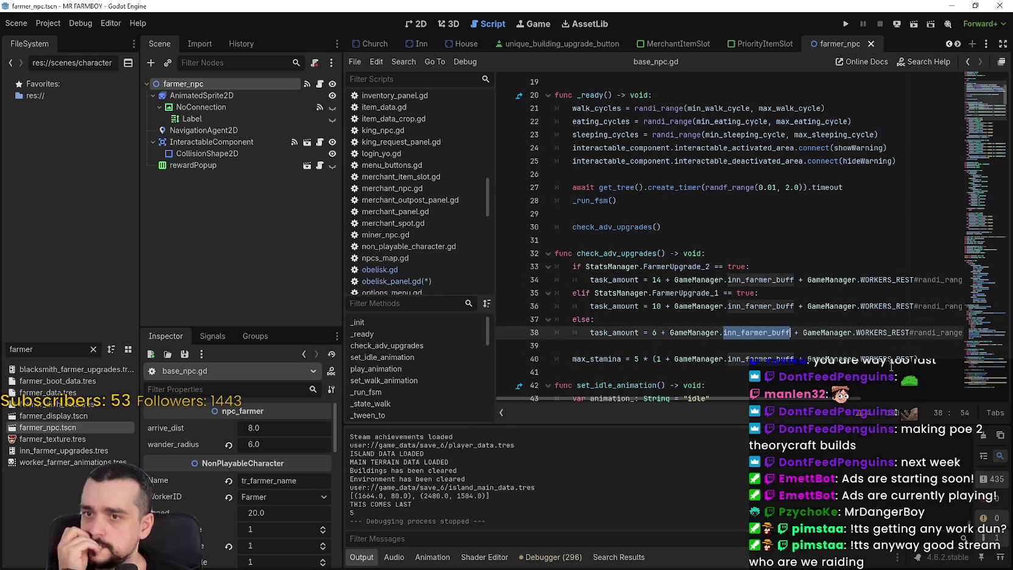
pyautogui.moveTo(767, 308)
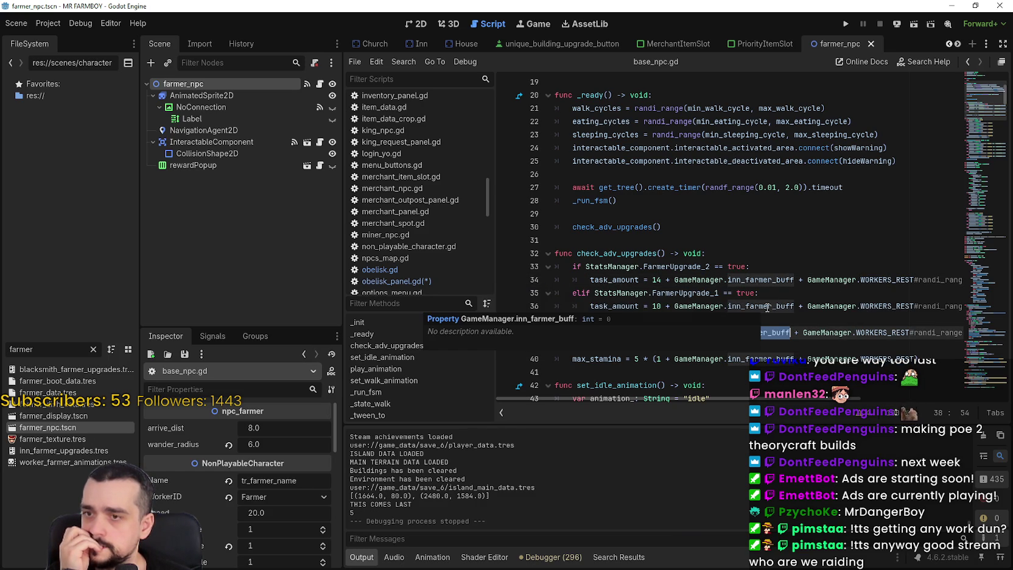
pyautogui.doubleClick(776, 280)
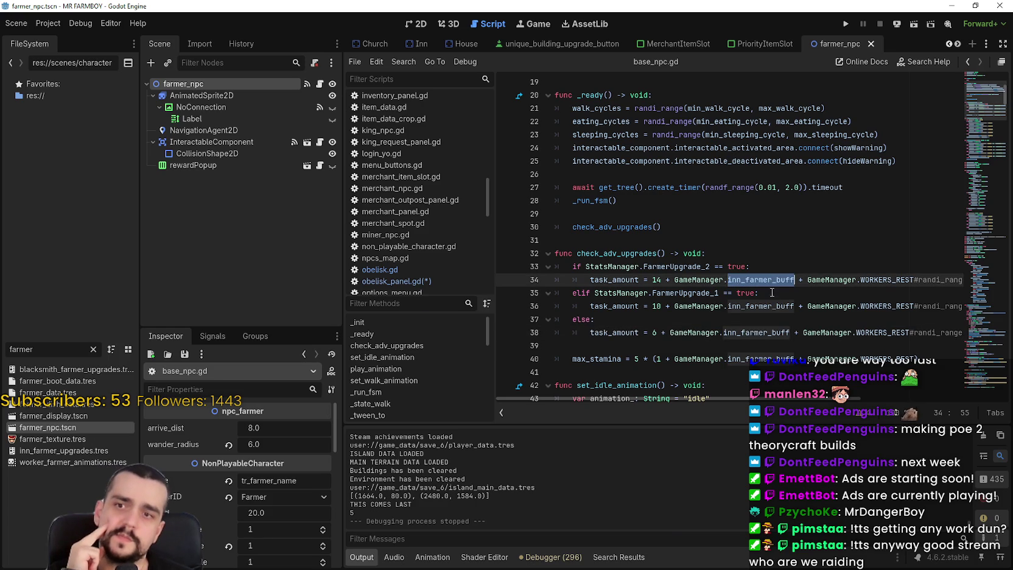
pyautogui.doubleClick(768, 305)
pyautogui.doubleClick(770, 333)
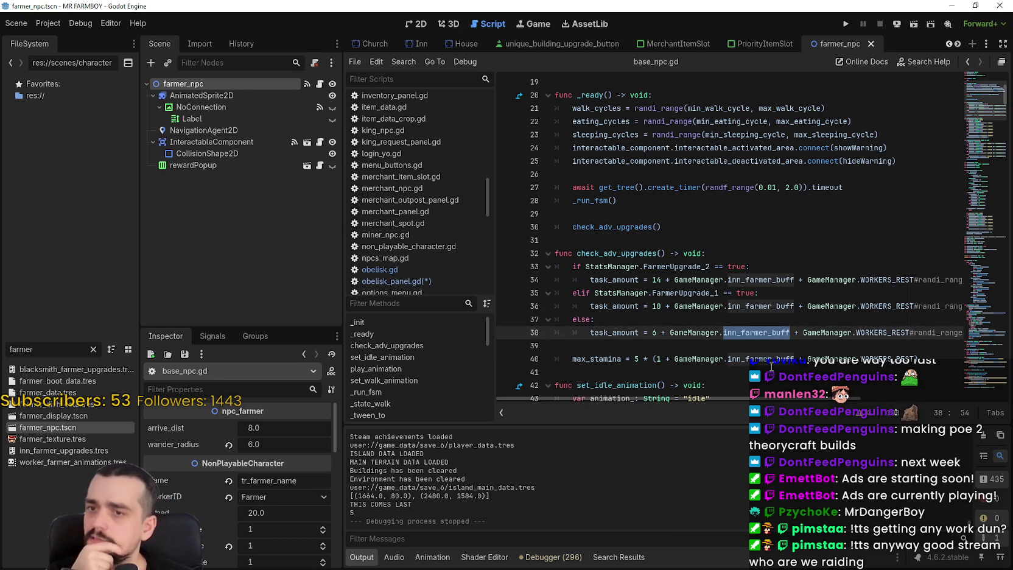
pyautogui.click(873, 350)
pyautogui.moveTo(822, 399); pyautogui.dragTo(962, 399)
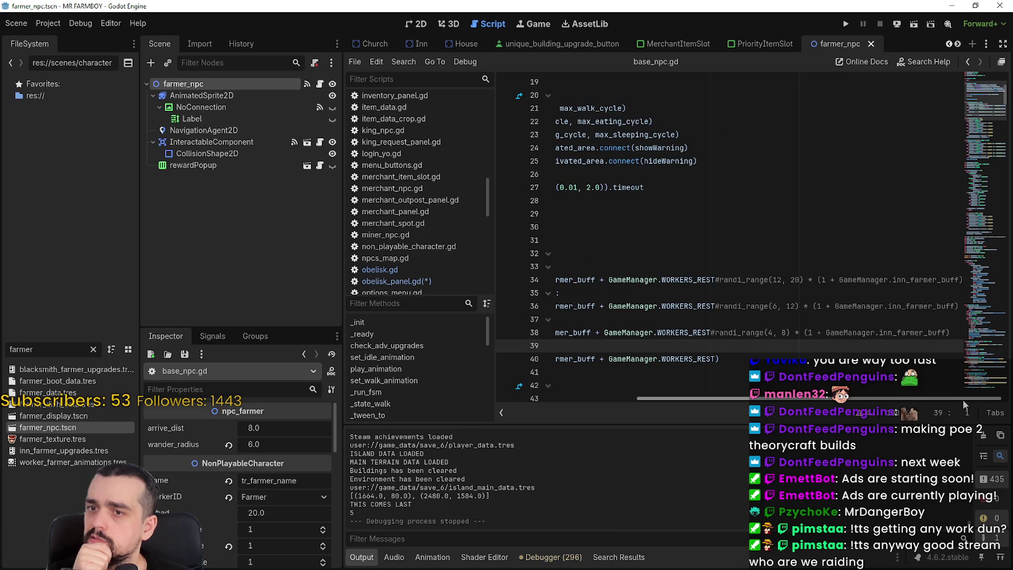
pyautogui.moveTo(962, 399); pyautogui.dragTo(748, 405)
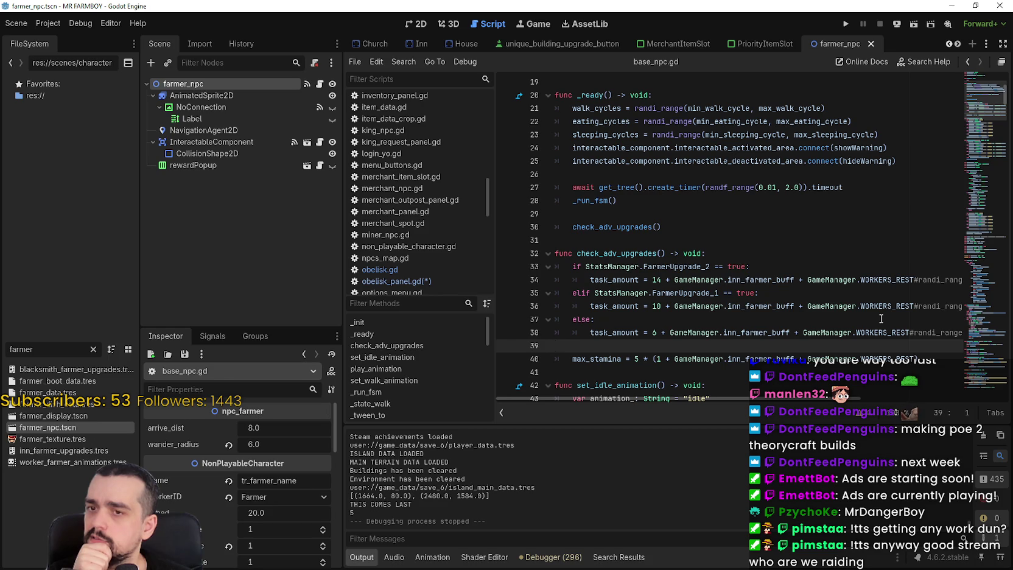
pyautogui.doubleClick(657, 280)
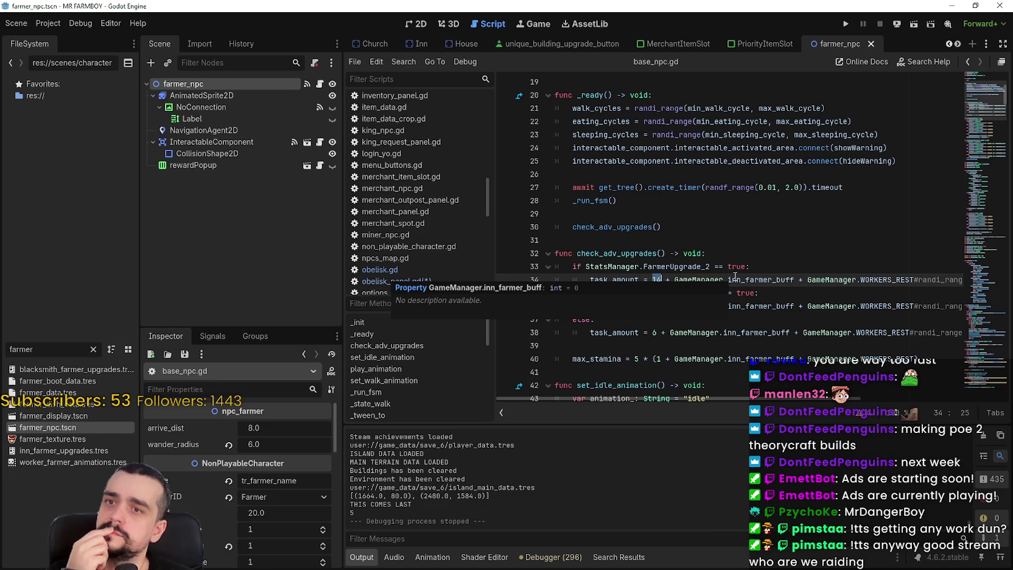
pyautogui.scroll(6, 949, 46)
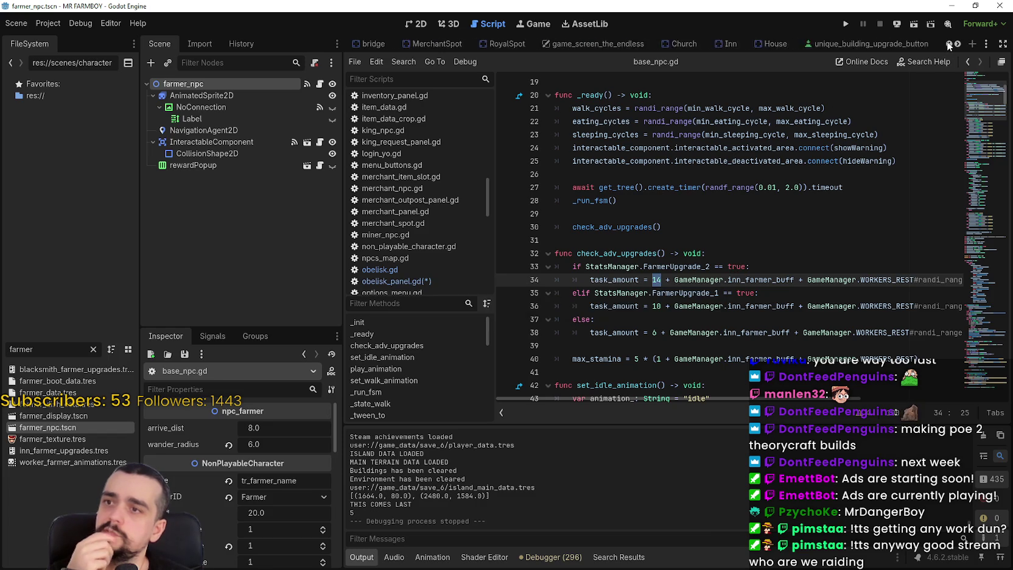
# Step: In the inn_panel scene, inspect the FarmerDish1 and FarmerDish2 upgrade properties
pyautogui.scroll(4, 948, 46)
pyautogui.scroll(10, 959, 47)
pyautogui.scroll(8, 958, 47)
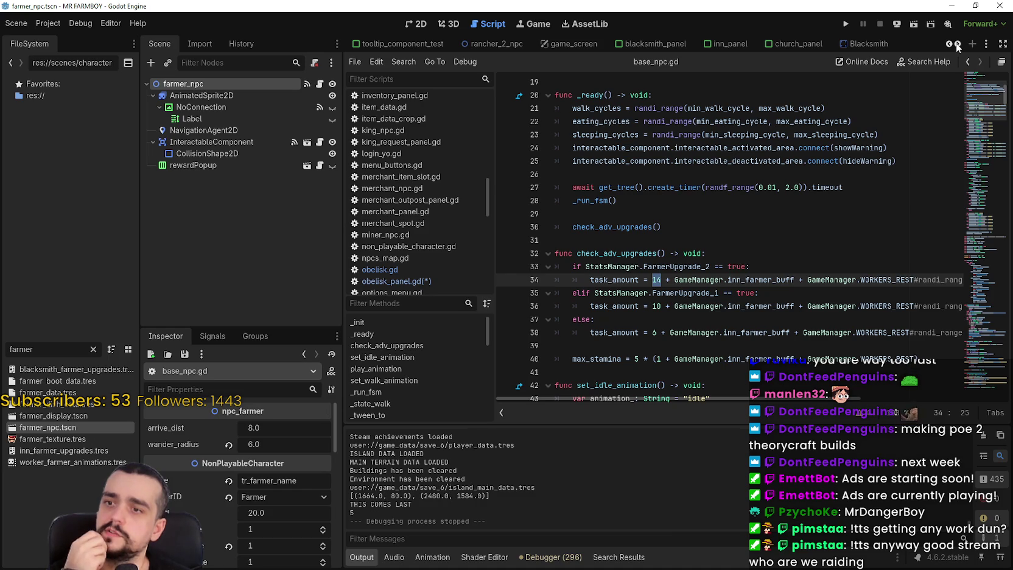
pyautogui.scroll(-1, 958, 48)
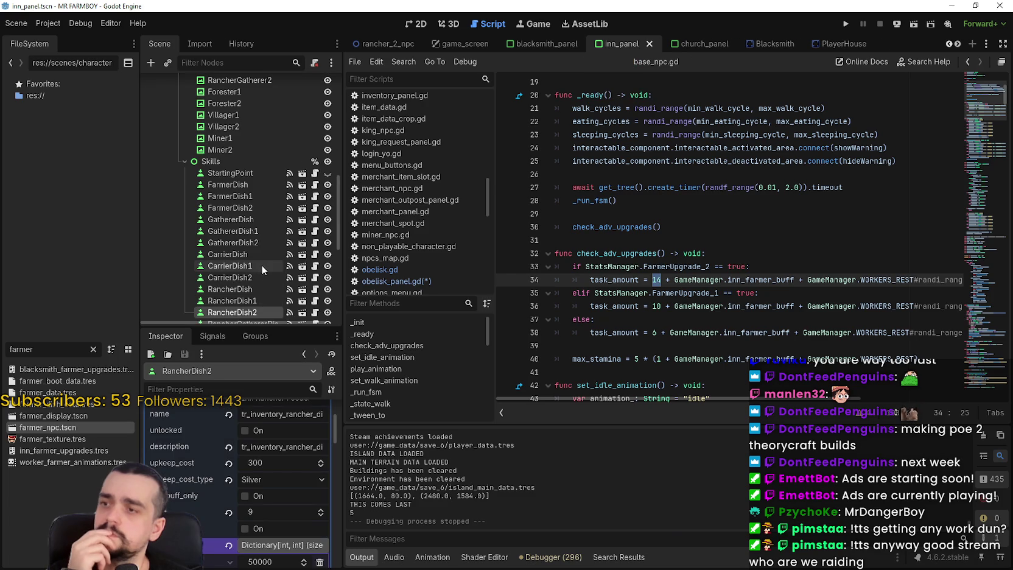
pyautogui.click(232, 197)
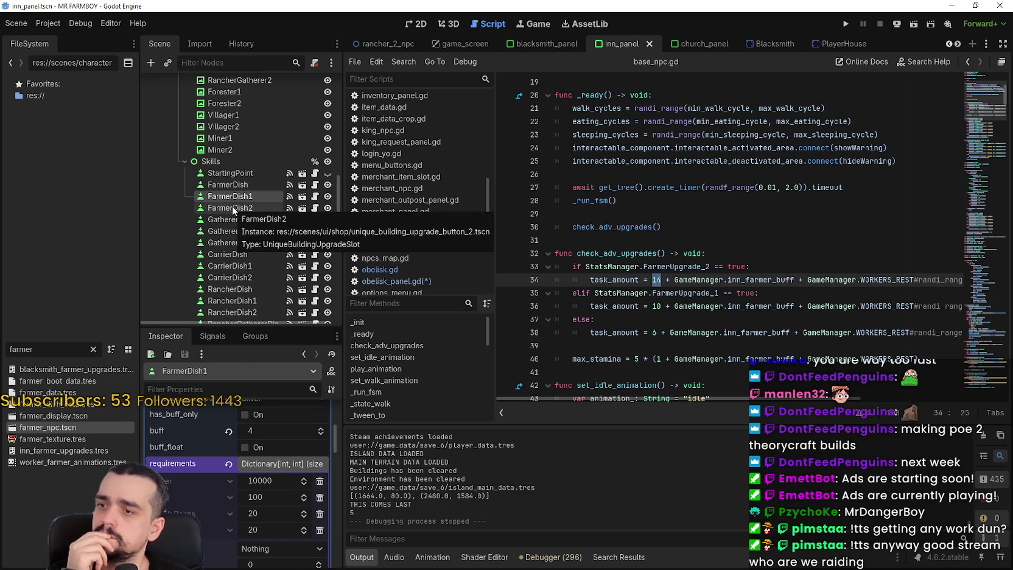
pyautogui.scroll(-2, 253, 462)
pyautogui.scroll(2, 247, 493)
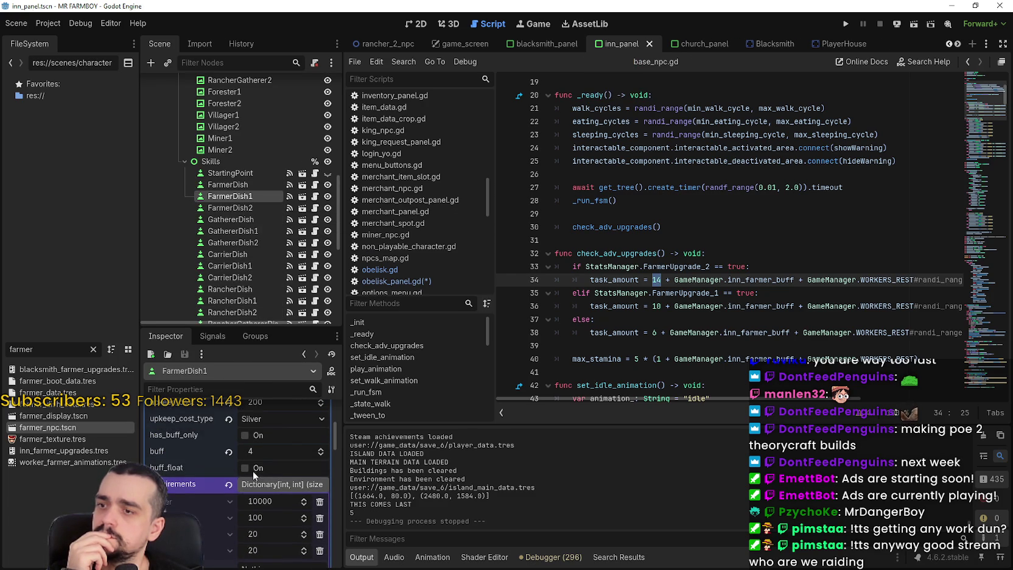
pyautogui.click(238, 208)
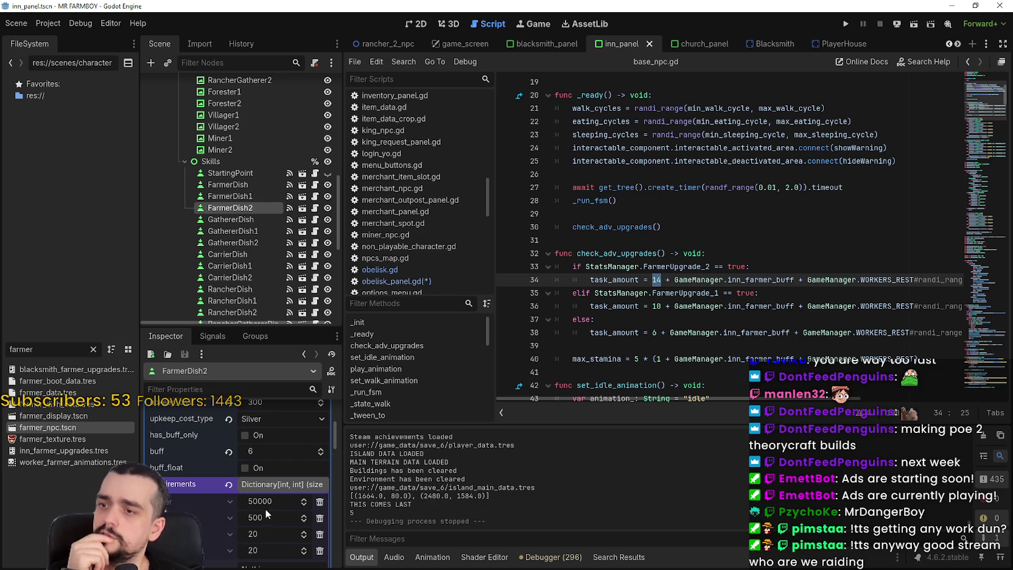
# Step: Clear 'farmer' from the FileSystem filter to show the full project tree
pyautogui.click(865, 266)
pyautogui.click(869, 280)
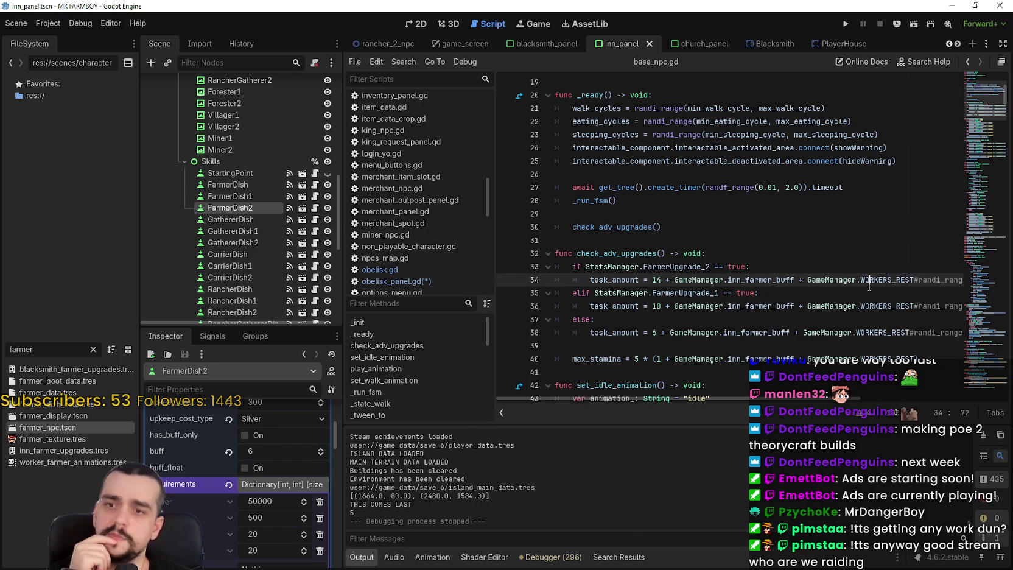
pyautogui.doubleClick(22, 349)
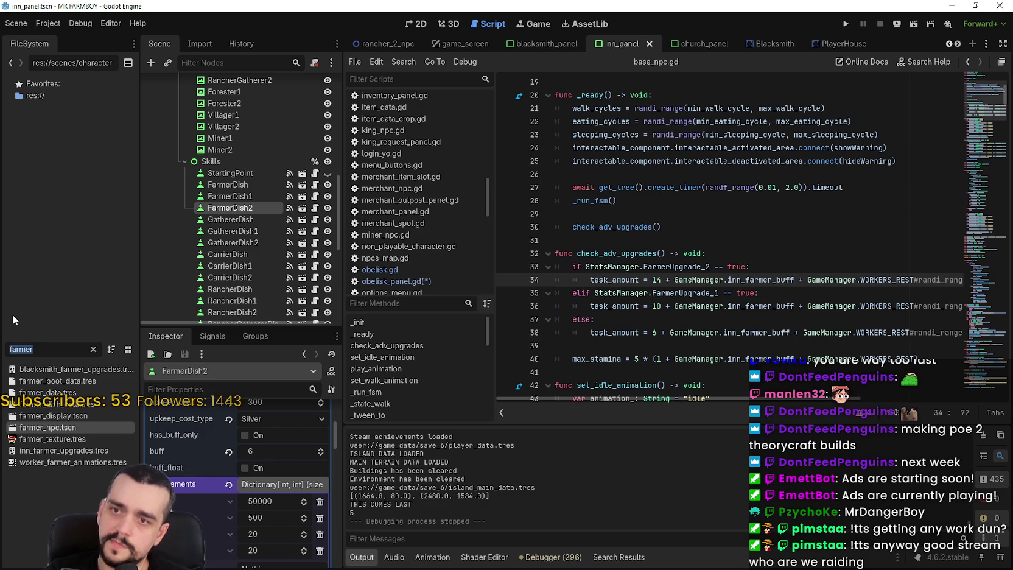
pyautogui.press('BackSpace')
pyautogui.moveTo(778, 237)
pyautogui.mouseDown()
pyautogui.moveTo(731, 220)
pyautogui.moveTo(640, 149)
pyautogui.mouseUp()
# Step: Look up the NonPlayableCharacter symbol and jump to its grab_speed_buff function
pyautogui.scroll(5, 627, 134)
pyautogui.scroll(2, 627, 119)
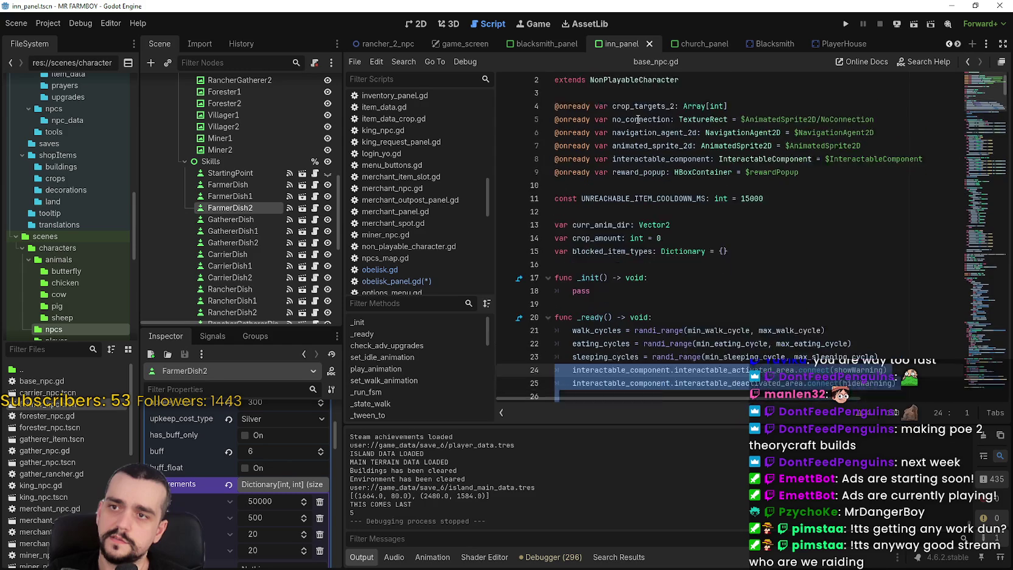
pyautogui.rightClick(629, 97)
pyautogui.click(702, 270)
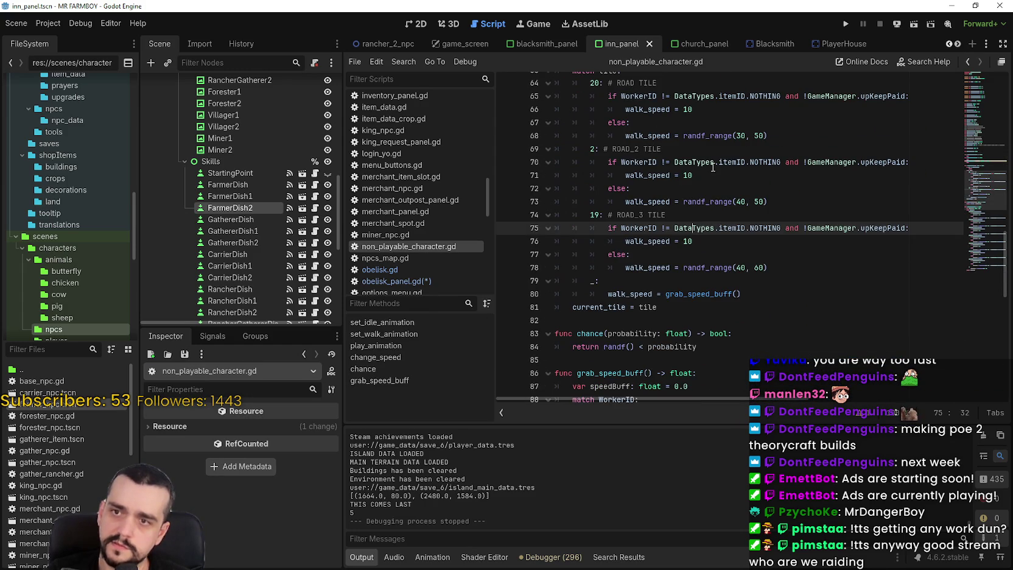
pyautogui.doubleClick(706, 201)
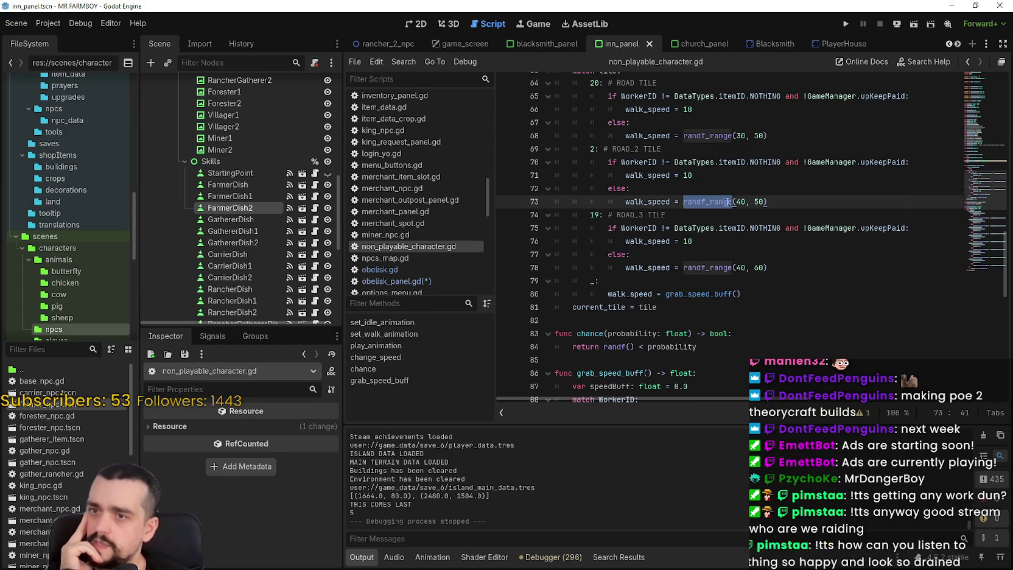
pyautogui.click(693, 298)
pyautogui.keyDown('ctrl'); pyautogui.click(693, 295); pyautogui.keyUp('ctrl')
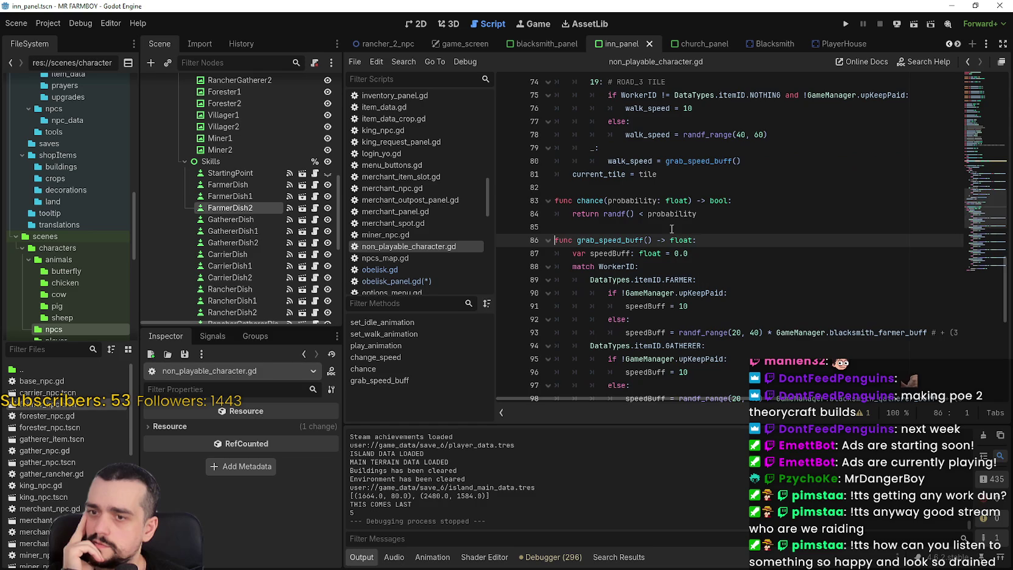
# Step: Inspect the GameManager.WORKERS_WORK_TILE speedBuff formula on line 103, then switch to blacksmith_panel
pyautogui.scroll(-2, 776, 291)
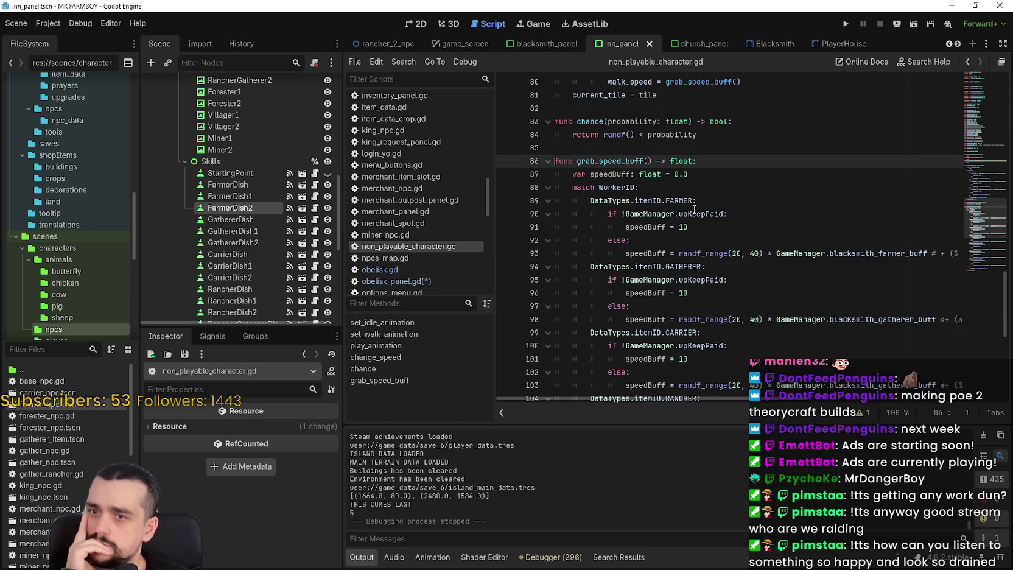
pyautogui.scroll(-2, 882, 274)
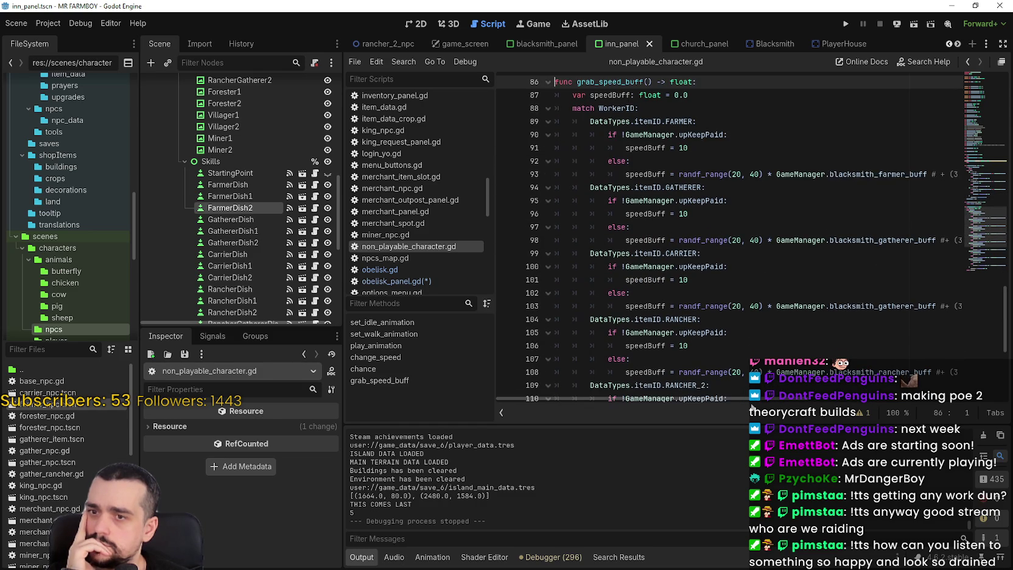
pyautogui.hscroll(5, 941, 388)
pyautogui.hscroll(1, 950, 386)
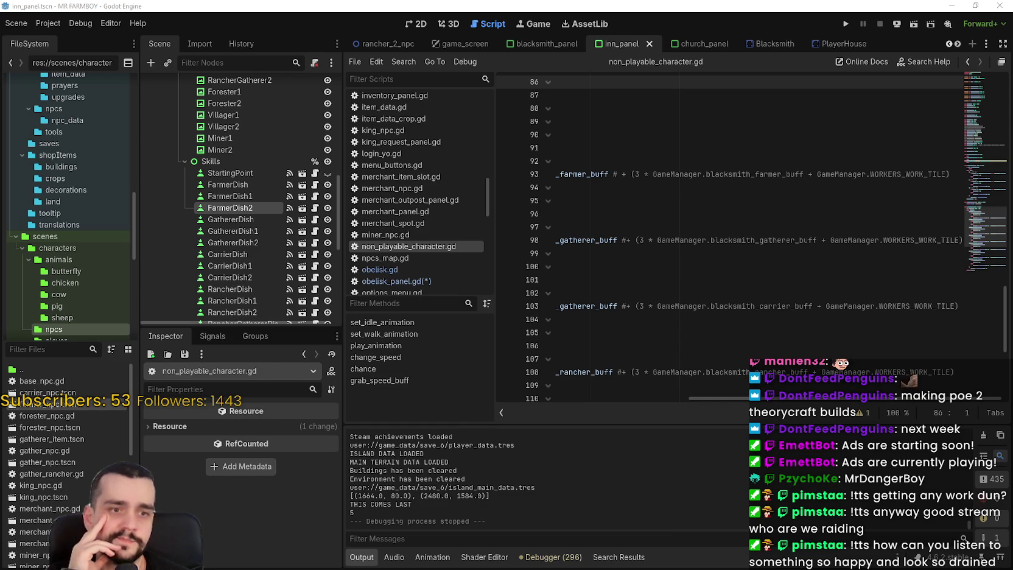
pyautogui.click(893, 307)
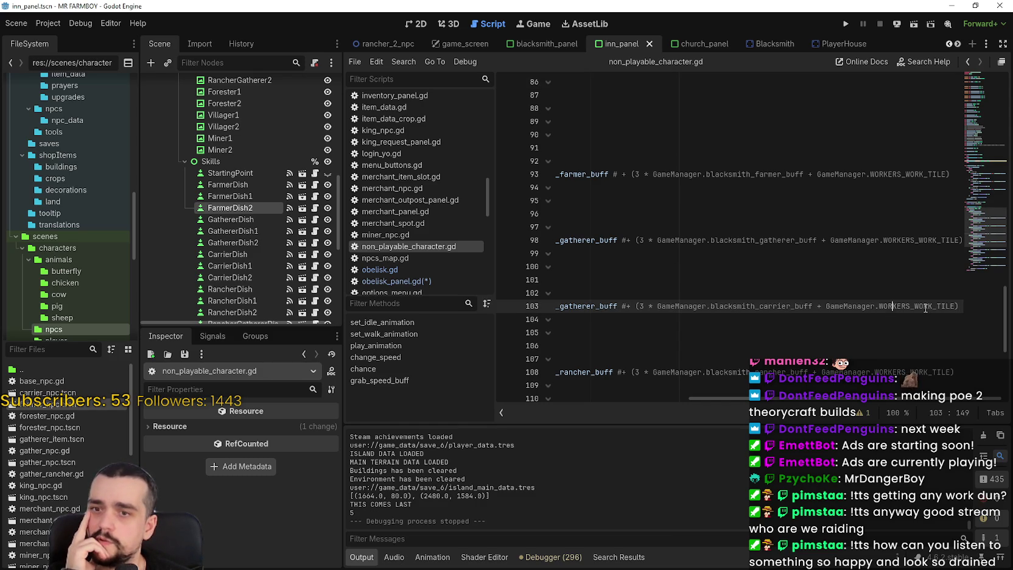
pyautogui.doubleClick(924, 307)
pyautogui.moveTo(925, 306); pyautogui.dragTo(834, 309)
pyautogui.moveTo(818, 403)
pyautogui.mouseDown()
pyautogui.moveTo(682, 400)
pyautogui.moveTo(851, 391)
pyautogui.mouseUp()
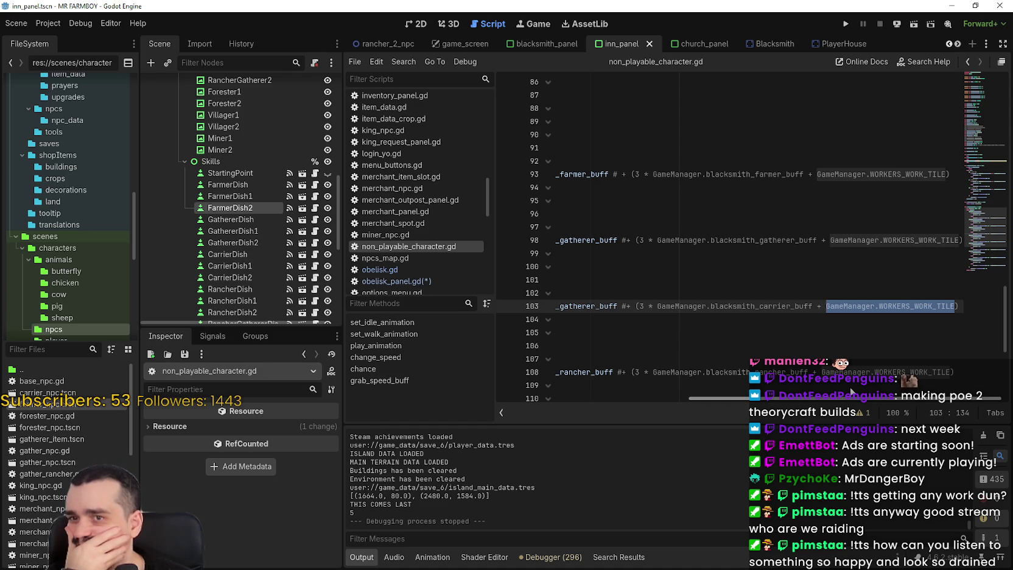
pyautogui.hscroll(-5, 689, 373)
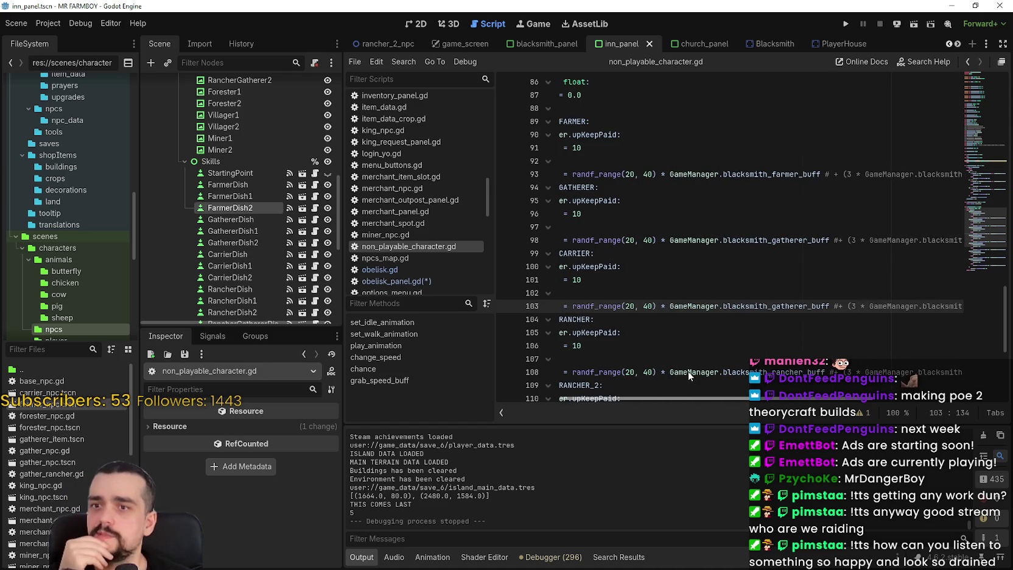
pyautogui.hscroll(-2, 688, 370)
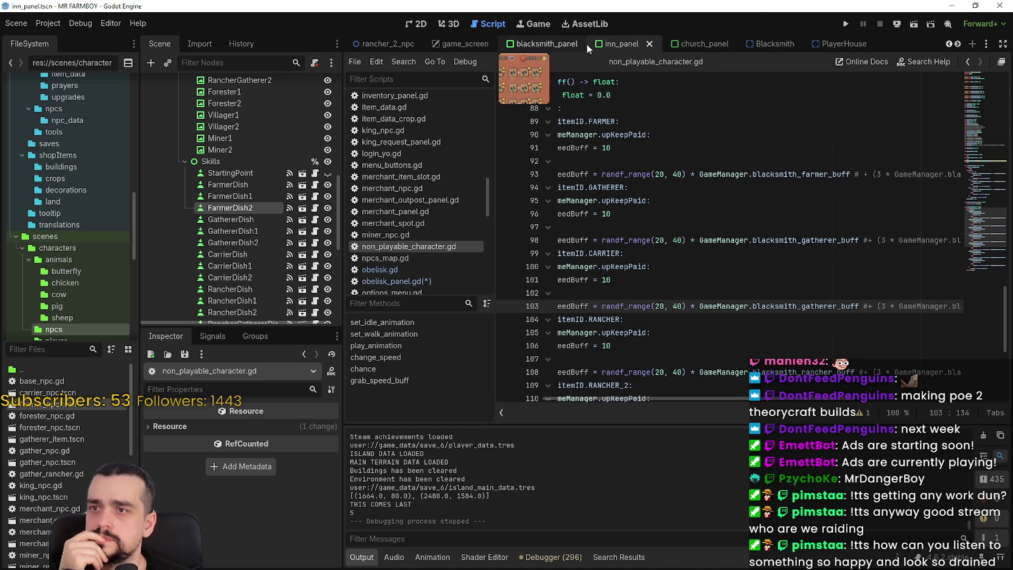
pyautogui.hotkey('ctrl', 'shift', 'Tab')
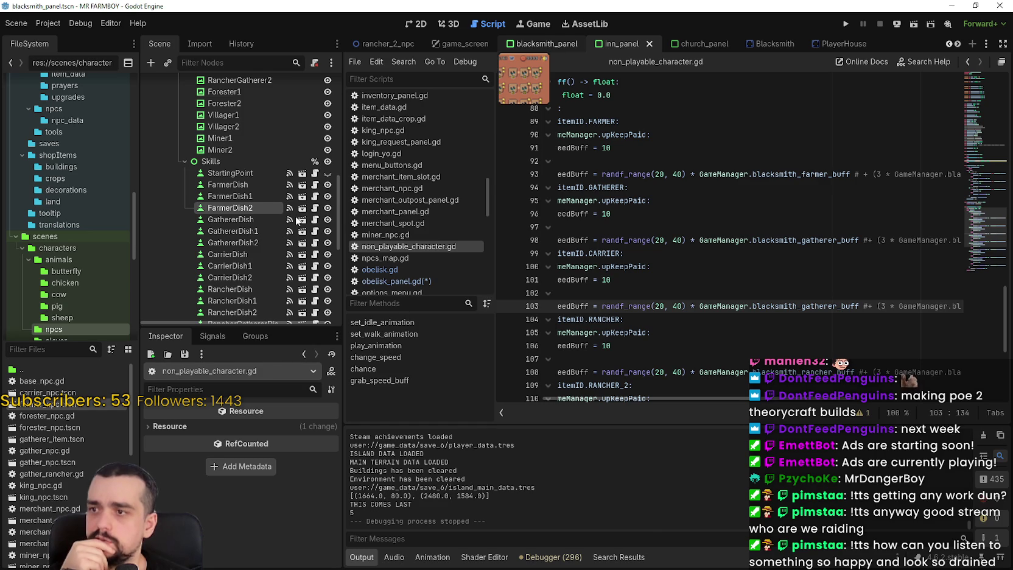
pyautogui.scroll(3, 250, 185)
pyautogui.click(248, 159)
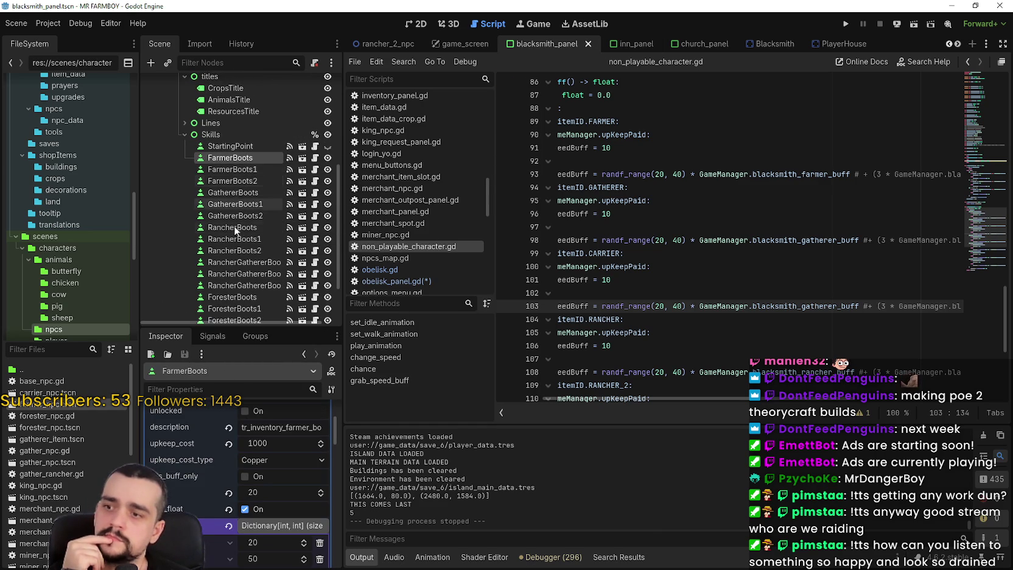
pyautogui.scroll(-2, 286, 536)
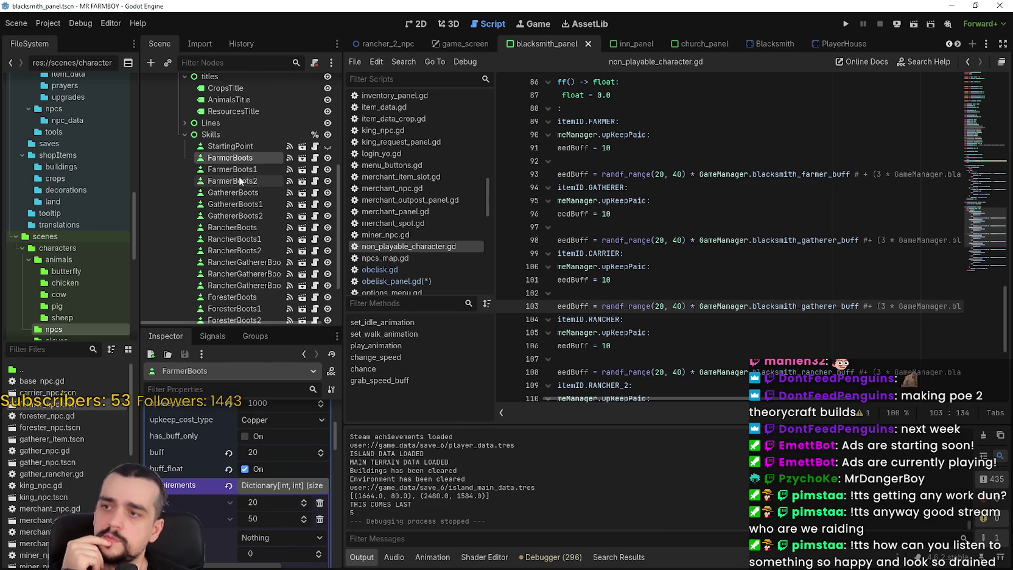
pyautogui.click(237, 168)
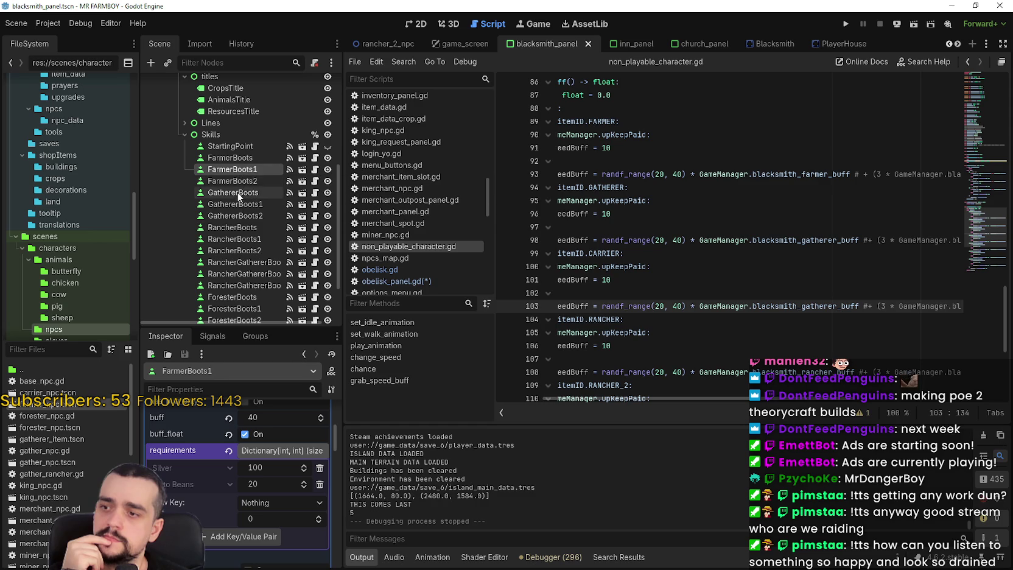
pyautogui.click(244, 178)
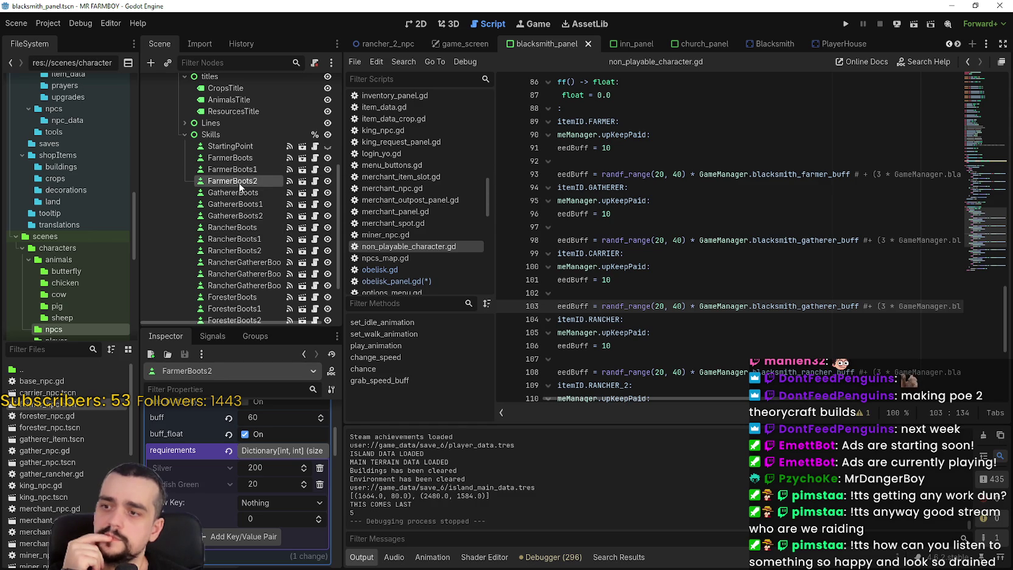
pyautogui.moveTo(911, 174); pyautogui.dragTo(939, 175)
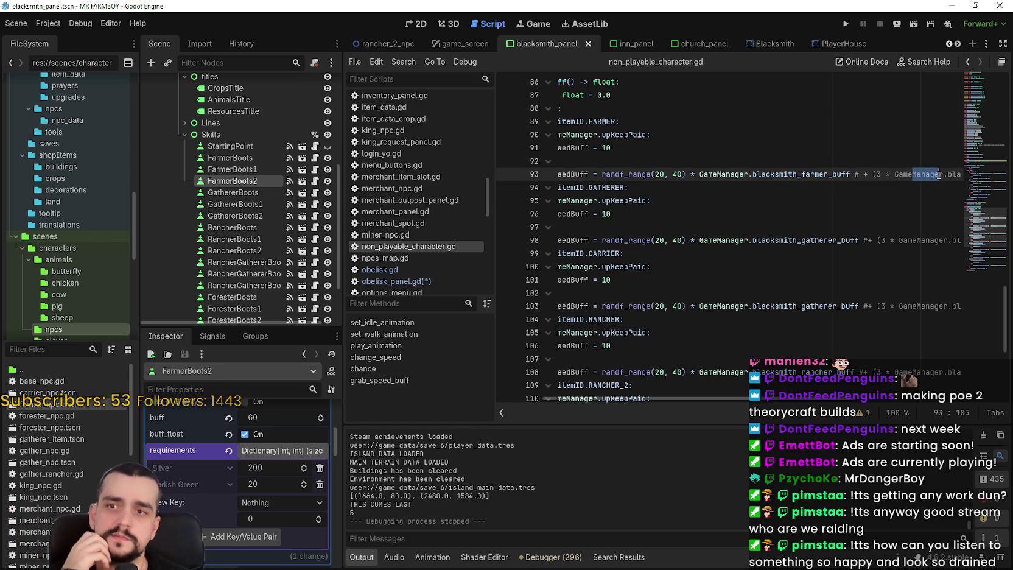
pyautogui.moveTo(850, 174); pyautogui.dragTo(720, 173)
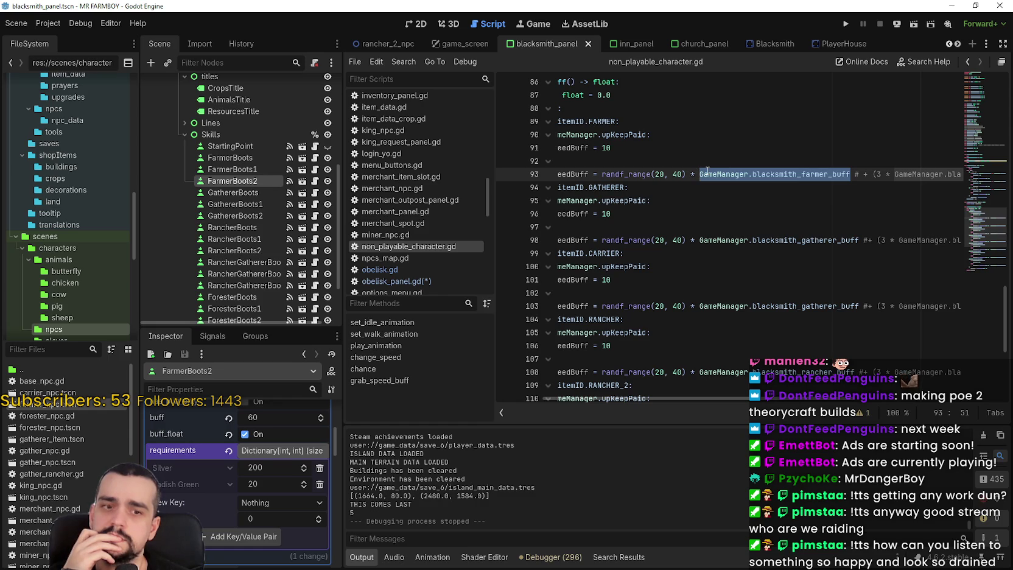
pyautogui.click(849, 181)
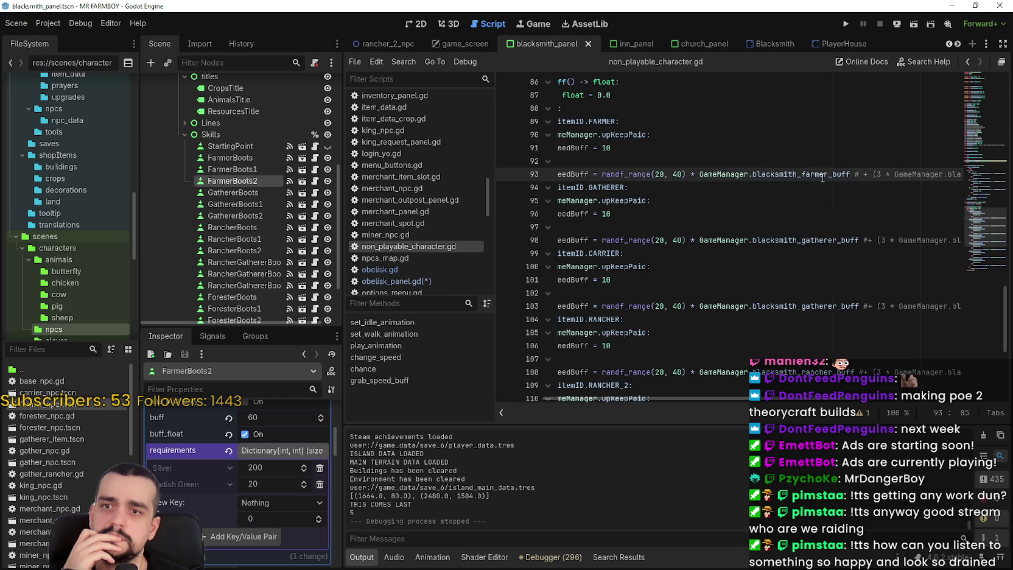
pyautogui.moveTo(823, 177)
pyautogui.hscroll(5, 913, 174)
pyautogui.click(905, 175)
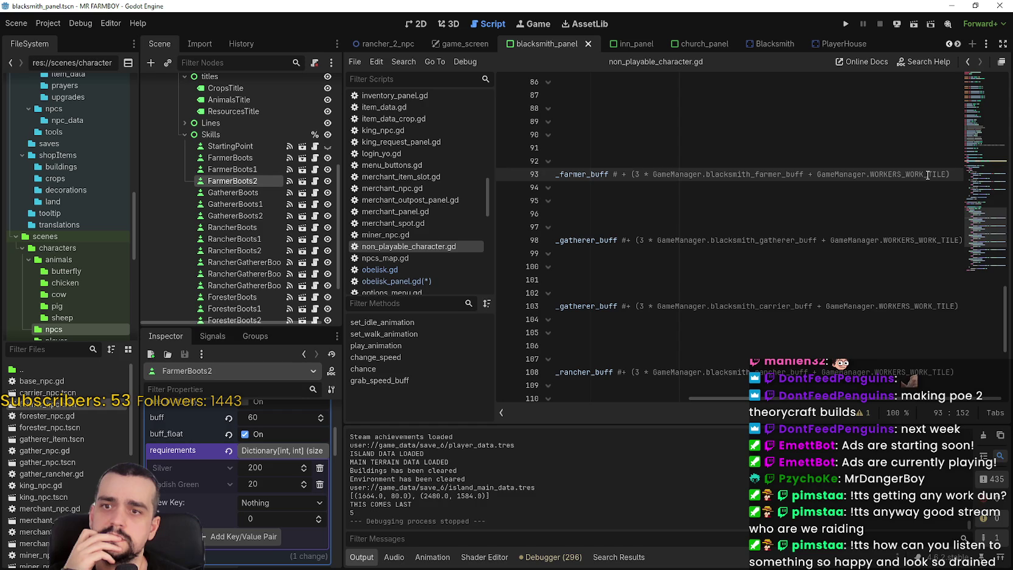
pyautogui.moveTo(927, 174); pyautogui.dragTo(809, 173)
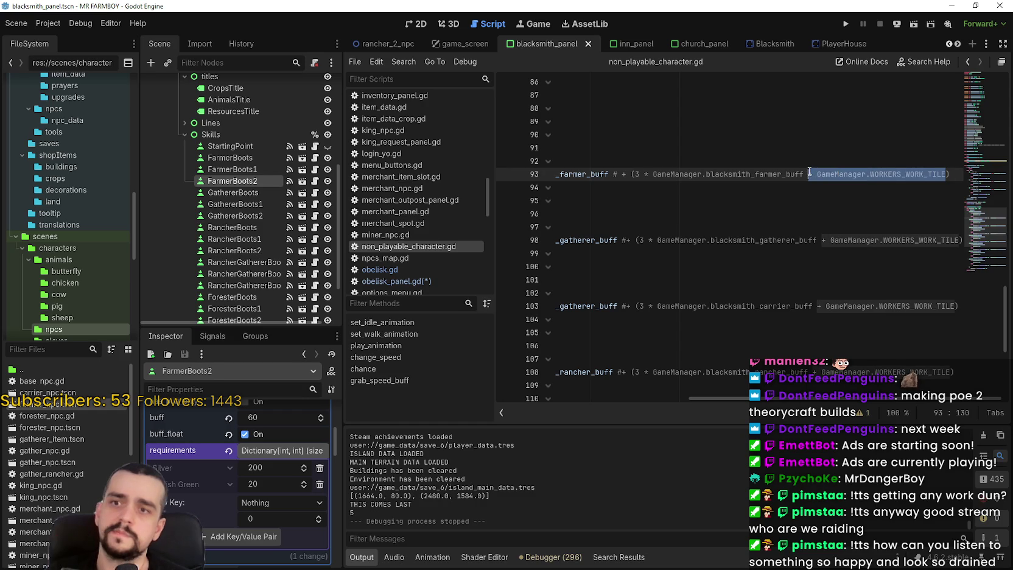
pyautogui.hscroll(-4, 685, 182)
pyautogui.click(697, 175)
pyautogui.moveTo(776, 174); pyautogui.dragTo(626, 175)
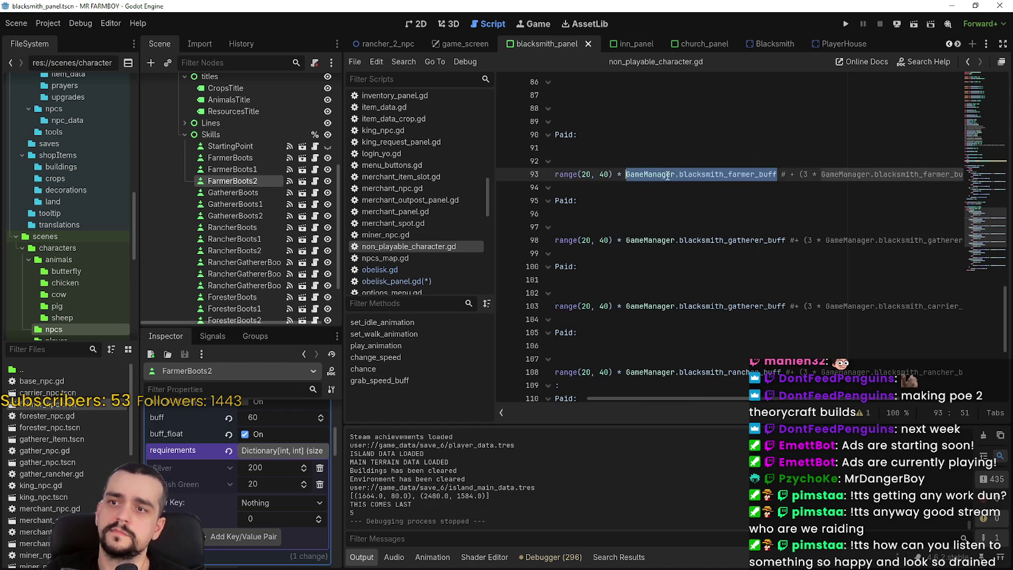
# Step: Wrap line 93's farmer buff as (buff + GameManager.WORKERS_WORK_TILE) and copy that addition
pyautogui.moveTo(732, 398)
pyautogui.mouseDown()
pyautogui.moveTo(680, 397)
pyautogui.moveTo(764, 398)
pyautogui.mouseUp()
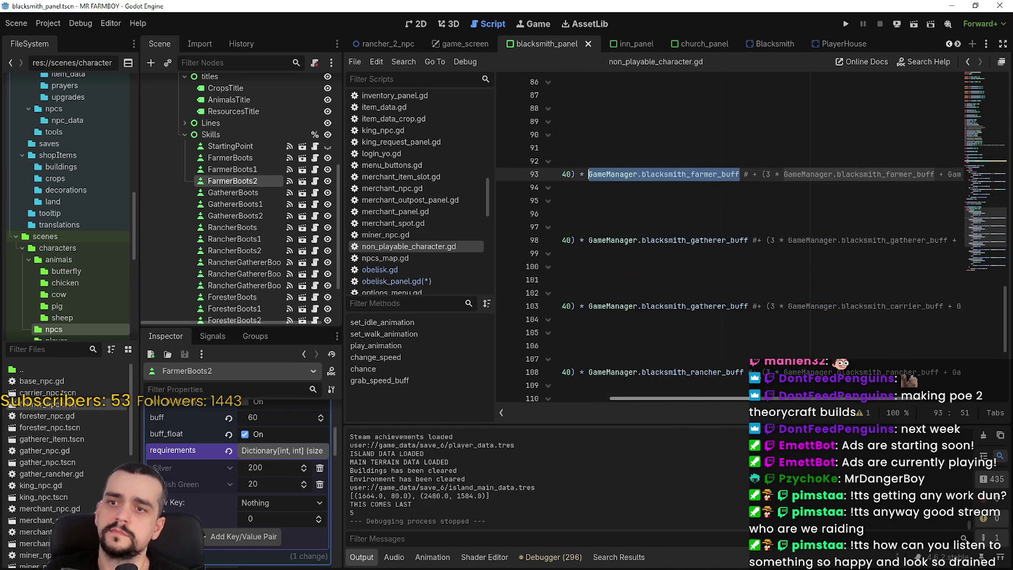
pyautogui.write('(')
pyautogui.write(' + GameManager.WORKERS_WORK_TILE) # + (3 * GameMa')
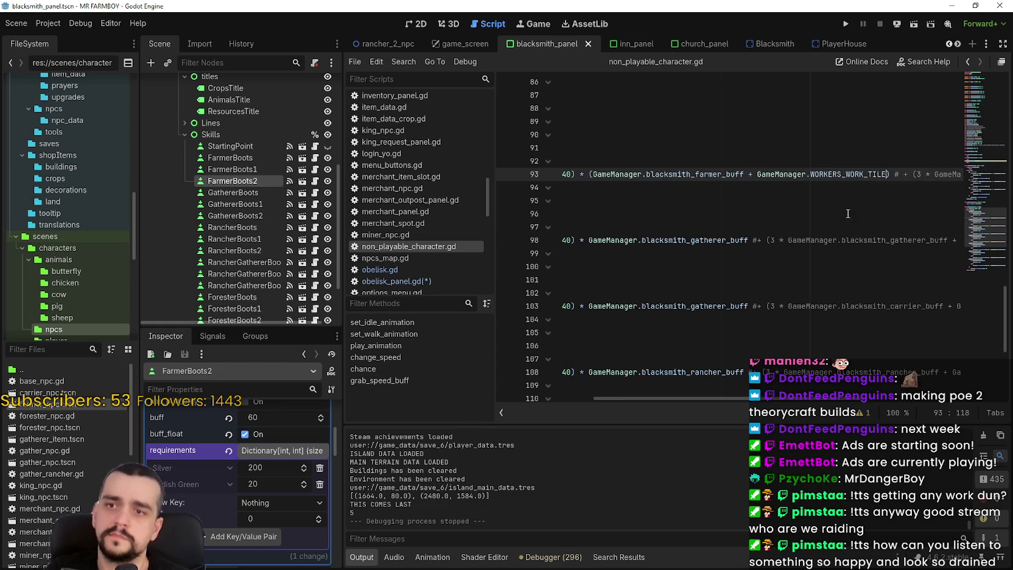
pyautogui.doubleClick(858, 173)
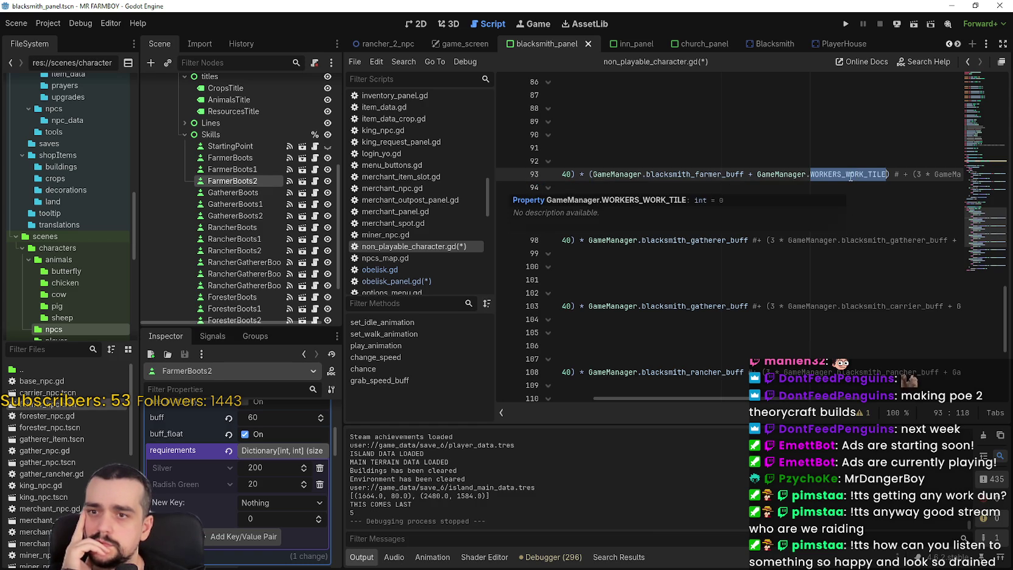
pyautogui.moveTo(850, 170)
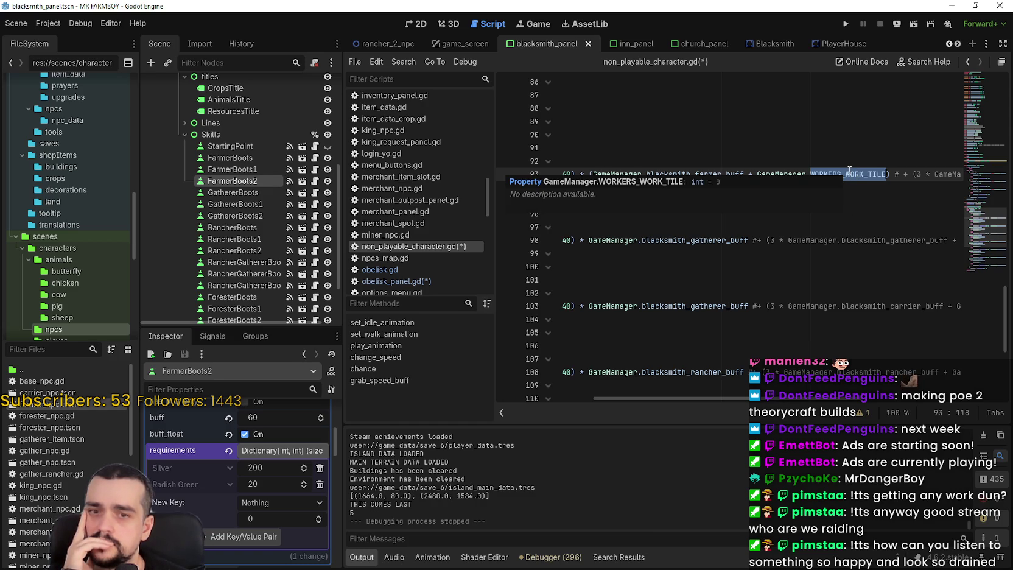
pyautogui.click(714, 175)
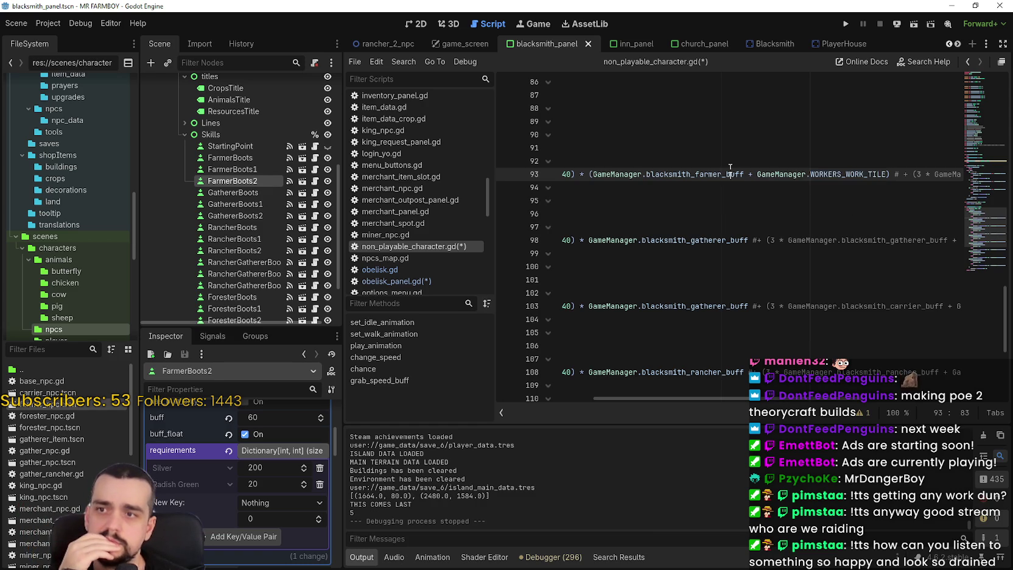
pyautogui.hscroll(-5, 674, 172)
pyautogui.click(653, 174)
pyautogui.moveTo(676, 399); pyautogui.dragTo(869, 391)
pyautogui.click(814, 175)
pyautogui.moveTo(813, 174)
pyautogui.mouseDown()
pyautogui.moveTo(557, 176)
pyautogui.moveTo(680, 181)
pyautogui.mouseUp()
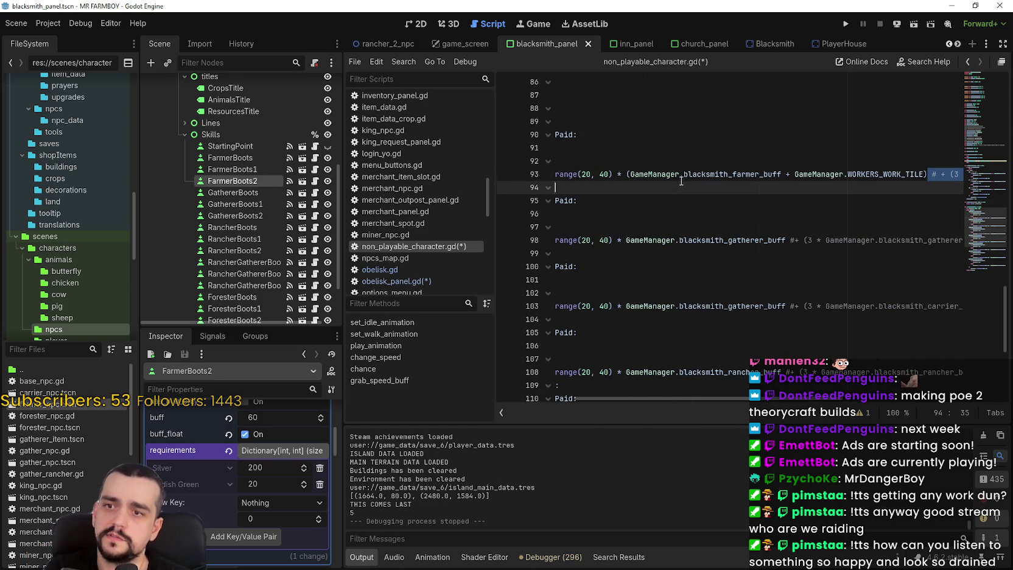
pyautogui.click(786, 240)
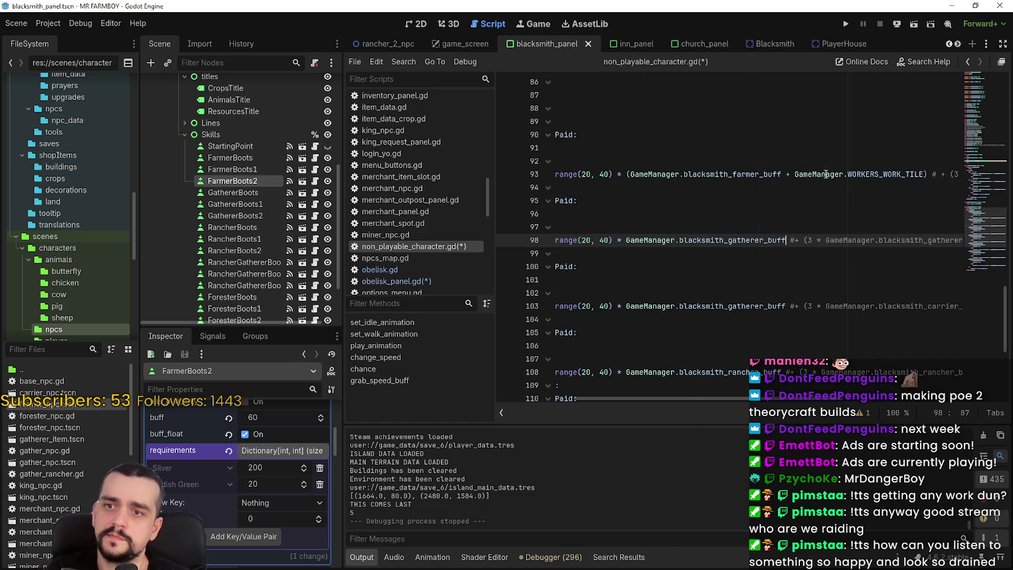
pyautogui.click(884, 175)
pyautogui.moveTo(924, 175); pyautogui.dragTo(783, 175)
pyautogui.hotkey('ctrl', 'c')
# Step: Add + GameManager.WORKERS_WORK_TILE to the gatherer buffs on lines 98 and 103
pyautogui.moveTo(785, 240); pyautogui.dragTo(701, 240)
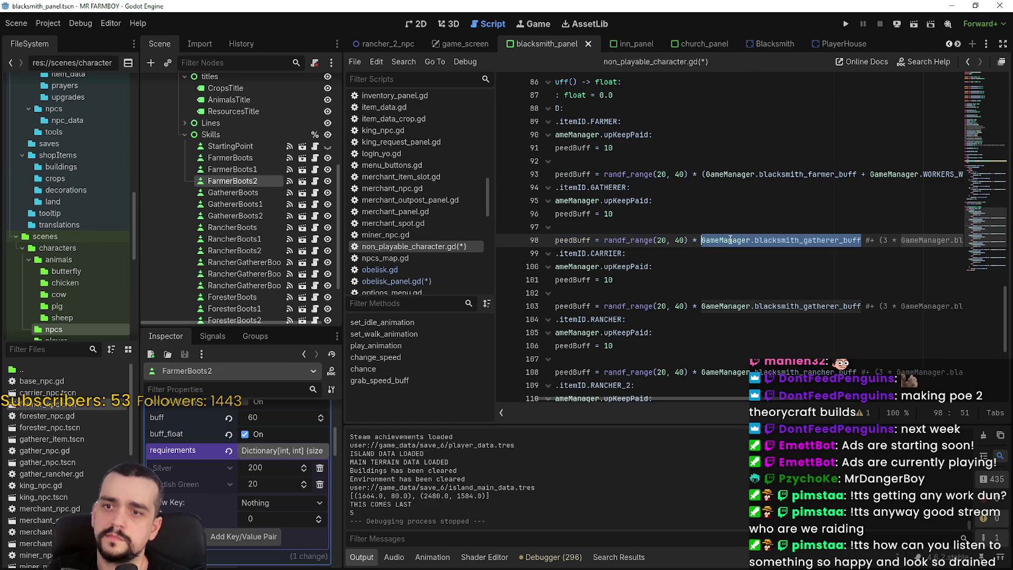
pyautogui.write('(')
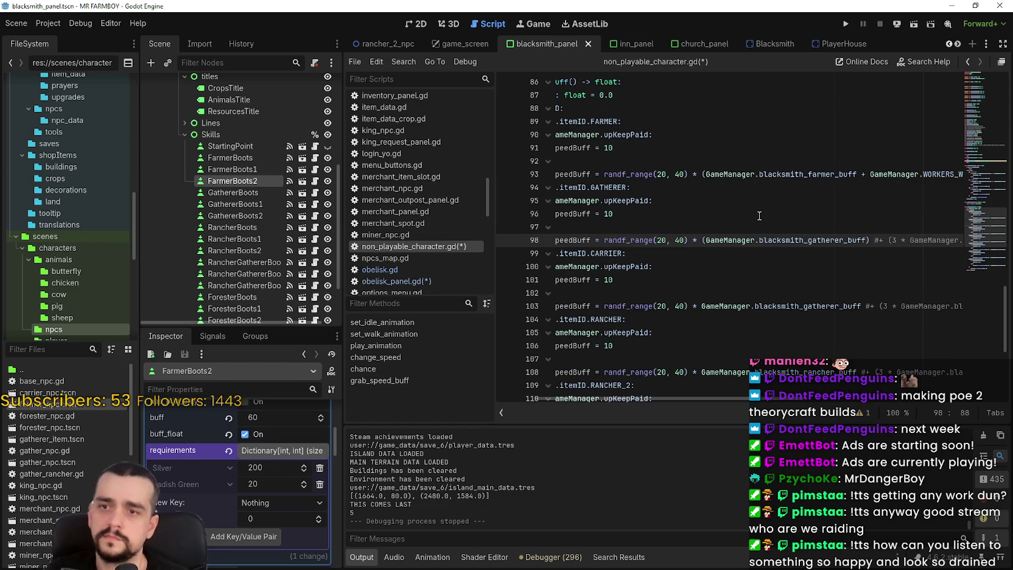
pyautogui.write(' +')
pyautogui.hotkey('ctrl', 'v')
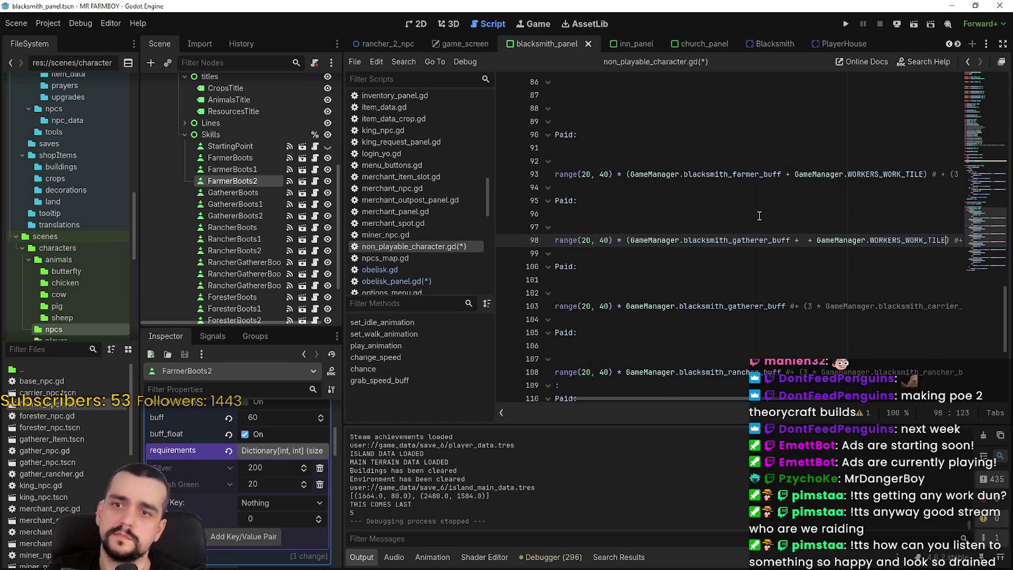
pyautogui.hotkey('ctrl', 'z')
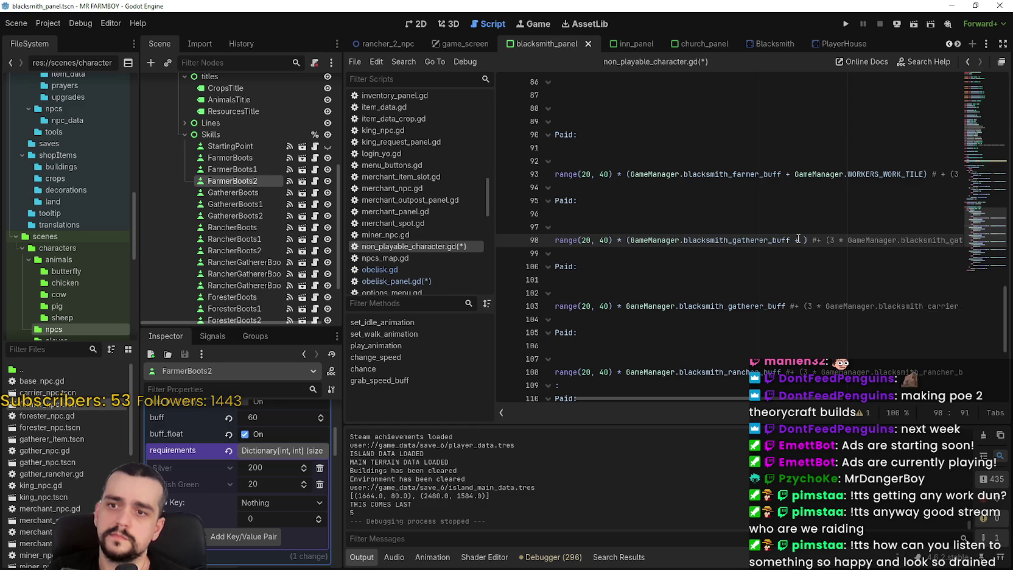
pyautogui.hotkey('ctrl', 'v')
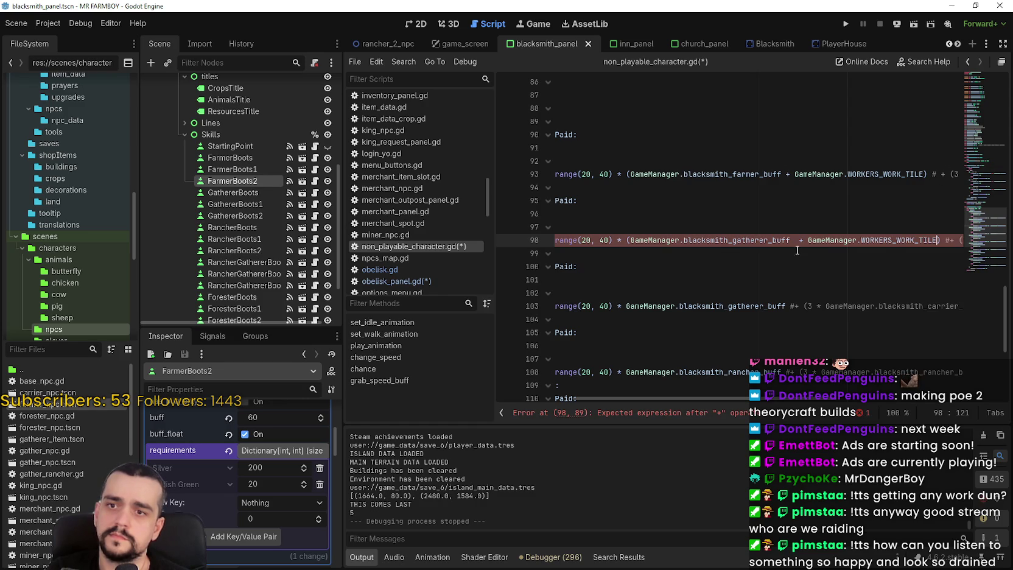
pyautogui.click(798, 241)
pyautogui.press('BackSpace')
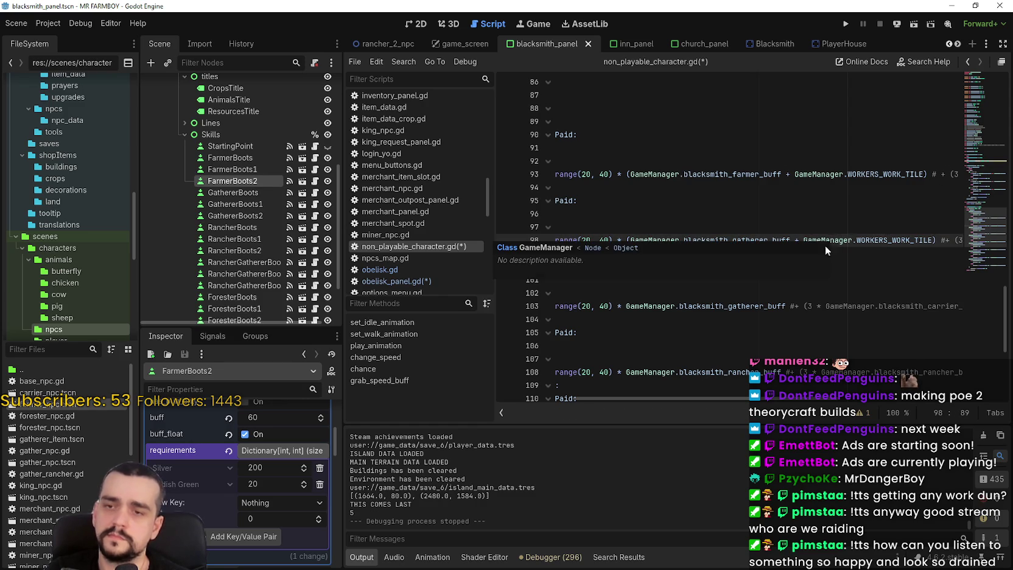
pyautogui.moveTo(787, 306)
pyautogui.mouseDown()
pyautogui.moveTo(627, 306)
pyautogui.moveTo(639, 309)
pyautogui.mouseUp()
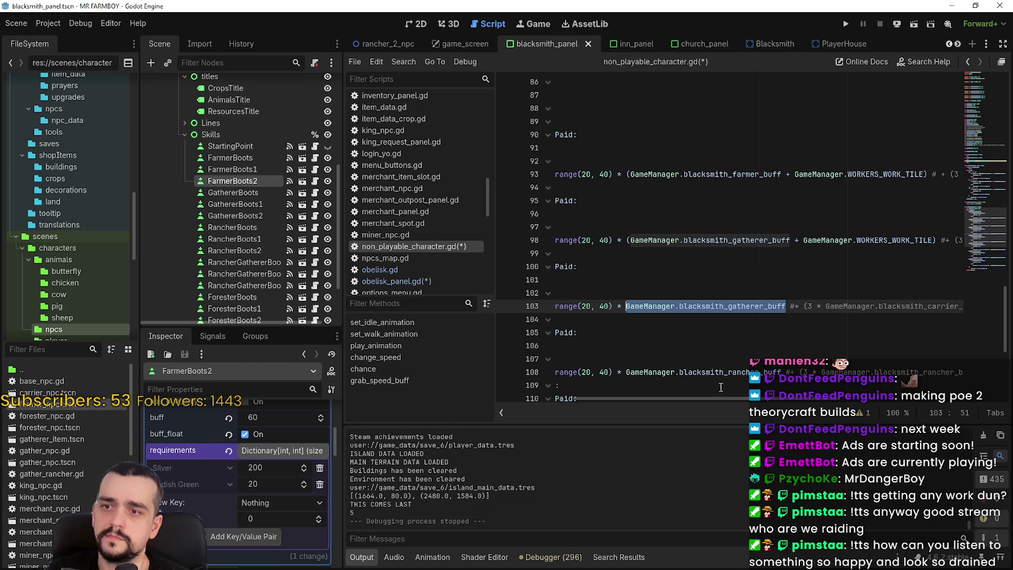
pyautogui.moveTo(722, 397)
pyautogui.mouseDown()
pyautogui.moveTo(631, 399)
pyautogui.moveTo(766, 399)
pyautogui.moveTo(560, 414)
pyautogui.mouseUp()
pyautogui.click(665, 306)
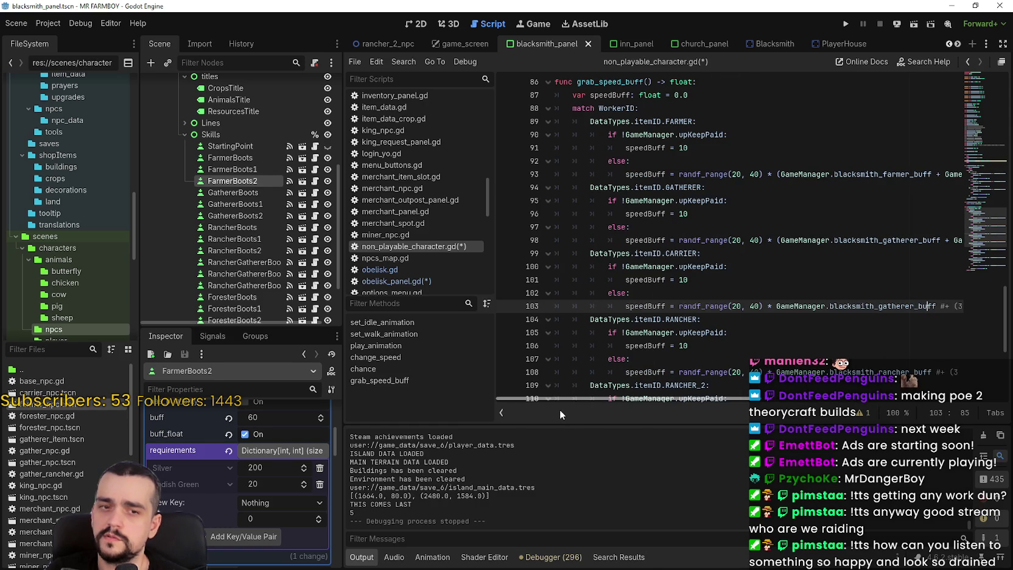
pyautogui.moveTo(908, 305); pyautogui.dragTo(814, 307)
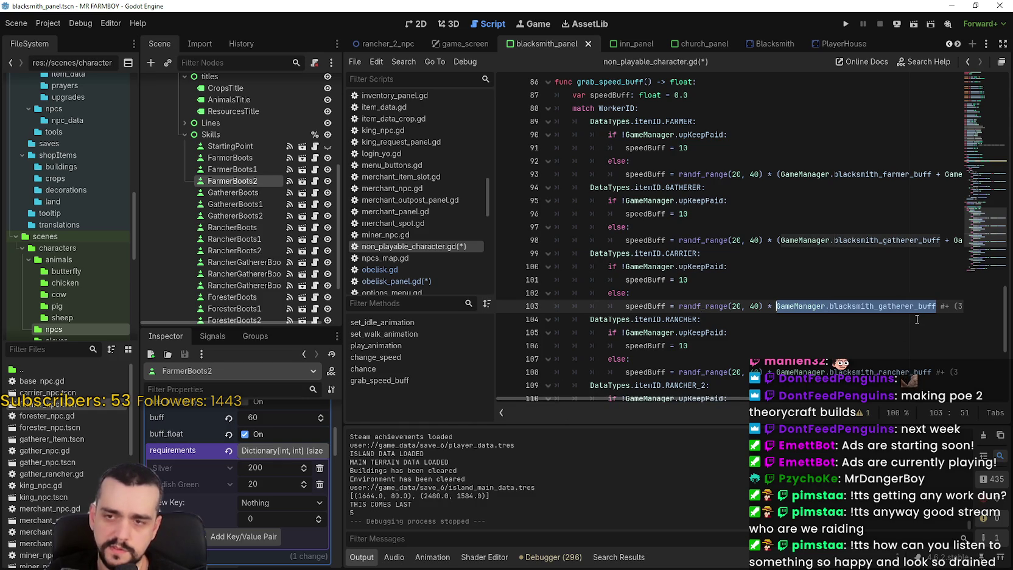
pyautogui.write('(')
pyautogui.hotkey('ctrl', 'v')
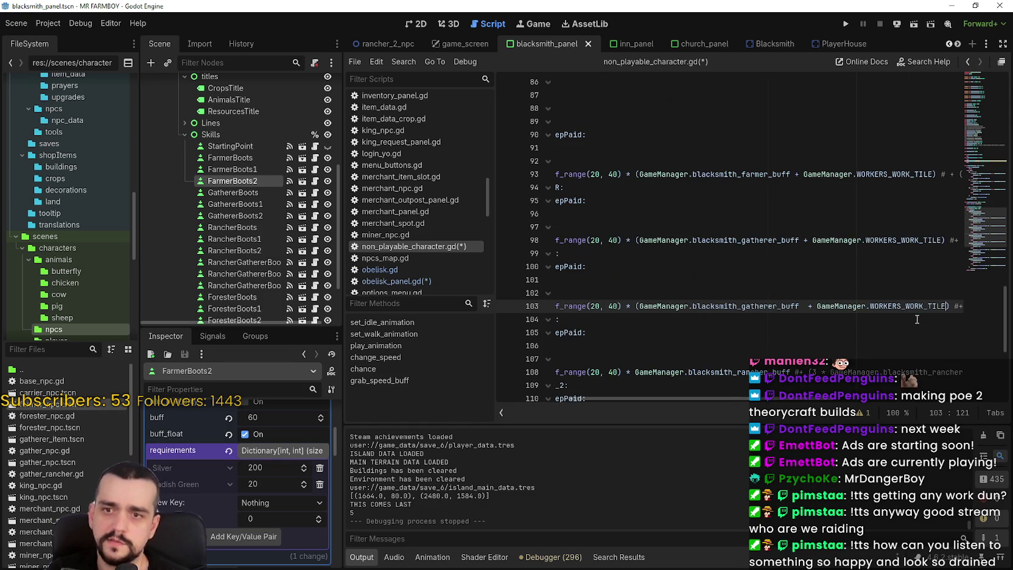
pyautogui.press('BackSpace')
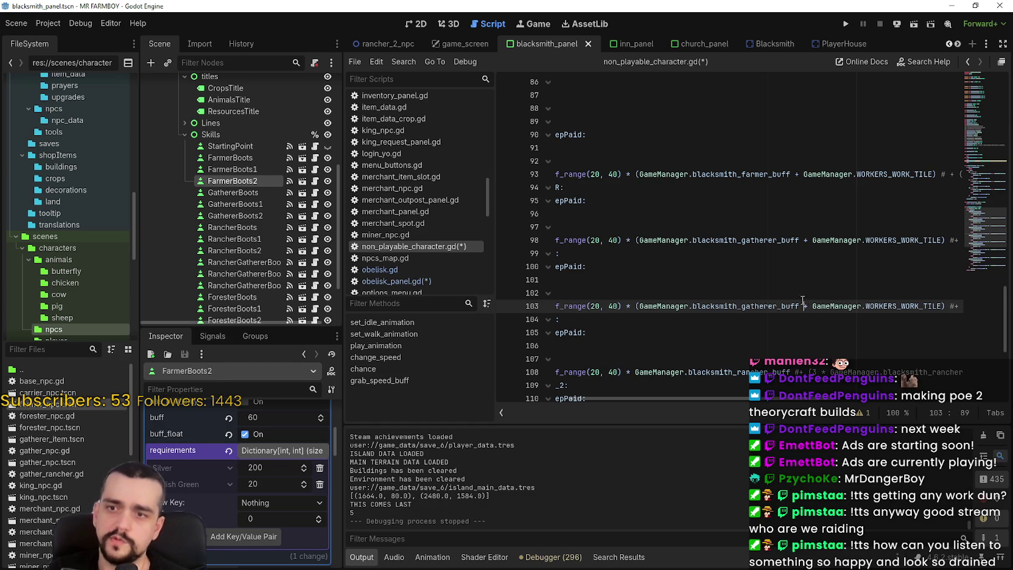
# Step: Add WORKERS_WORK_TILE to the rancher and miner buffs on lines 108, 113 and 118, then save
pyautogui.scroll(-2, 792, 311)
pyautogui.moveTo(780, 295); pyautogui.dragTo(667, 295)
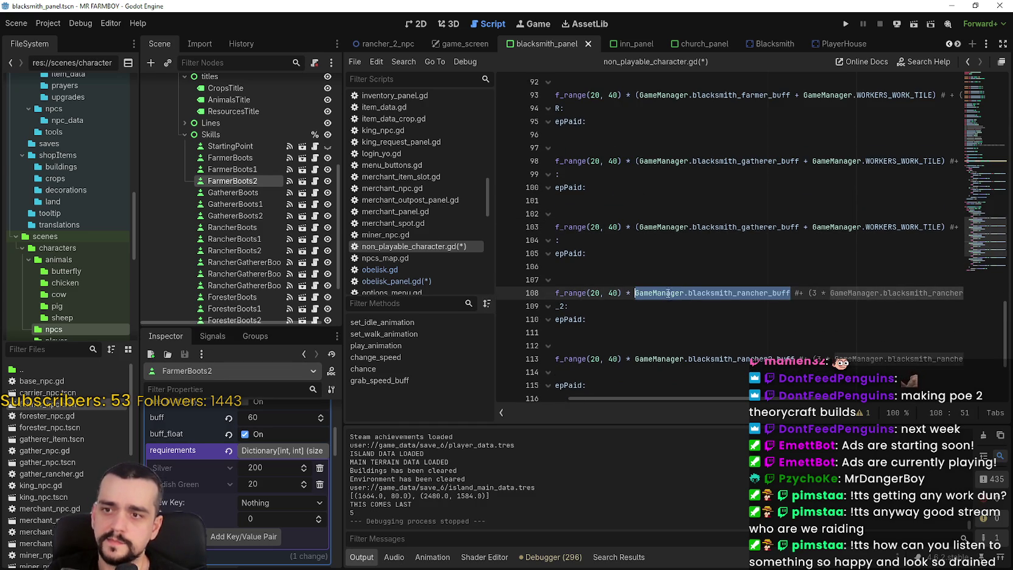
pyautogui.write('(')
pyautogui.hotkey('ctrl', 'v')
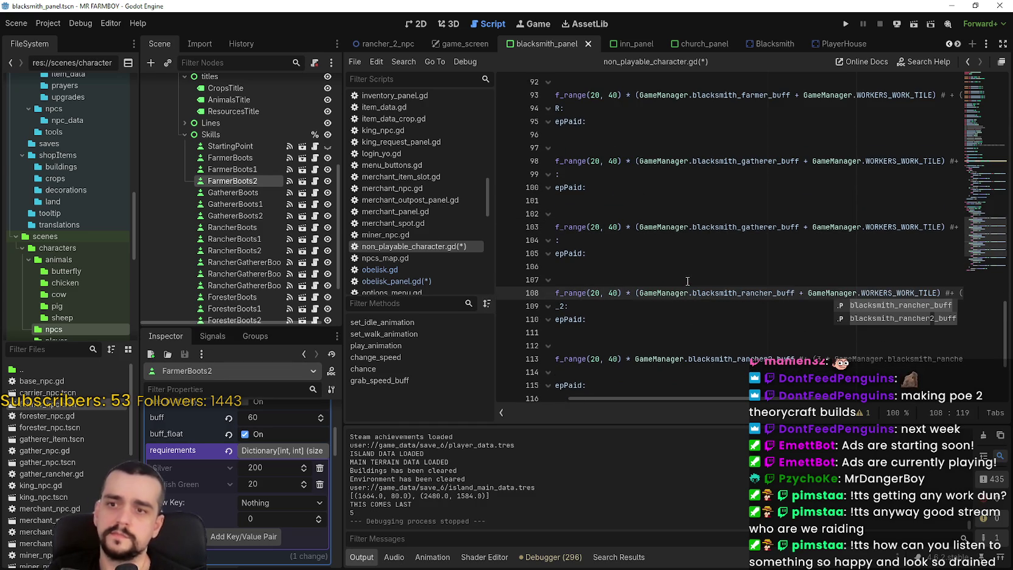
pyautogui.doubleClick(761, 359)
pyautogui.moveTo(696, 355); pyautogui.dragTo(678, 357)
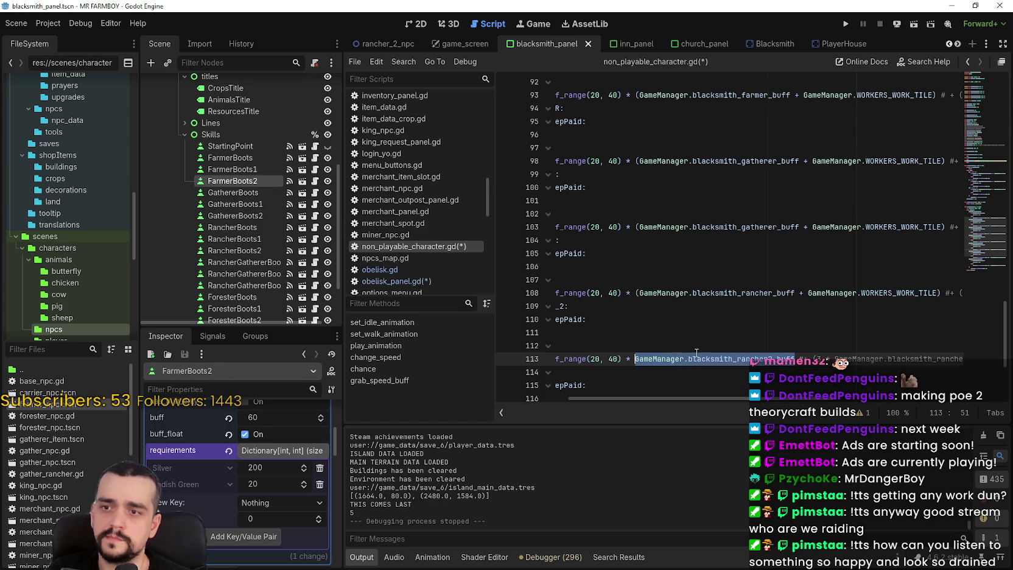
pyautogui.write('(')
pyautogui.hotkey('ctrl', 'v')
pyautogui.scroll(-2, 718, 341)
pyautogui.doubleClick(748, 345)
pyautogui.moveTo(748, 345); pyautogui.dragTo(648, 349)
pyautogui.write('(')
pyautogui.hotkey('ctrl', 'v')
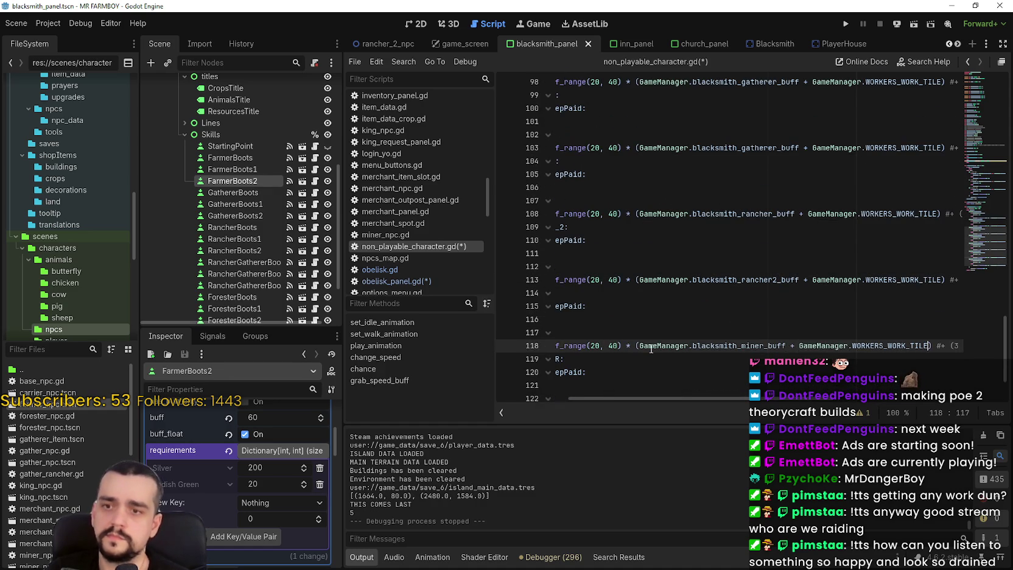
pyautogui.click(683, 323)
pyautogui.hotkey('ctrl', 's')
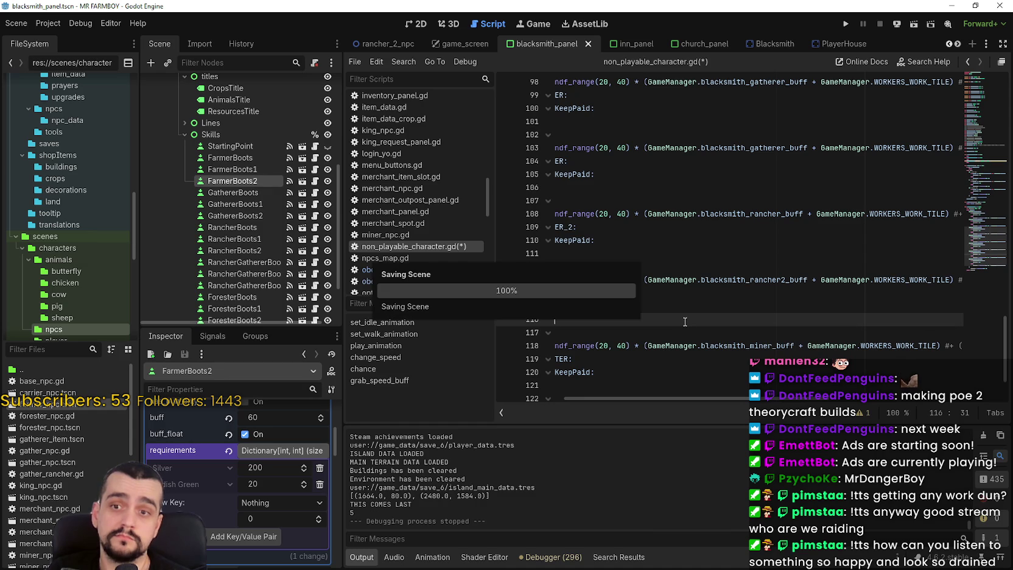
# Step: Add WORKERS_WORK_TILE to the forester buff on line 123 and save the script
pyautogui.scroll(-2, 721, 308)
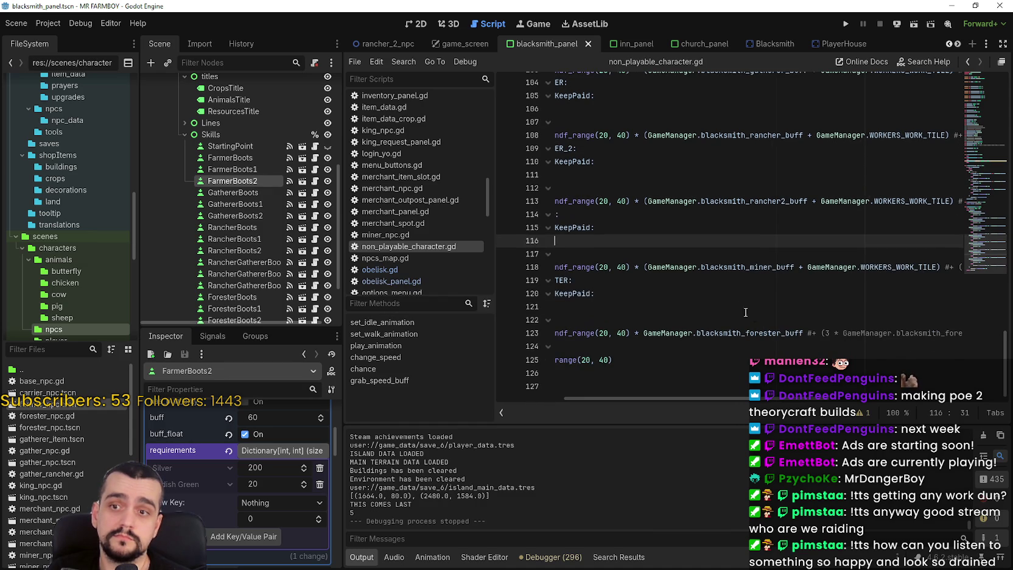
pyautogui.doubleClick(792, 336)
pyautogui.moveTo(792, 335); pyautogui.dragTo(646, 335)
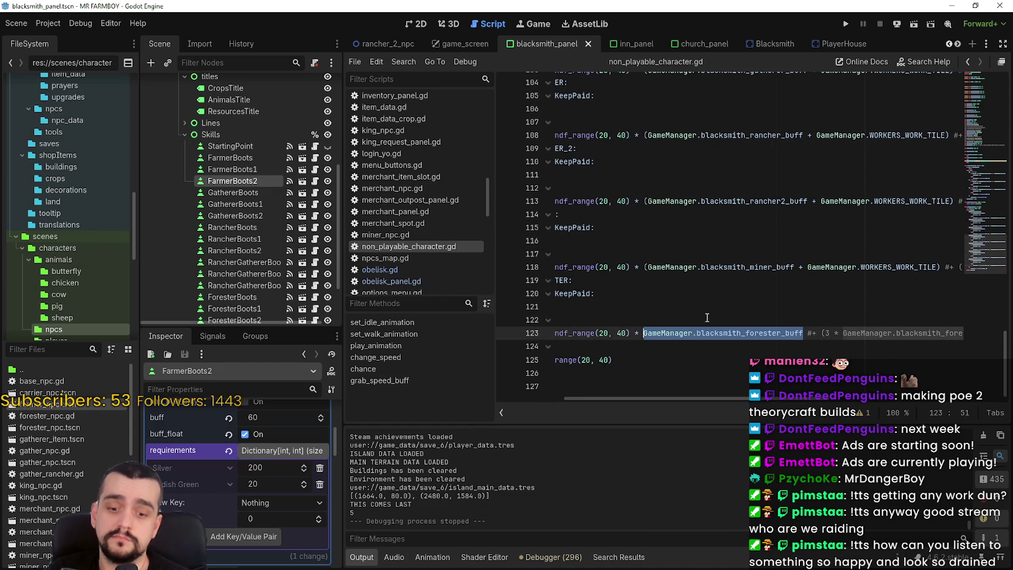
pyautogui.hotkey('ctrl', 'v')
pyautogui.hotkey('ctrl', 's')
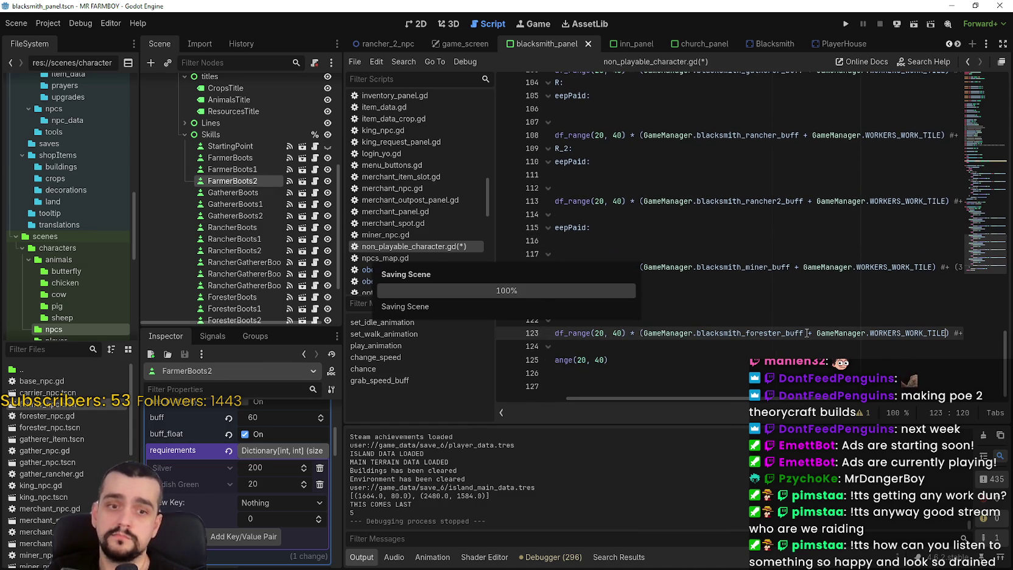
pyautogui.hscroll(-5, 819, 396)
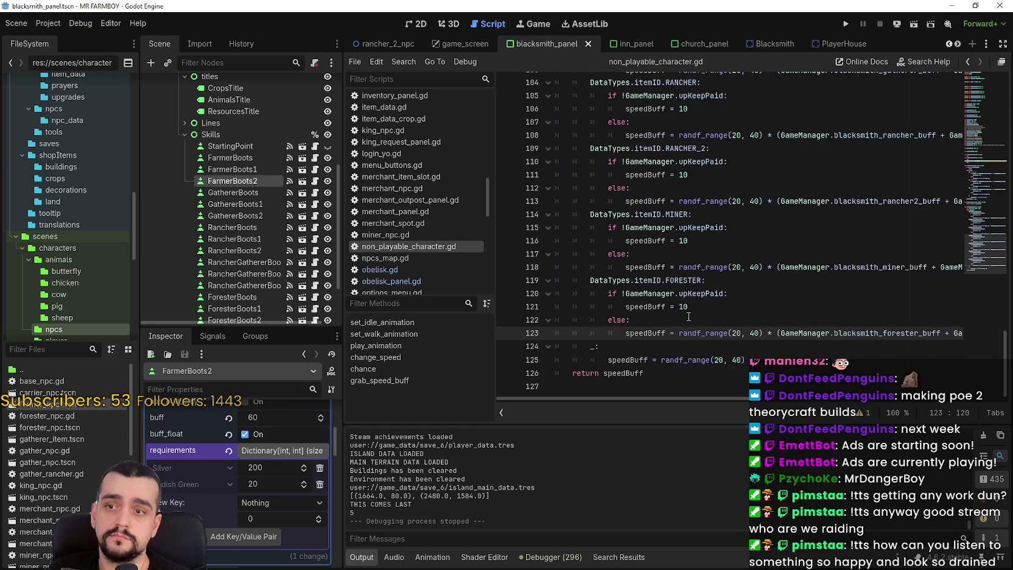
pyautogui.click(689, 317)
pyautogui.hotkey('ctrl', 's')
pyautogui.press('Down')
pyautogui.press('Down')
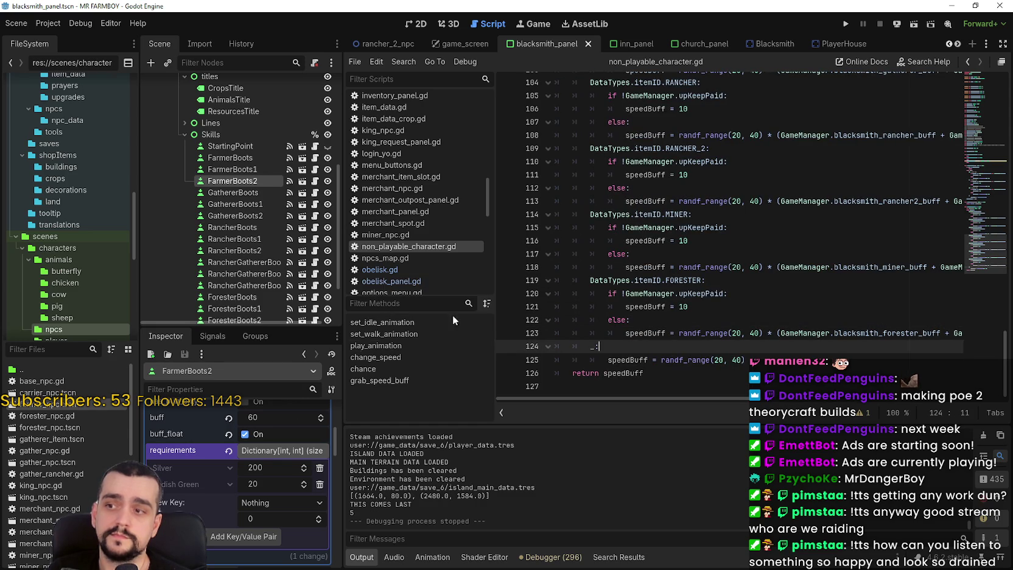
pyautogui.scroll(2, 297, 476)
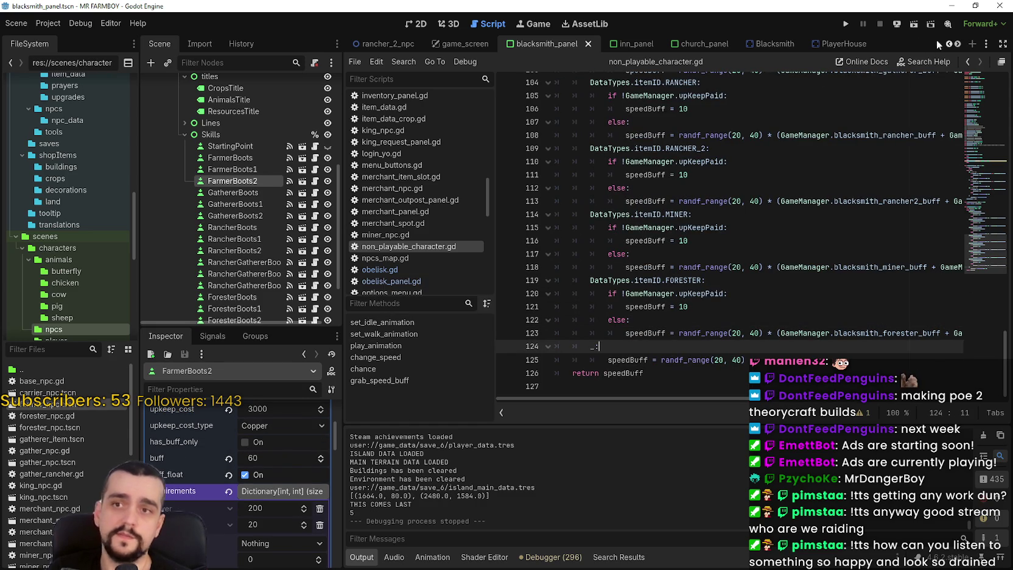
# Step: Scroll through the open script tabs and jump to the FORESTER case on line 119
pyautogui.click(957, 44)
pyautogui.click(957, 43)
pyautogui.click(959, 45)
pyautogui.click(958, 45)
pyautogui.click(958, 45)
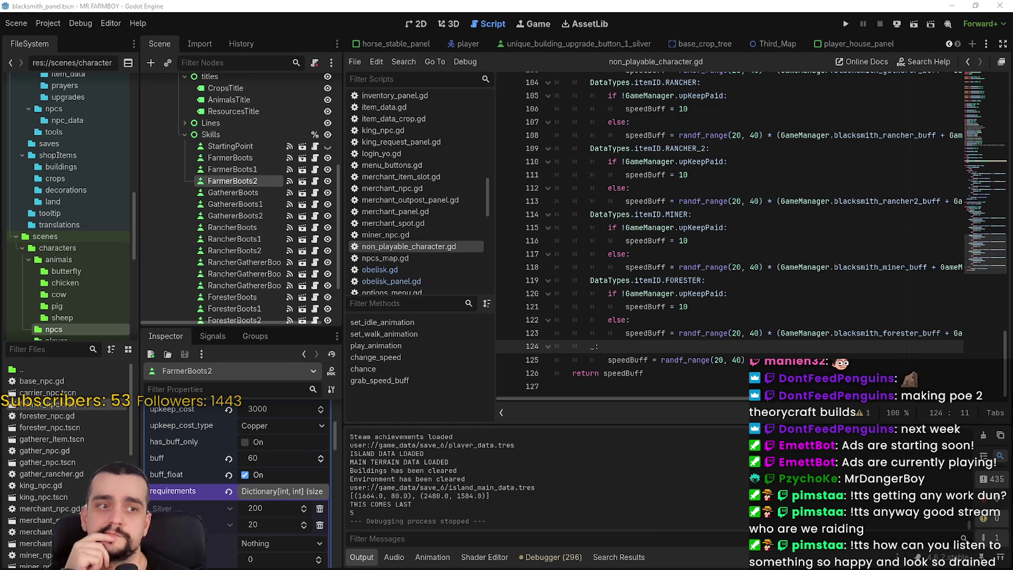
pyautogui.click(706, 280)
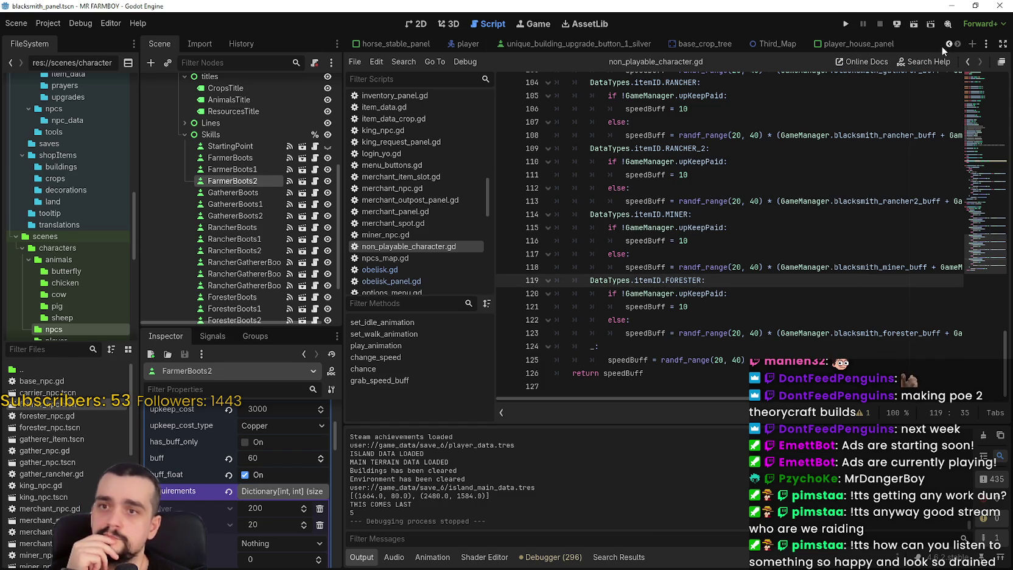
# Step: Review the surrounding code, then filter the FileSystem files by game_
pyautogui.scroll(6, 951, 43)
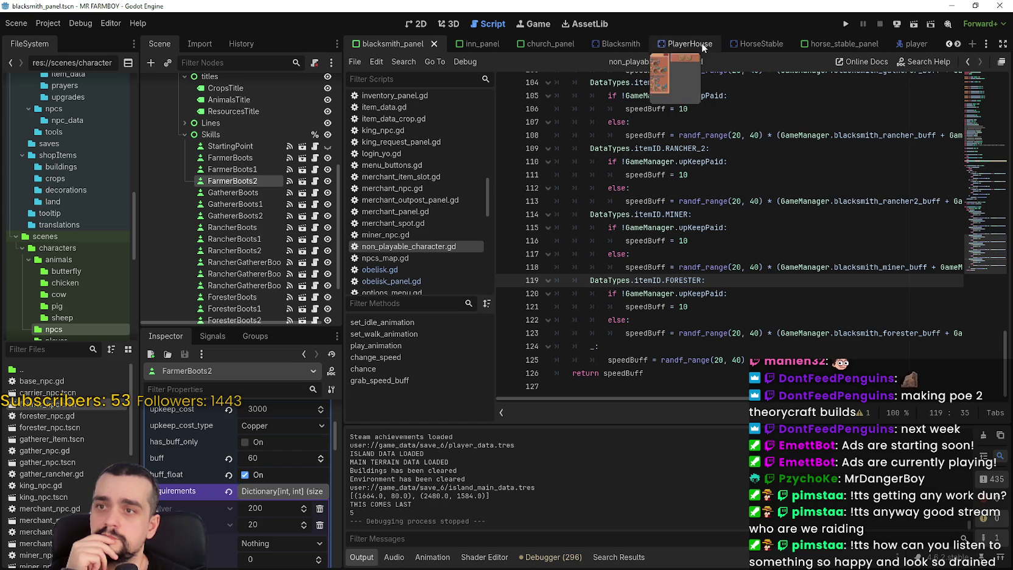
pyautogui.scroll(3, 952, 45)
pyautogui.scroll(6, 951, 45)
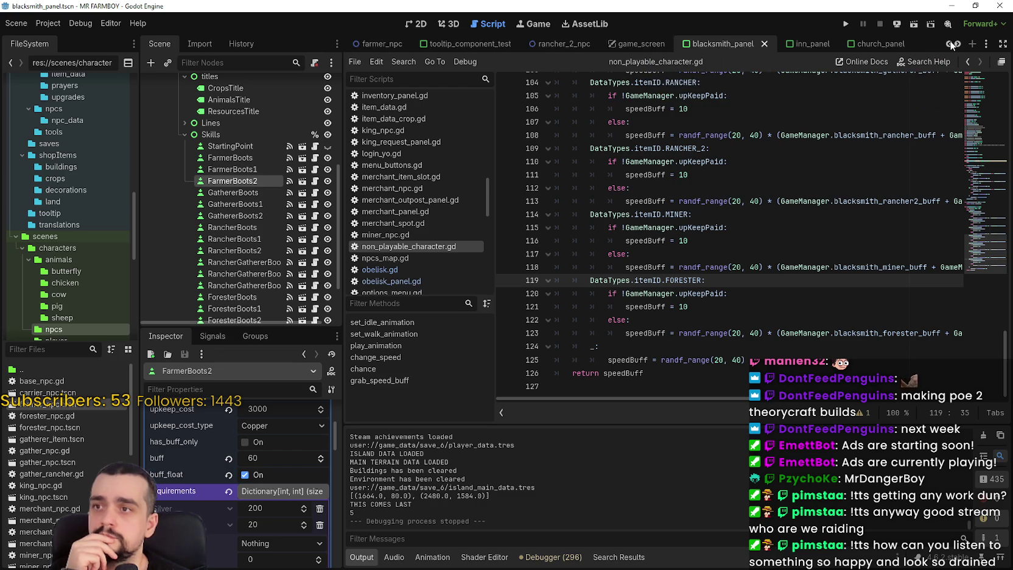
pyautogui.scroll(5, 951, 45)
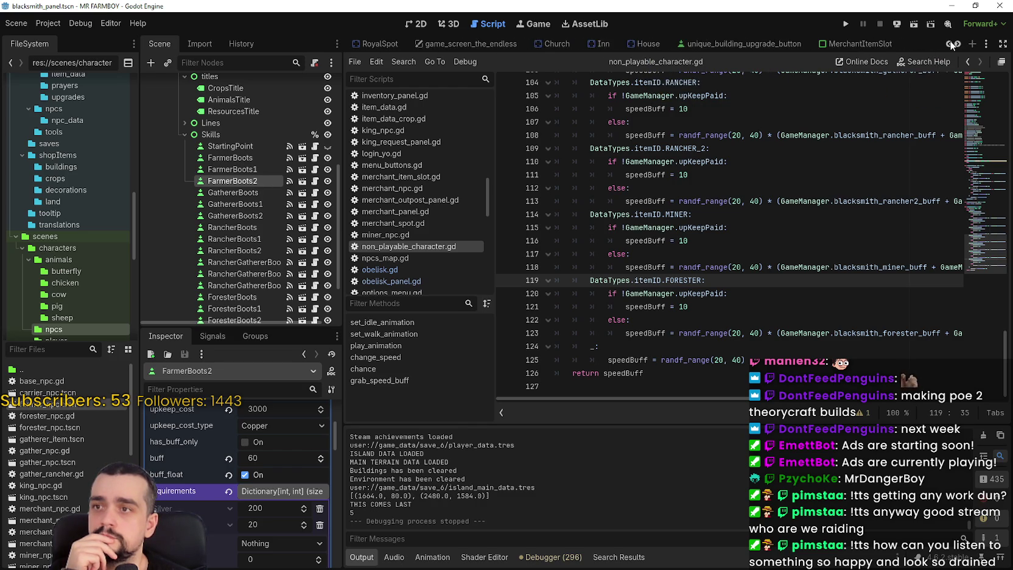
pyautogui.scroll(6, 951, 45)
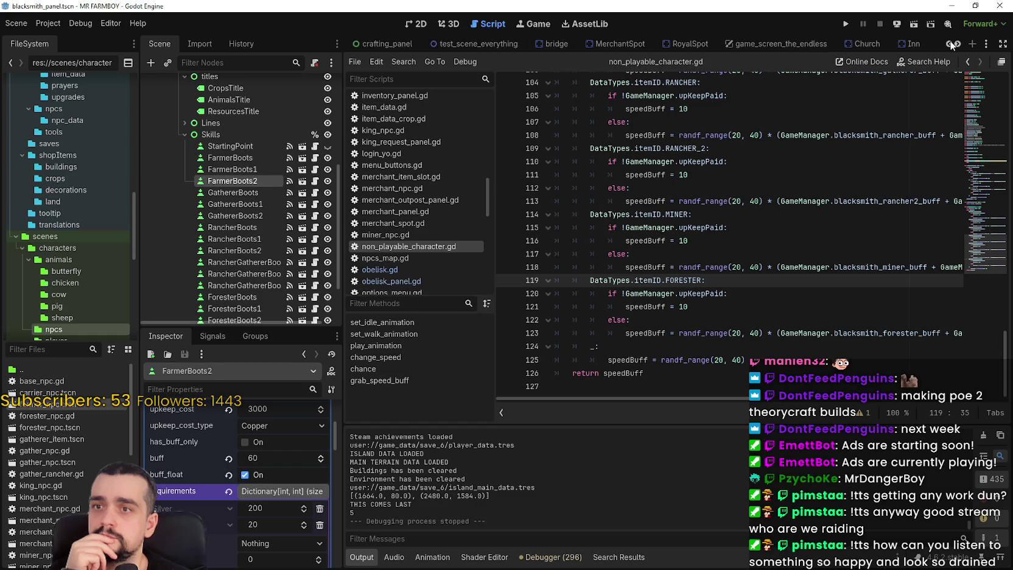
pyautogui.scroll(-15, 959, 45)
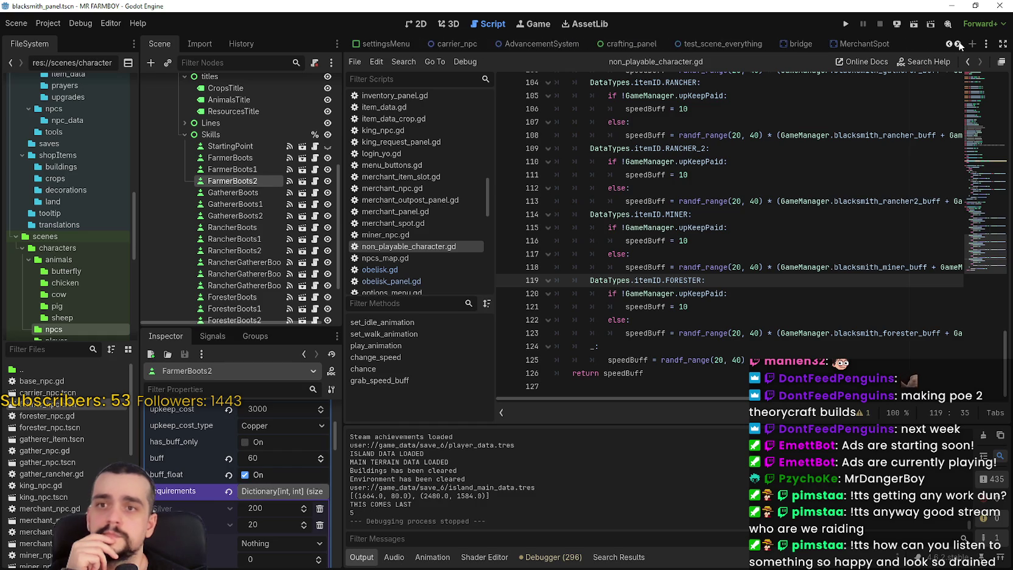
pyautogui.scroll(-10, 958, 45)
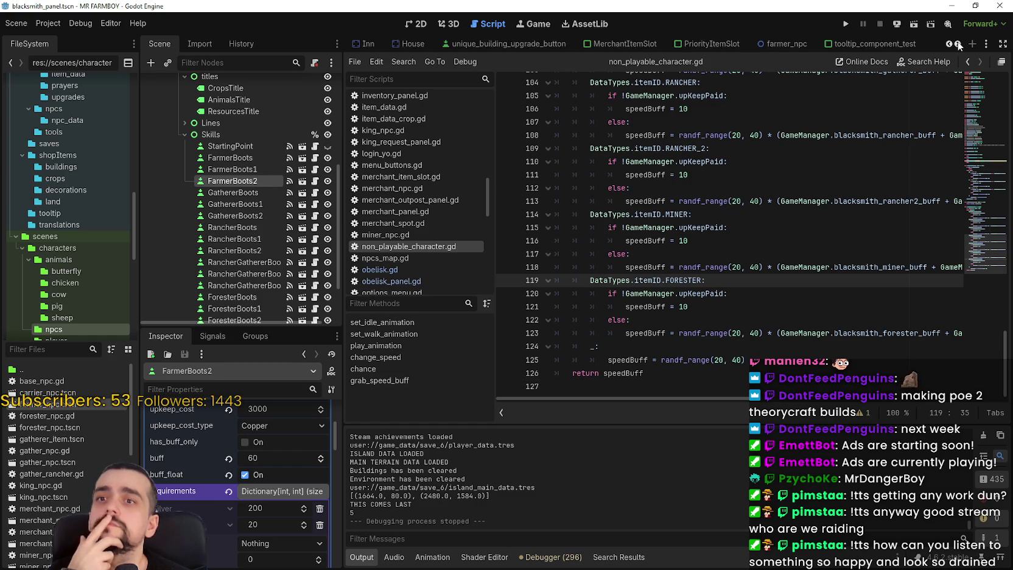
pyautogui.scroll(-2, 958, 45)
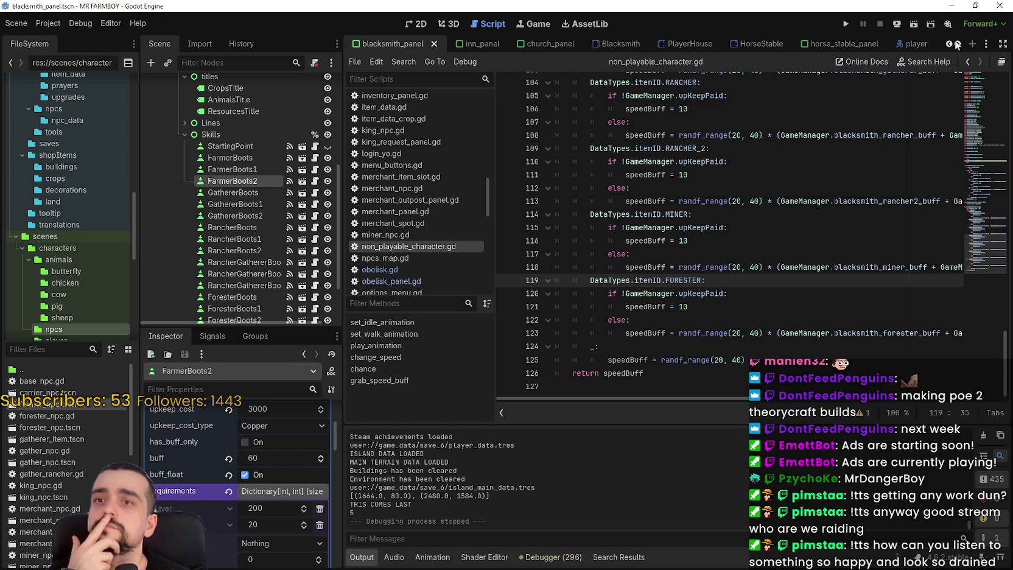
pyautogui.scroll(-2, 957, 46)
pyautogui.scroll(-4, 957, 45)
pyautogui.scroll(4, 955, 44)
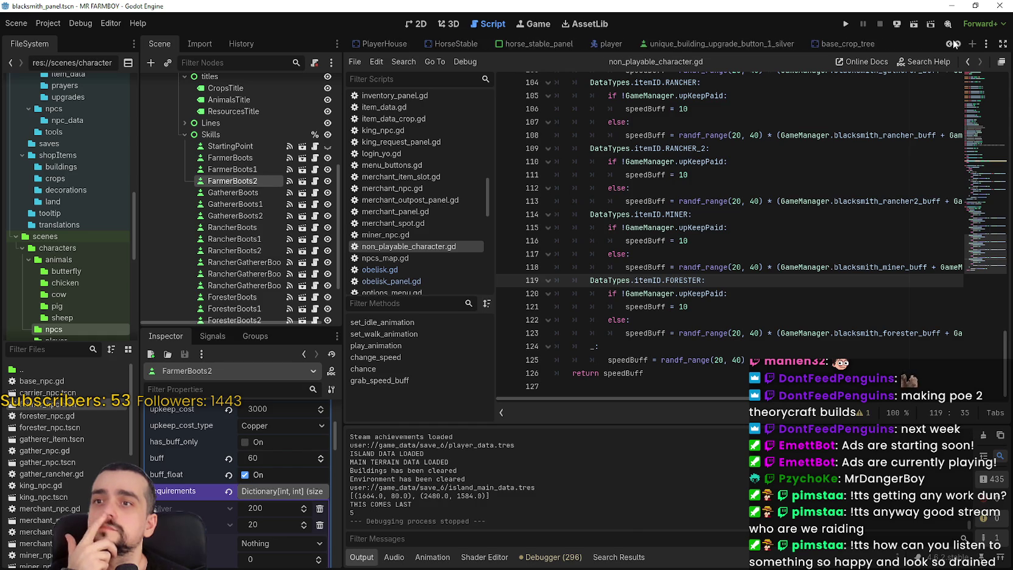
pyautogui.scroll(3, 952, 40)
pyautogui.scroll(-10, 954, 44)
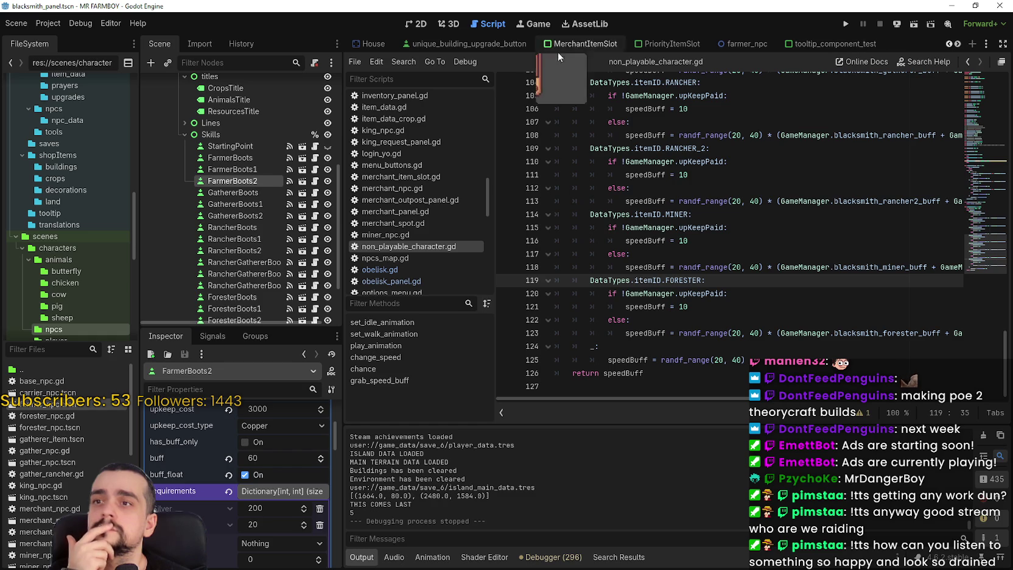
pyautogui.scroll(2, 954, 45)
pyautogui.scroll(-2, 954, 44)
pyautogui.scroll(2, 955, 44)
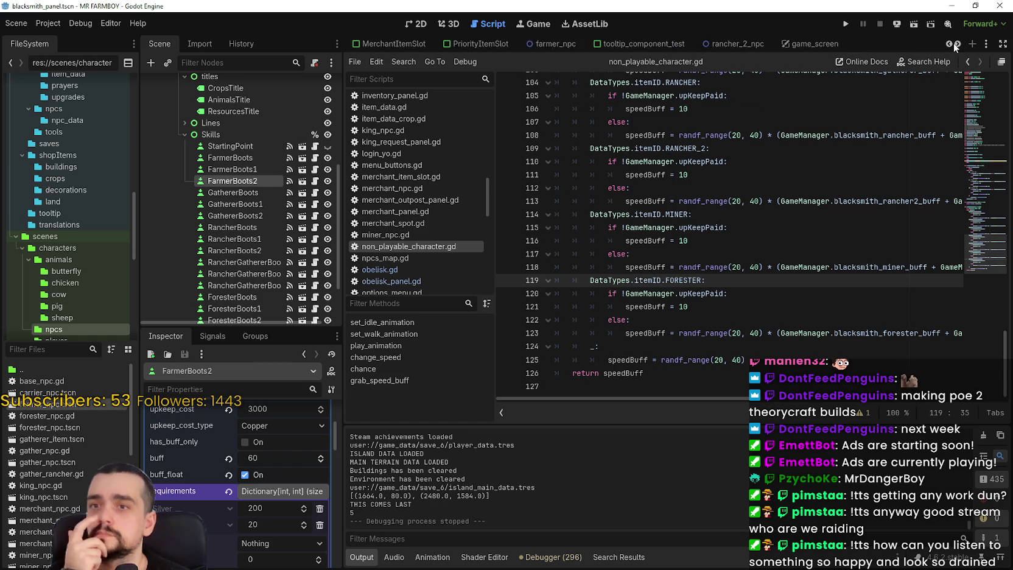
pyautogui.scroll(-2, 953, 44)
pyautogui.scroll(-5, 953, 45)
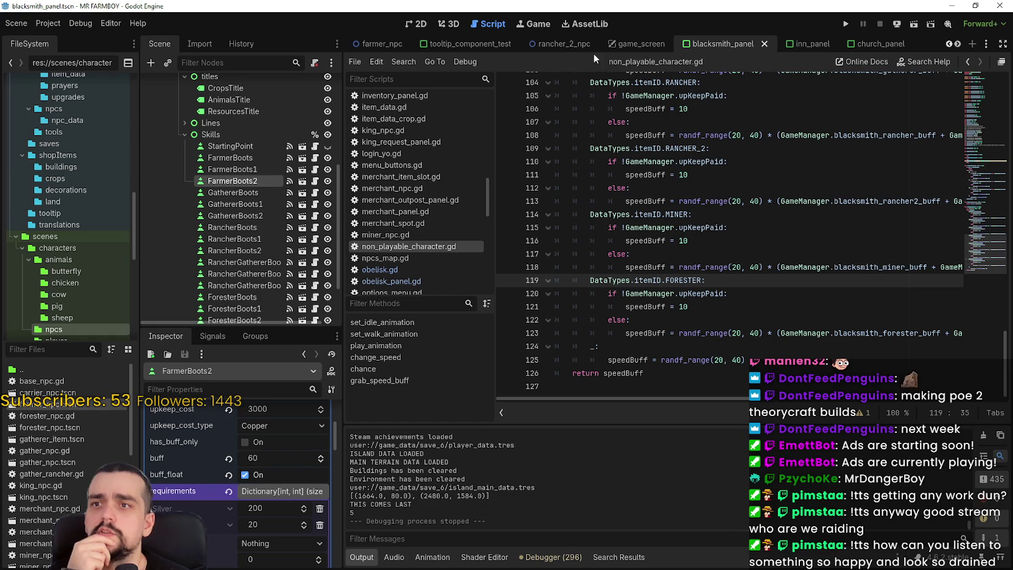
pyautogui.scroll(-4, 958, 47)
pyautogui.scroll(-6, 959, 46)
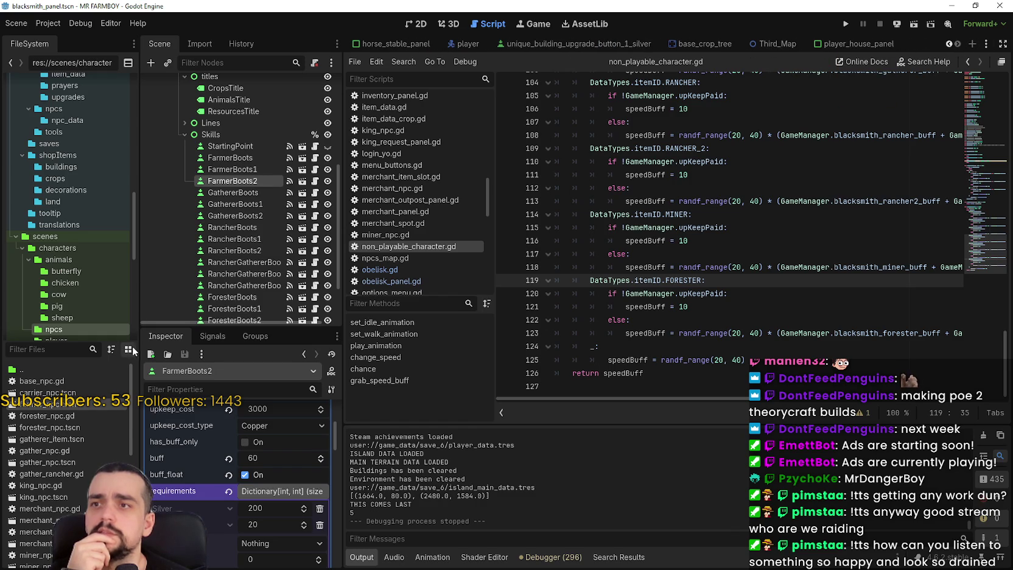
pyautogui.write('game_')
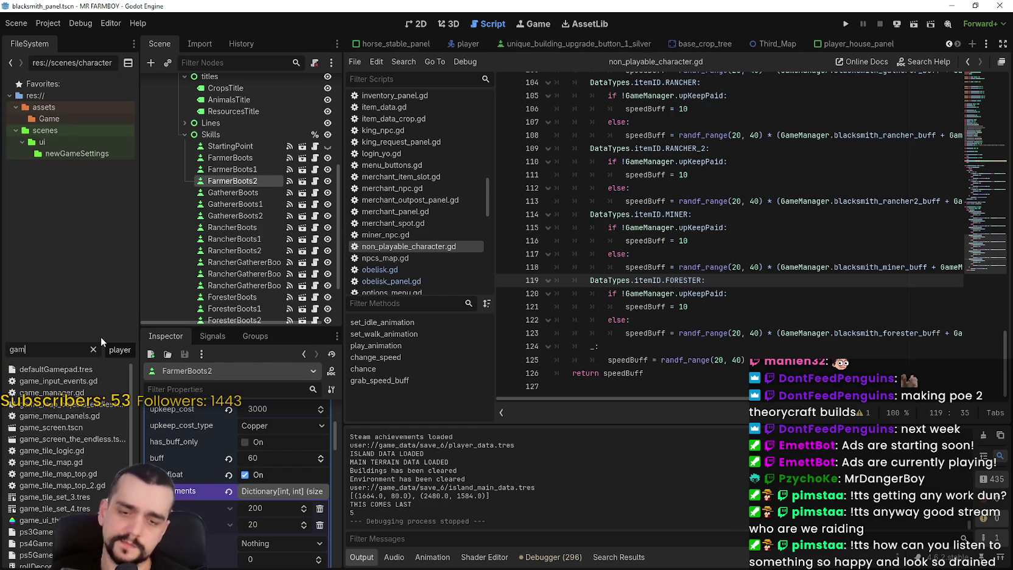
# Step: Open game_screen_the_endless.tscn and ObeliskPanel's obelisk_panel.gd, selecting the crops extra-yield lines 45–46
pyautogui.doubleClick(74, 427)
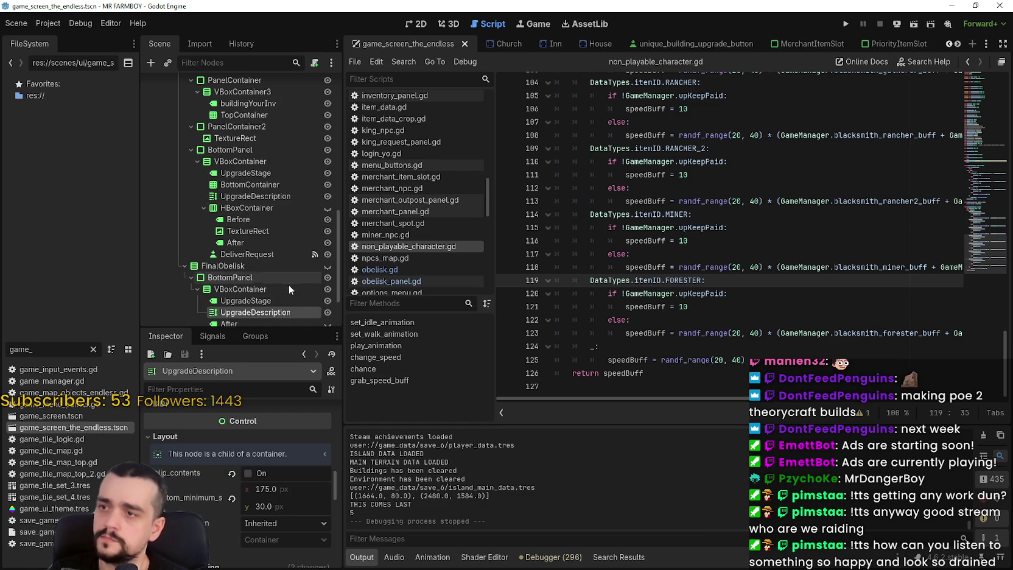
pyautogui.scroll(3, 291, 287)
pyautogui.scroll(3, 315, 133)
pyautogui.scroll(2, 315, 132)
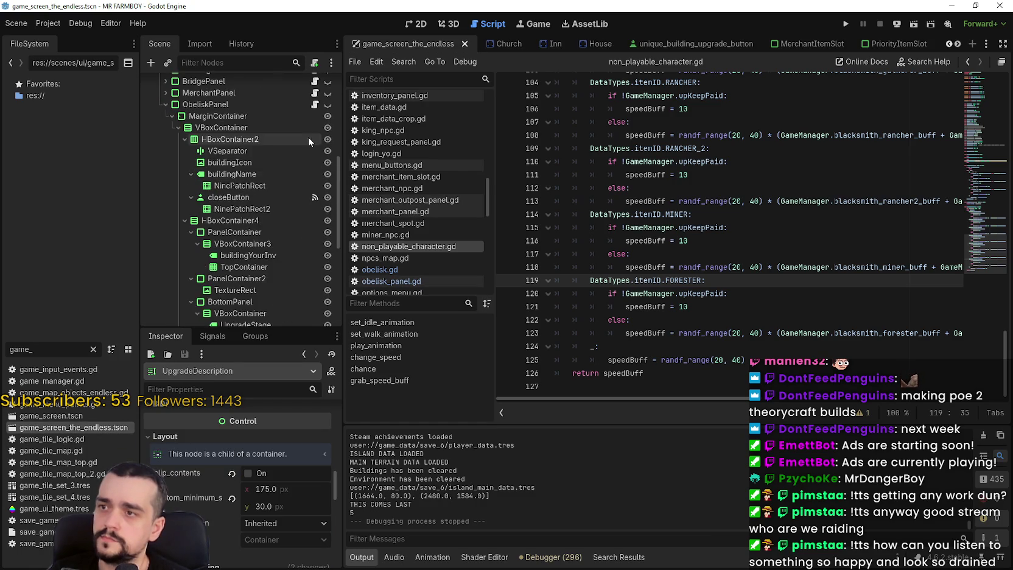
pyautogui.scroll(2, 308, 137)
pyautogui.click(315, 135)
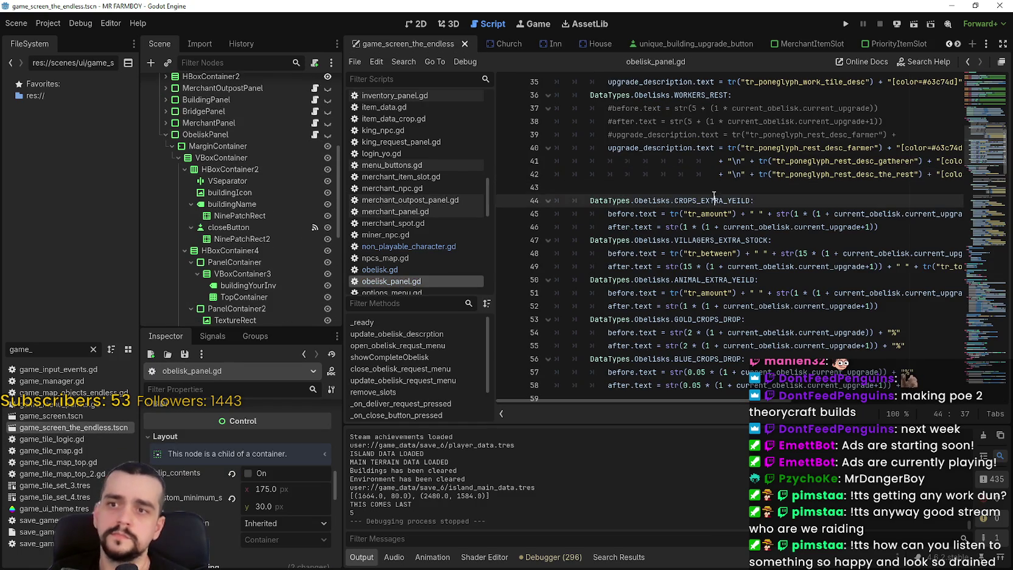
pyautogui.moveTo(878, 226); pyautogui.dragTo(508, 218)
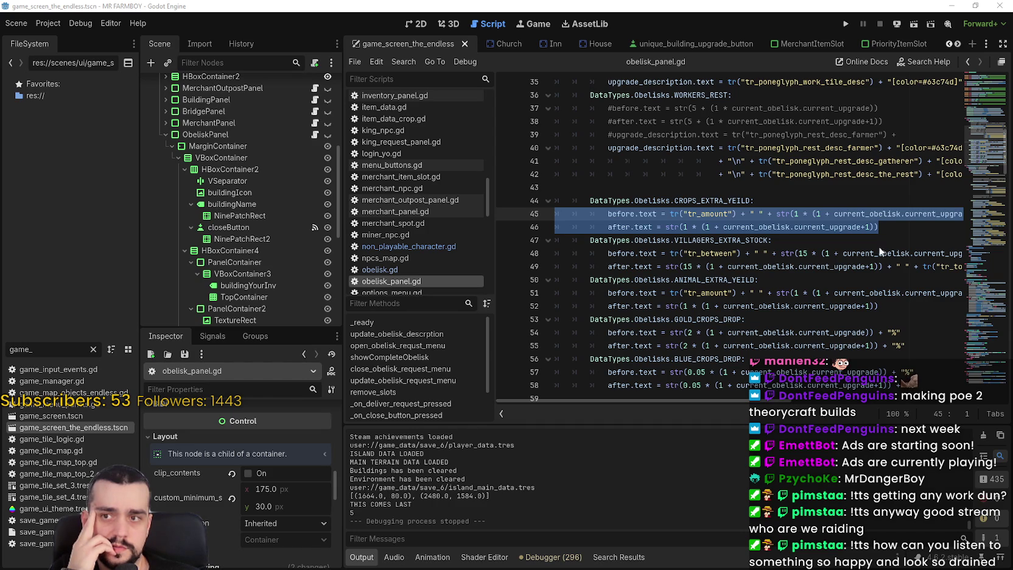
# Step: Inspect the CROPS_EXTRA_YEILD and VILLAGERS_EXTRA_STOCK cases, then return to the rest-description line 42
pyautogui.scroll(-1, 710, 317)
pyautogui.scroll(3, 710, 317)
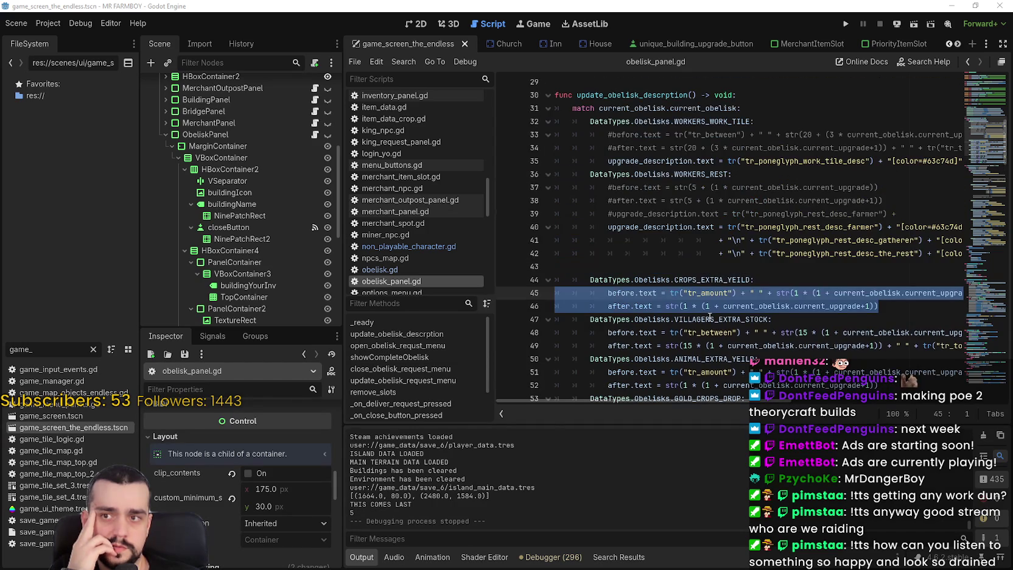
pyautogui.doubleClick(712, 280)
pyautogui.scroll(-1, 826, 296)
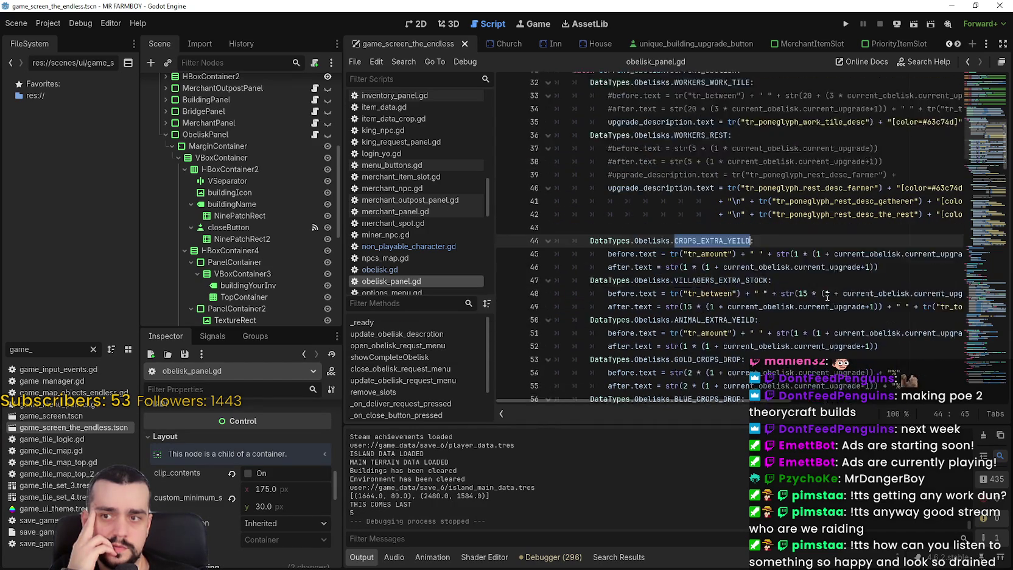
pyautogui.scroll(-2, 826, 297)
pyautogui.doubleClick(750, 239)
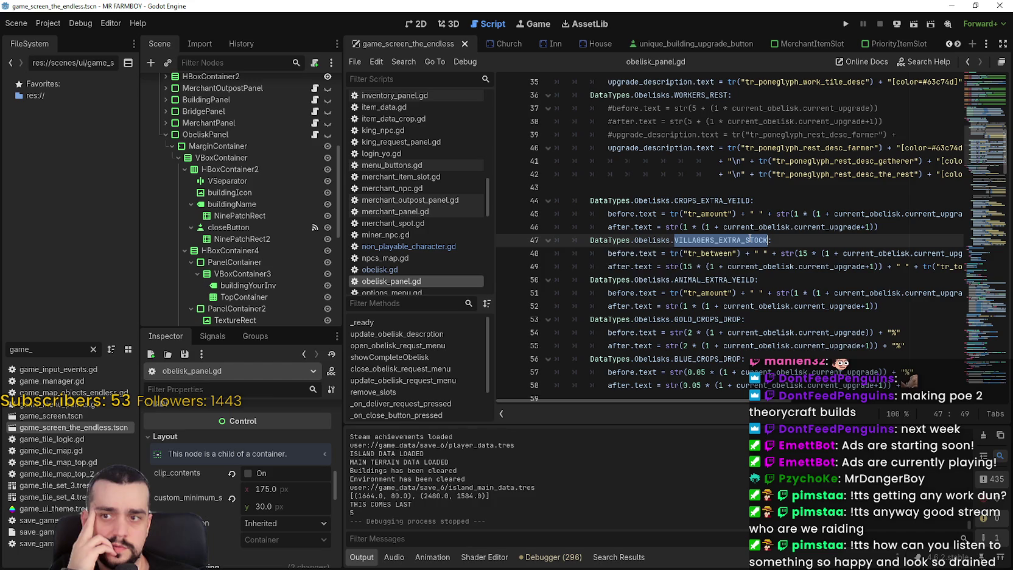
pyautogui.moveTo(750, 239)
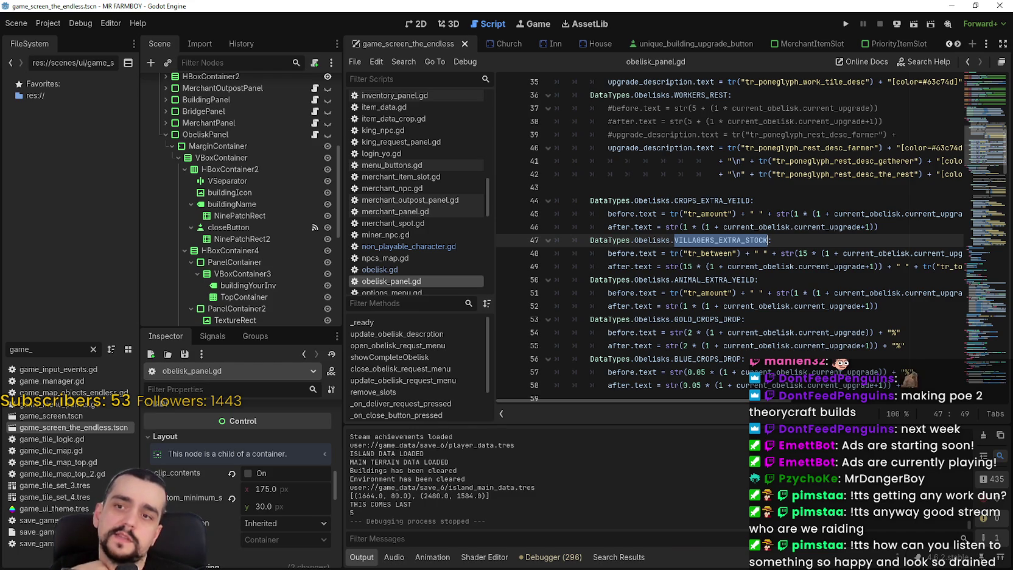
pyautogui.scroll(-1, 838, 332)
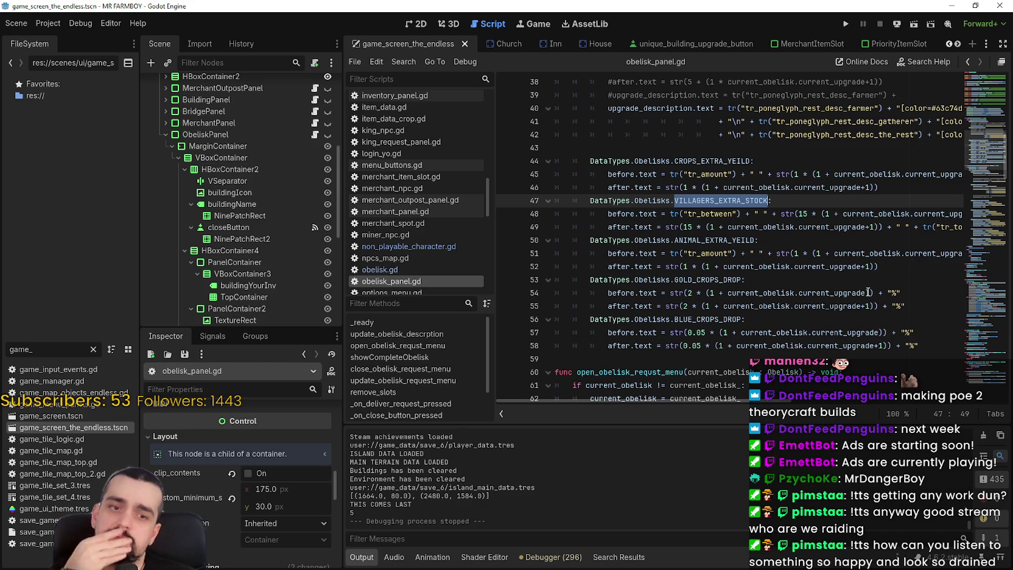
pyautogui.moveTo(868, 293)
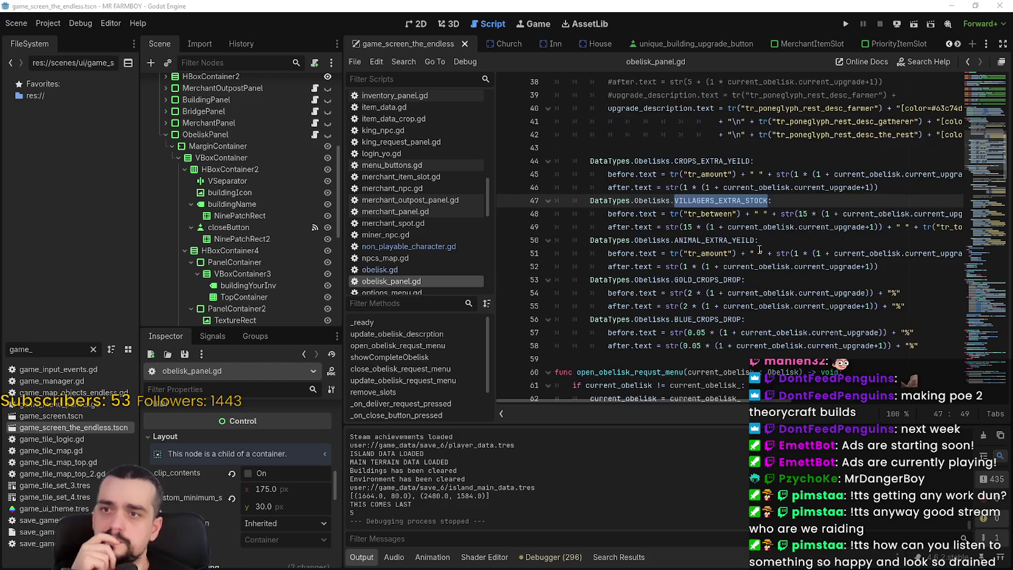
pyautogui.scroll(2, 731, 237)
pyautogui.click(736, 213)
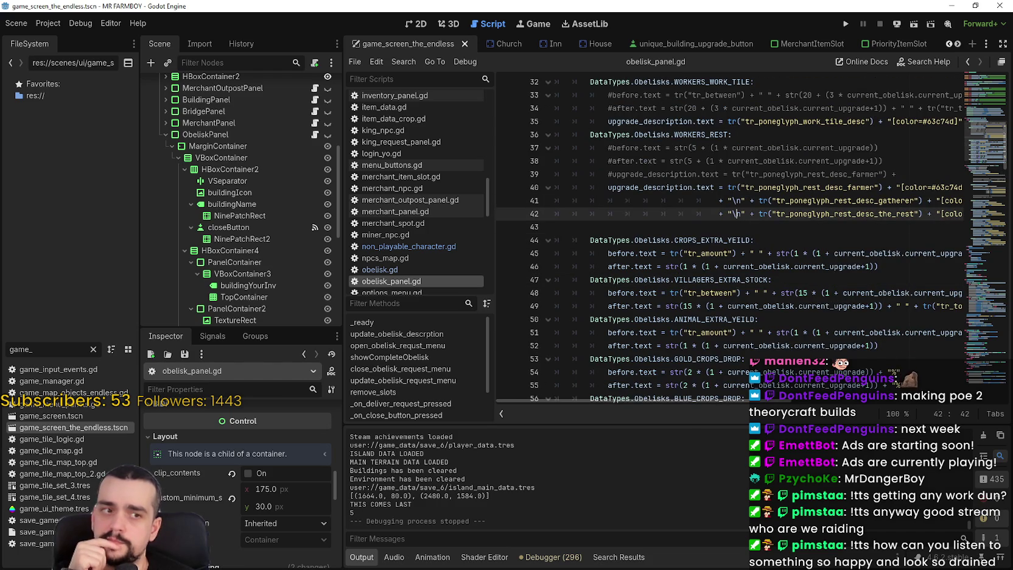
# Step: Replace the game_ file filter with villa to list villager files
pyautogui.doubleClick(12, 349)
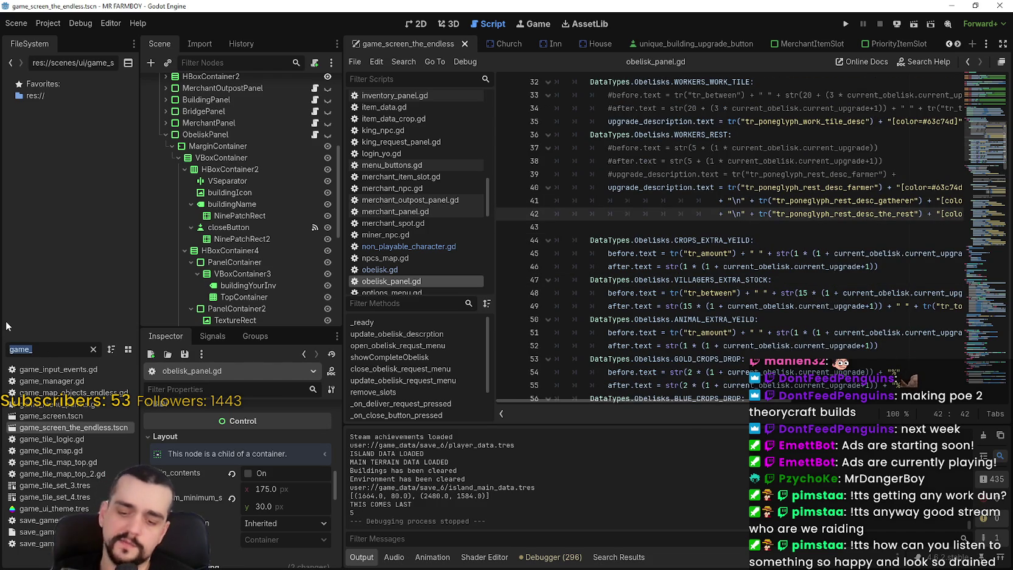
pyautogui.write('farm')
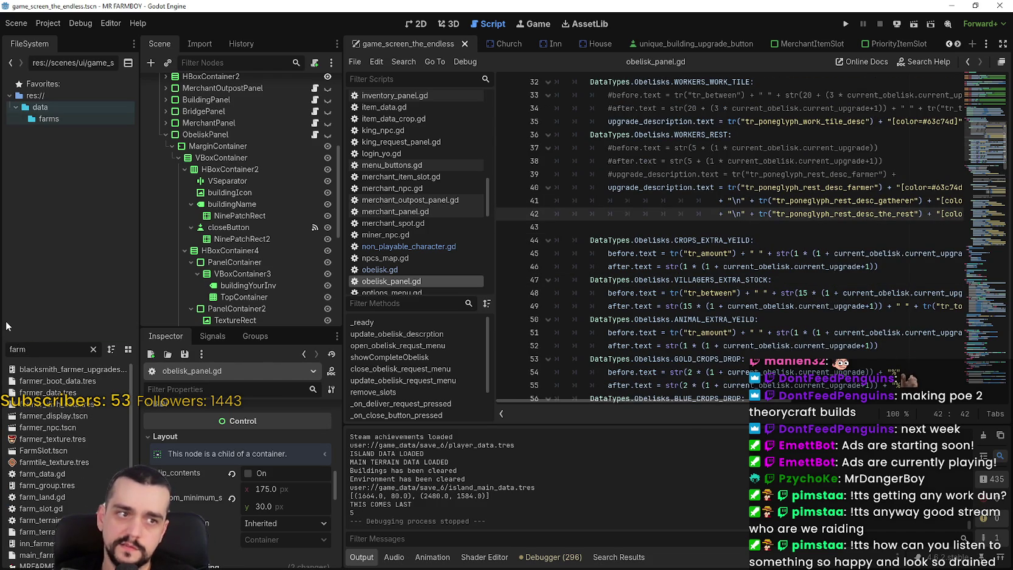
pyautogui.press('BackSpace')
pyautogui.press('BackSpace')
pyautogui.press('BackSpace')
pyautogui.write('villa')
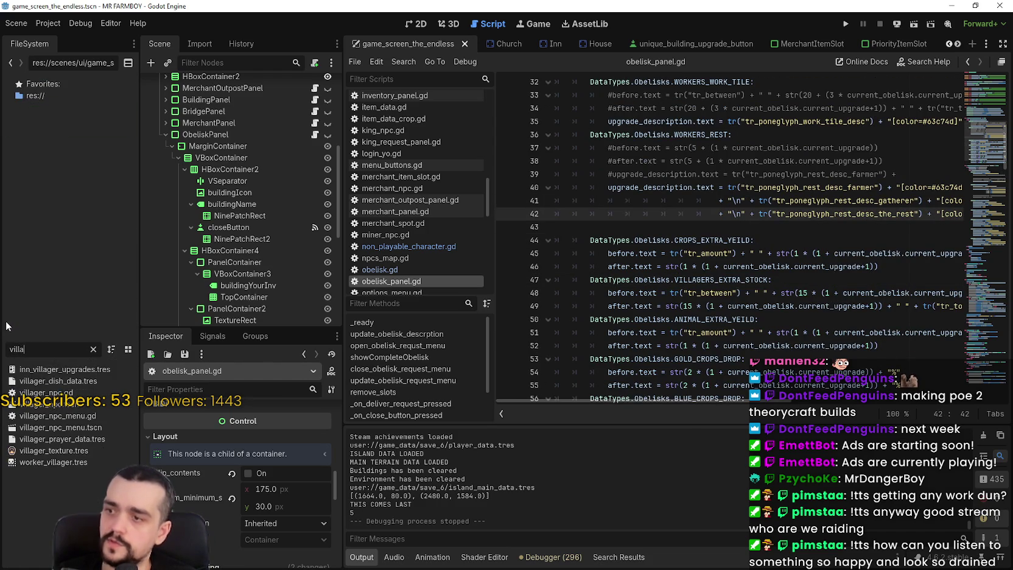
pyautogui.doubleClick(43, 392)
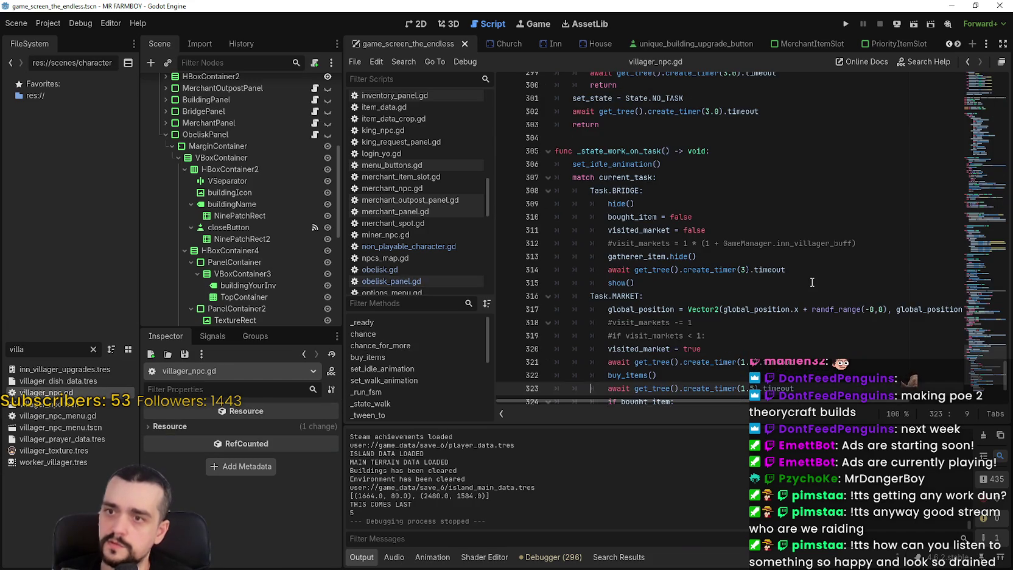
pyautogui.moveTo(983, 274)
pyautogui.mouseDown()
pyautogui.moveTo(983, 85)
pyautogui.moveTo(983, 140)
pyautogui.moveTo(984, 105)
pyautogui.mouseUp()
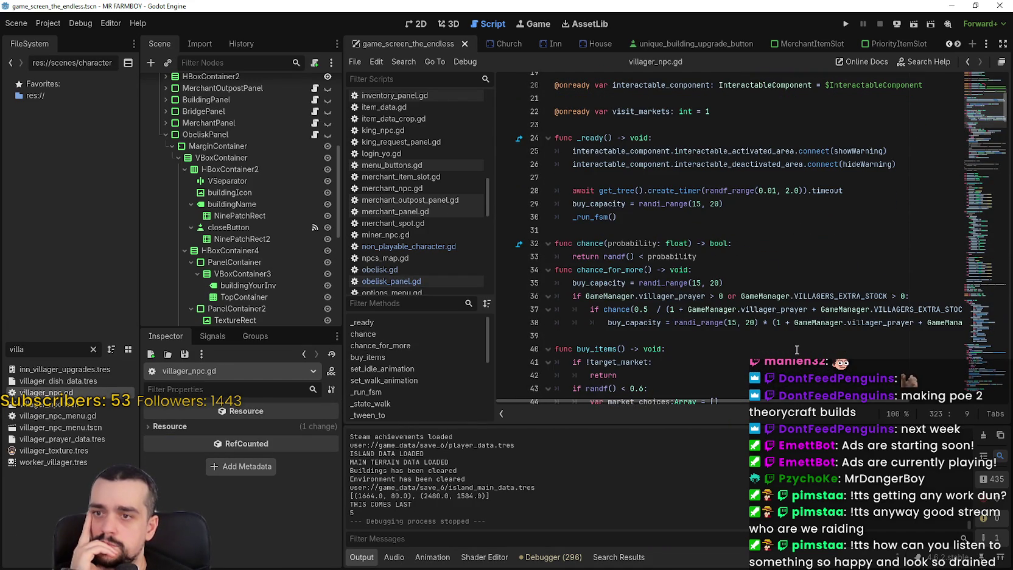
pyautogui.doubleClick(621, 270)
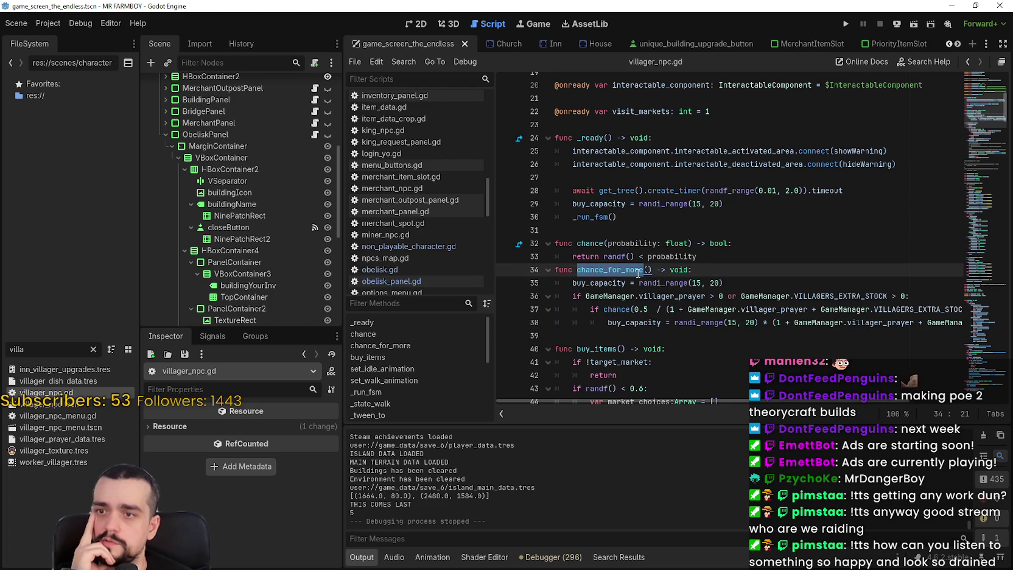
pyautogui.moveTo(792, 401); pyautogui.dragTo(874, 395)
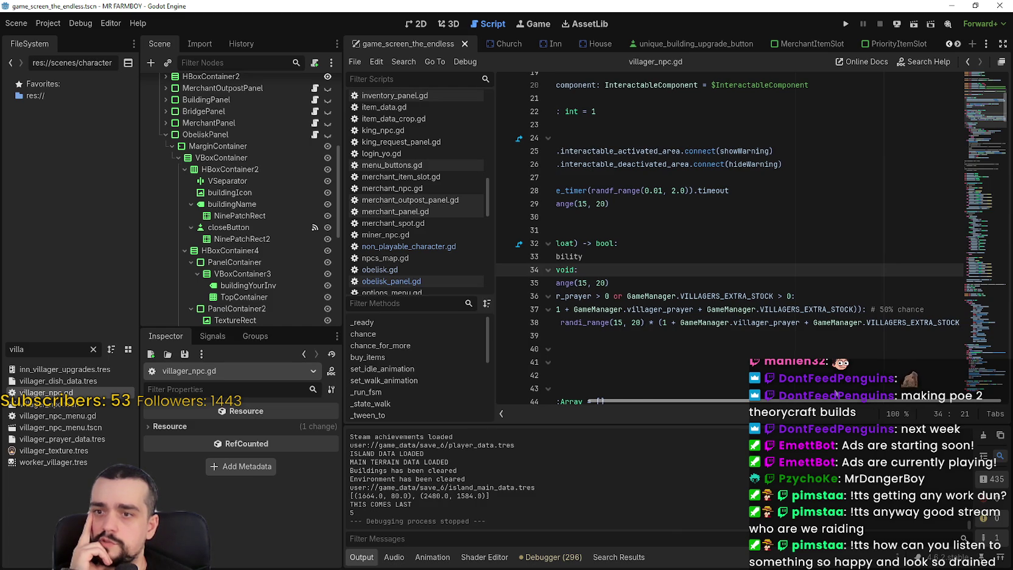
pyautogui.moveTo(873, 396); pyautogui.dragTo(785, 393)
pyautogui.click(647, 333)
pyautogui.scroll(-5, 649, 329)
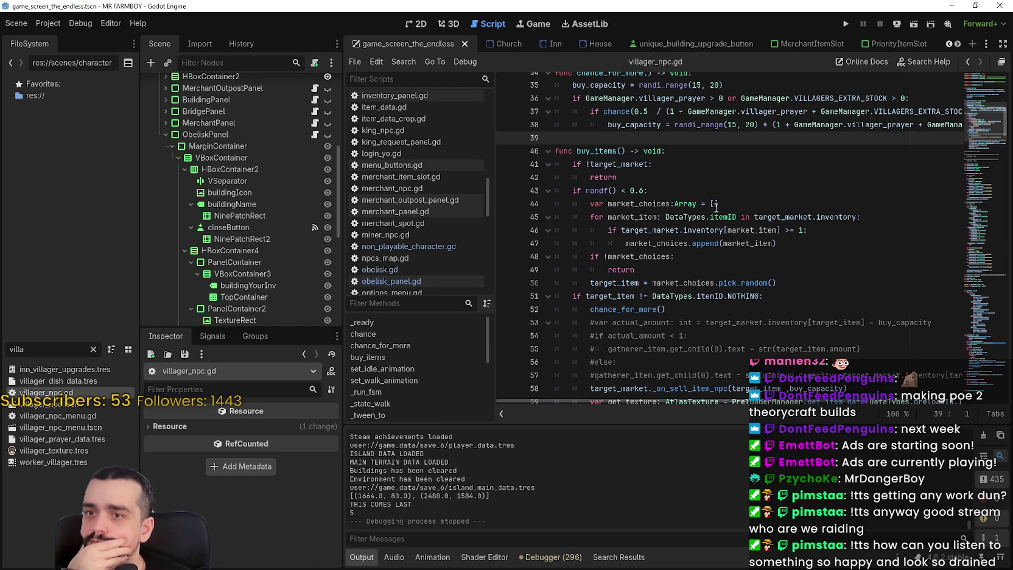
pyautogui.scroll(-3, 720, 207)
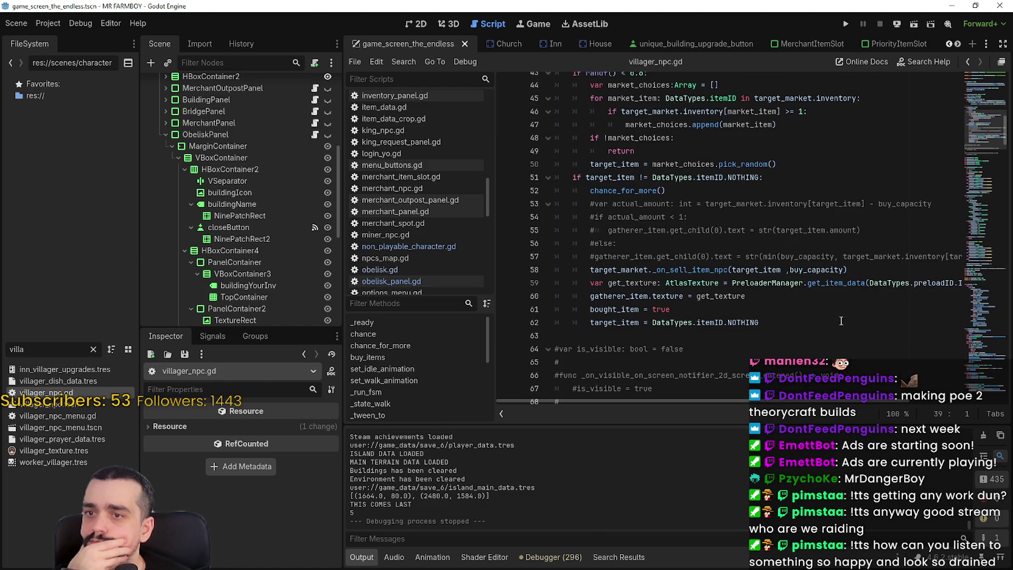
pyautogui.scroll(-7, 841, 320)
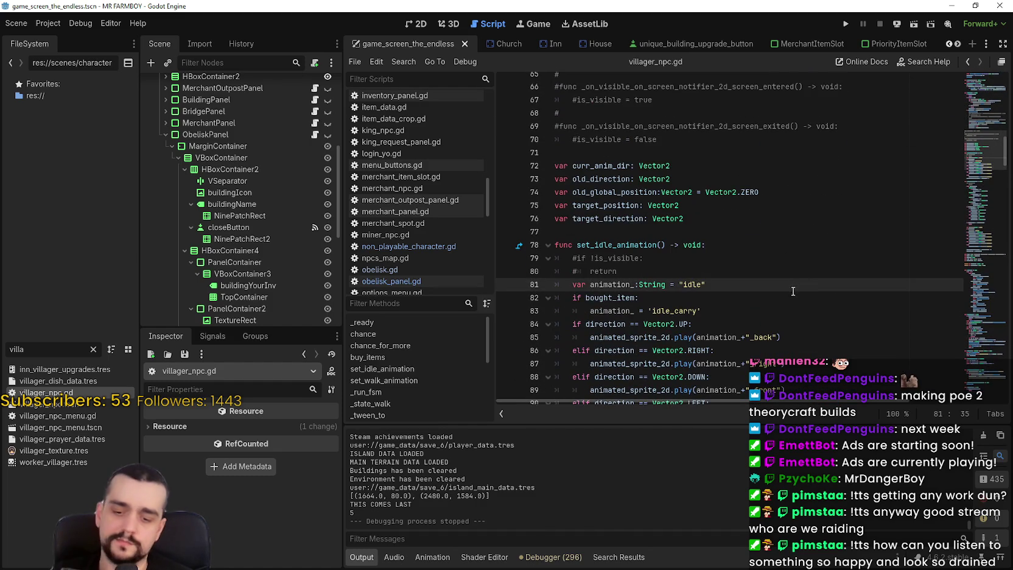
# Step: Search the villager script for inn and highlight inn_villager_buff at line 328
pyautogui.hotkey('ctrl', 'f')
pyautogui.write('inn')
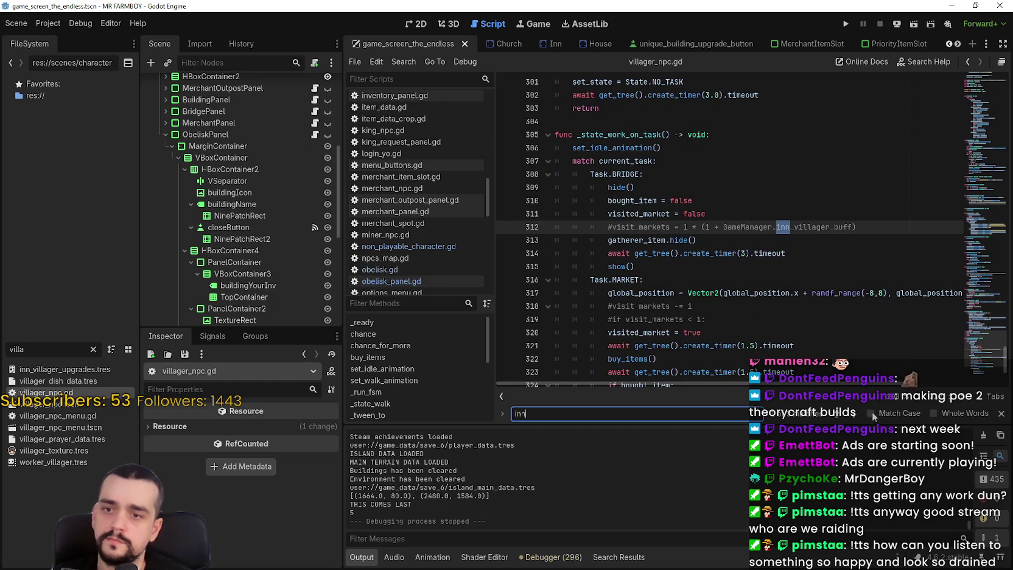
pyautogui.click(856, 415)
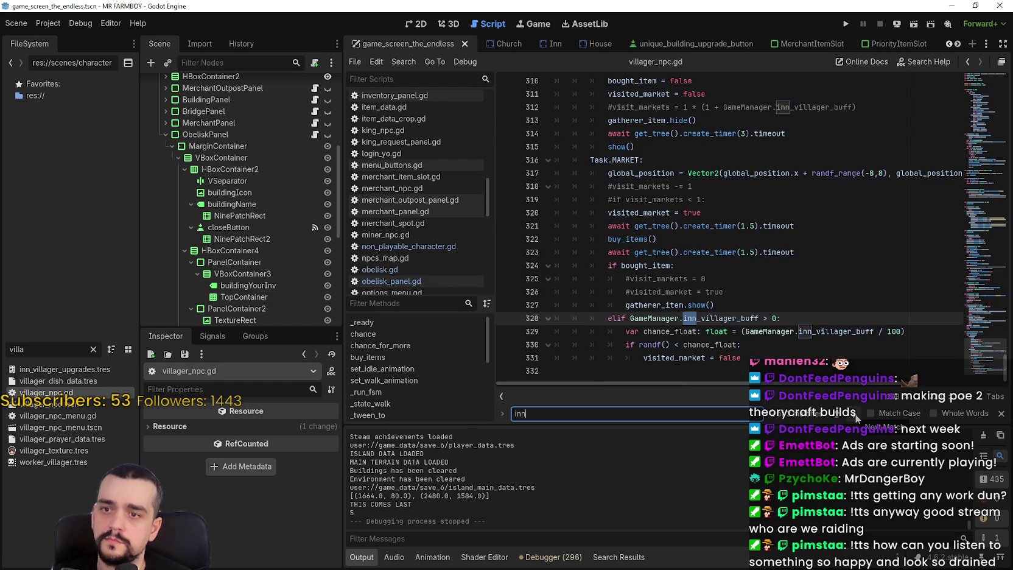
pyautogui.doubleClick(719, 318)
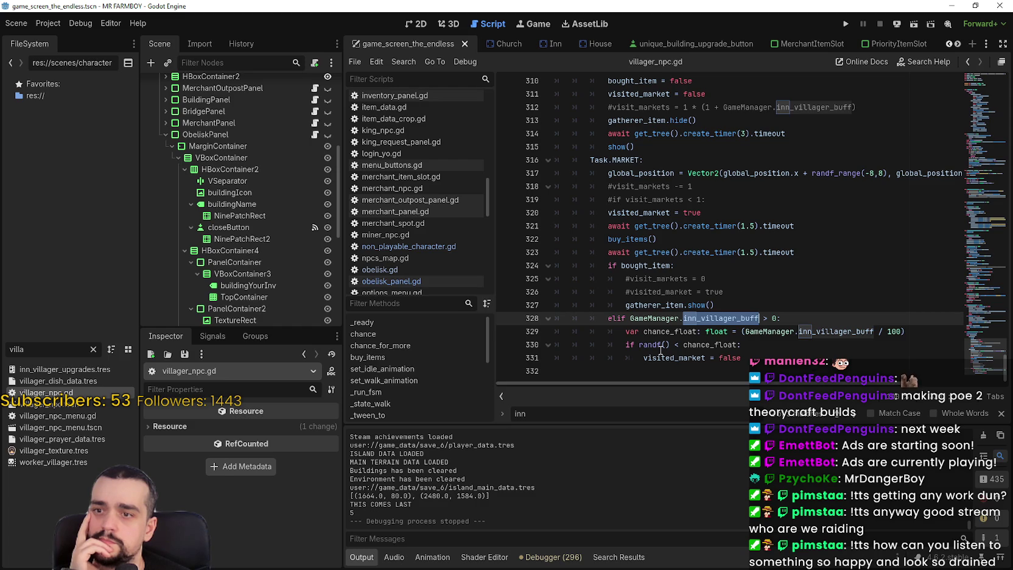
# Step: Examine the chance_float roll on lines 329–331 and the GameManager.inn_villager_buff reference
pyautogui.doubleClick(706, 344)
pyautogui.moveTo(829, 375); pyautogui.dragTo(576, 331)
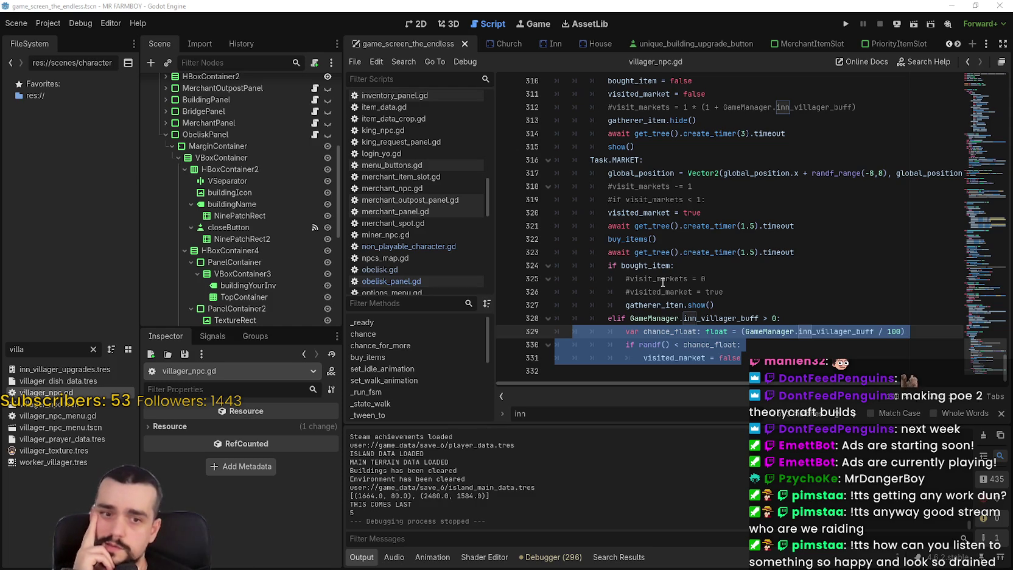
pyautogui.press('Right')
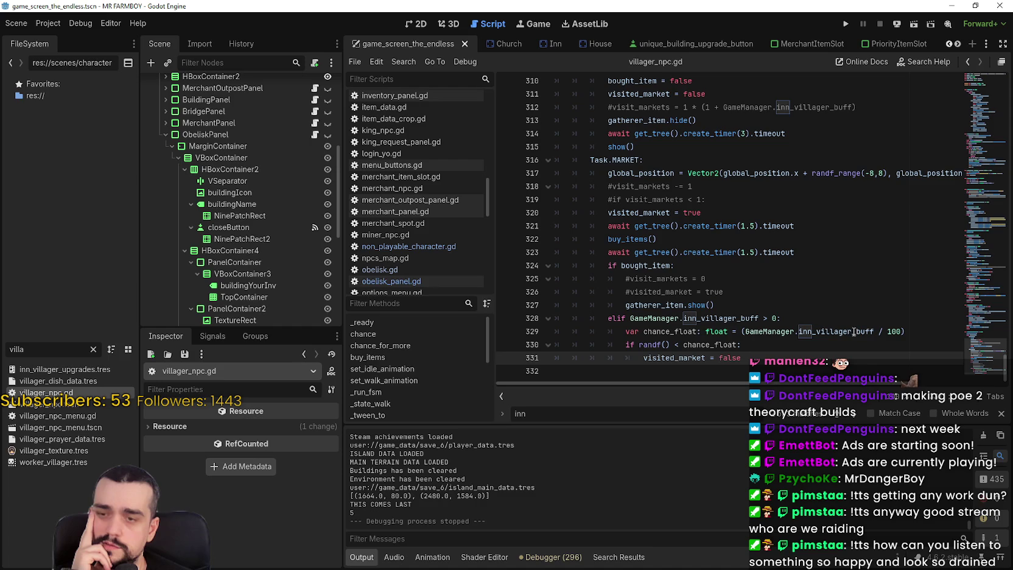
pyautogui.doubleClick(849, 331)
pyautogui.moveTo(849, 331)
pyautogui.mouseDown()
pyautogui.moveTo(770, 318)
pyautogui.moveTo(770, 327)
pyautogui.mouseUp()
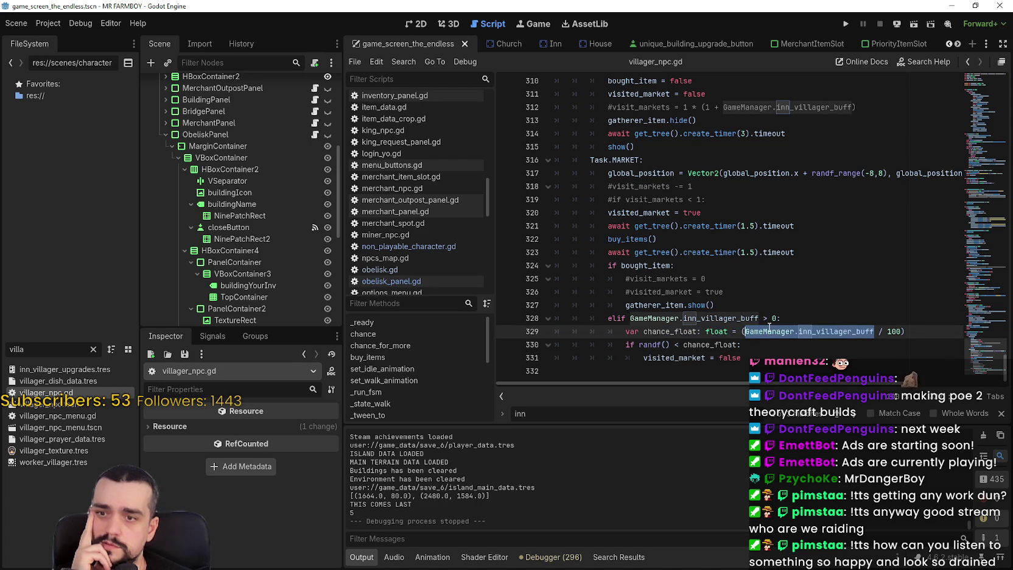
pyautogui.click(813, 331)
pyautogui.moveTo(822, 333)
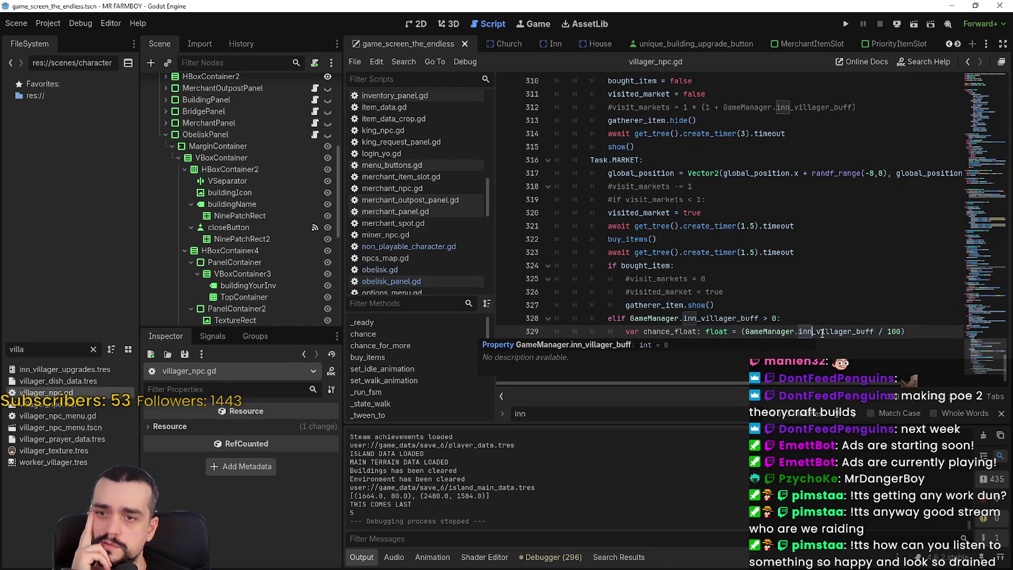
pyautogui.doubleClick(816, 329)
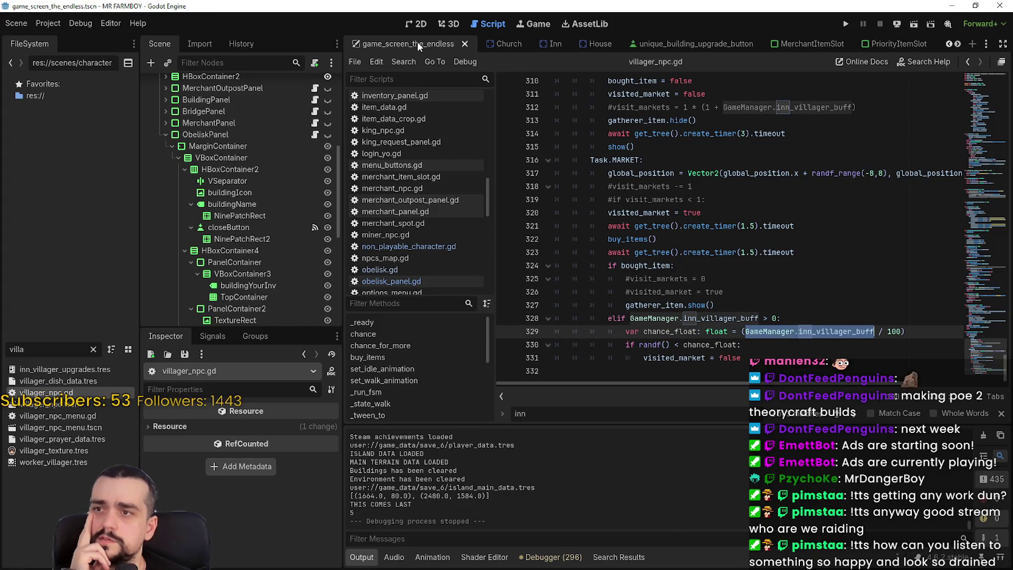
# Step: Switch to the inn_panel scene and inspect the VillagerDish2 upgrade node's values
pyautogui.doubleClick(958, 45)
pyautogui.doubleClick(957, 44)
pyautogui.doubleClick(958, 44)
pyautogui.doubleClick(958, 44)
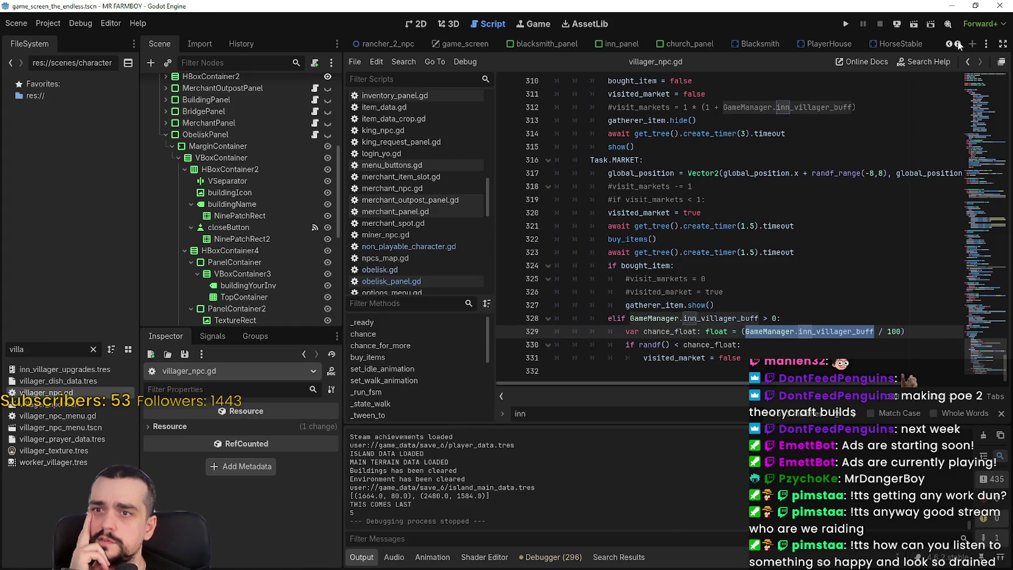
pyautogui.click(615, 43)
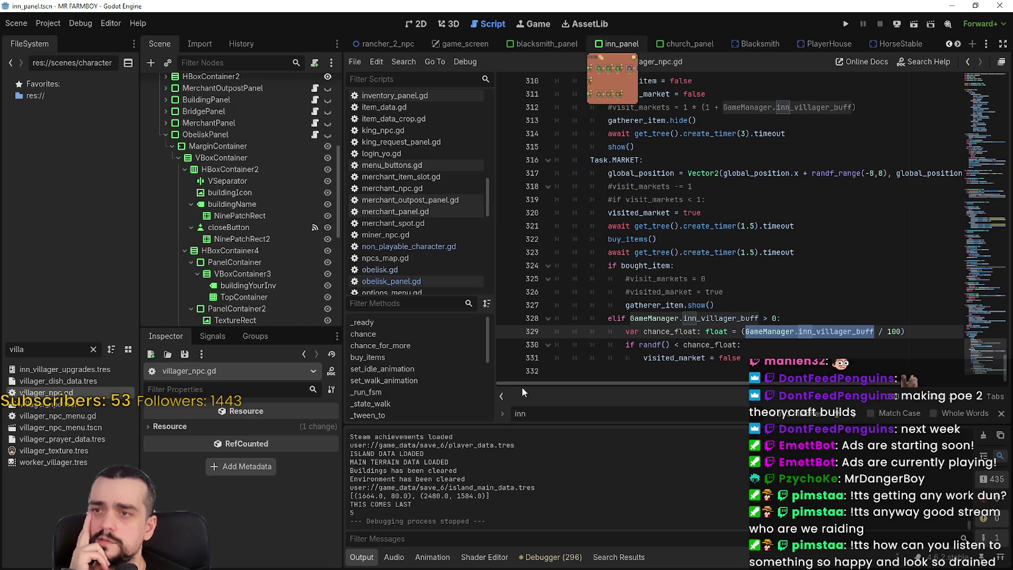
pyautogui.scroll(-10, 231, 278)
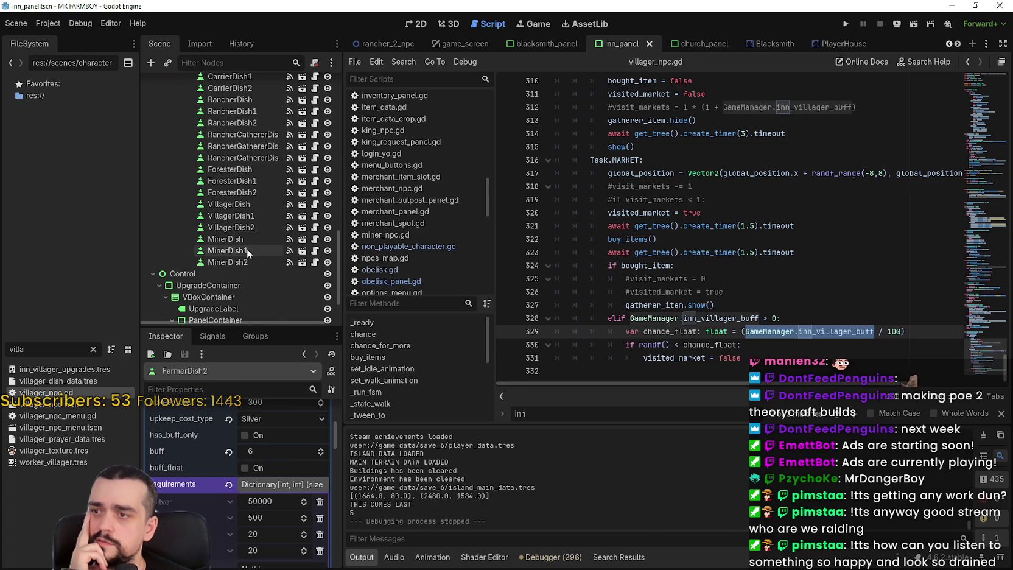
pyautogui.click(250, 224)
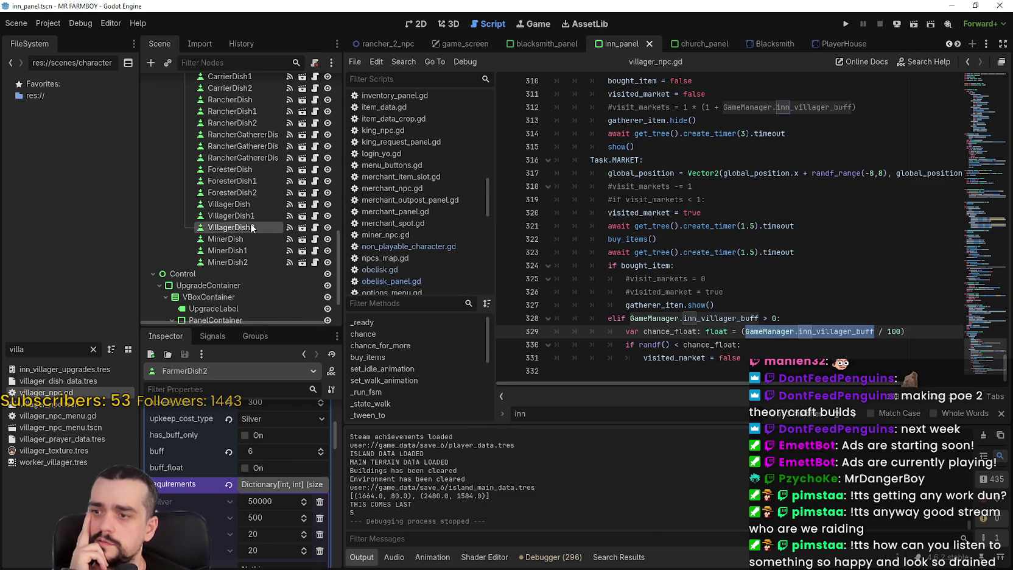
pyautogui.scroll(-3, 263, 505)
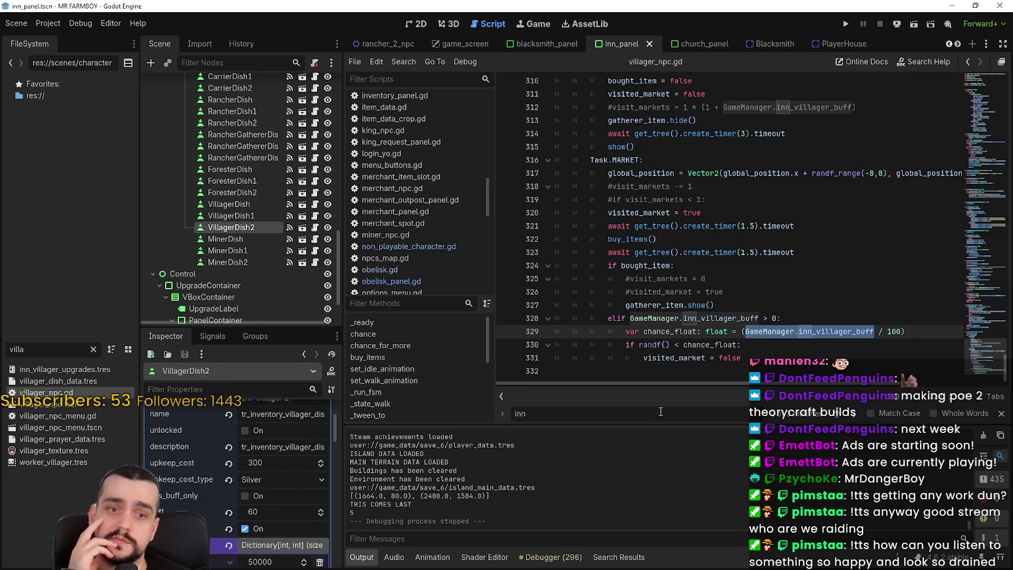
# Step: Open VillagerDish2's unique_buildings_upgrade_slot.gd script at its unlock_features function
pyautogui.moveTo(802, 330)
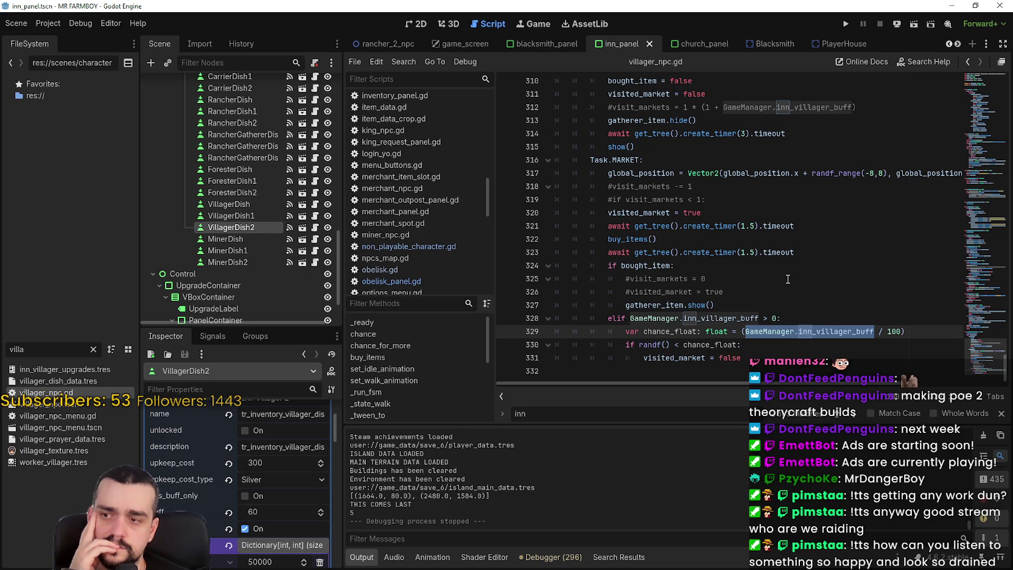
pyautogui.click(791, 331)
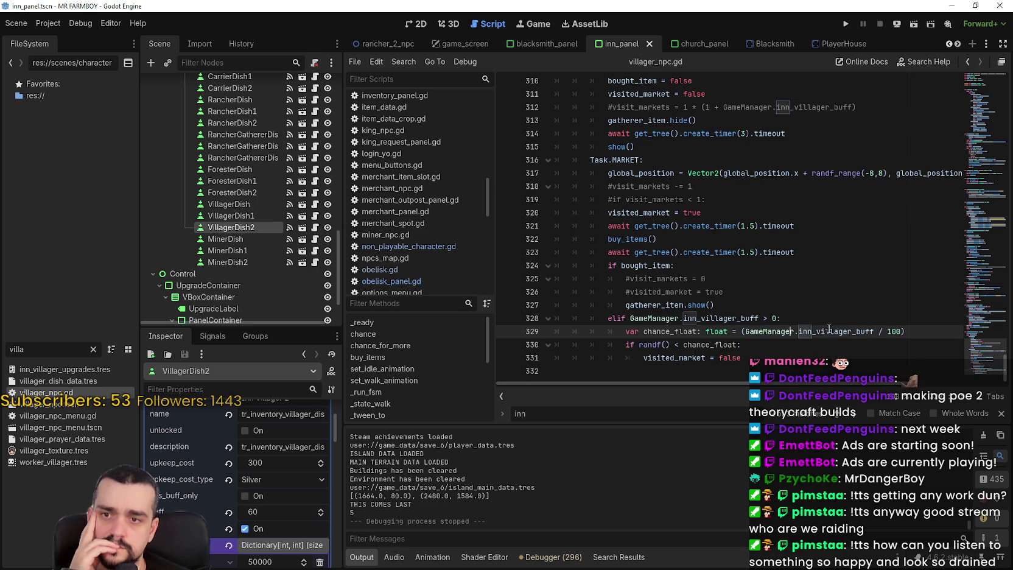
pyautogui.moveTo(835, 331)
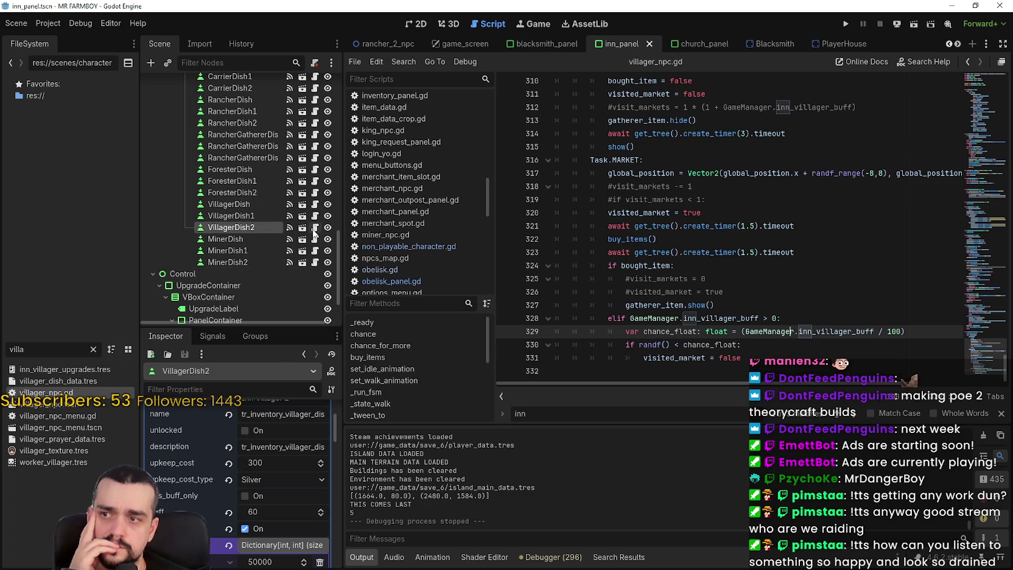
pyautogui.click(314, 229)
pyautogui.scroll(-10, 311, 229)
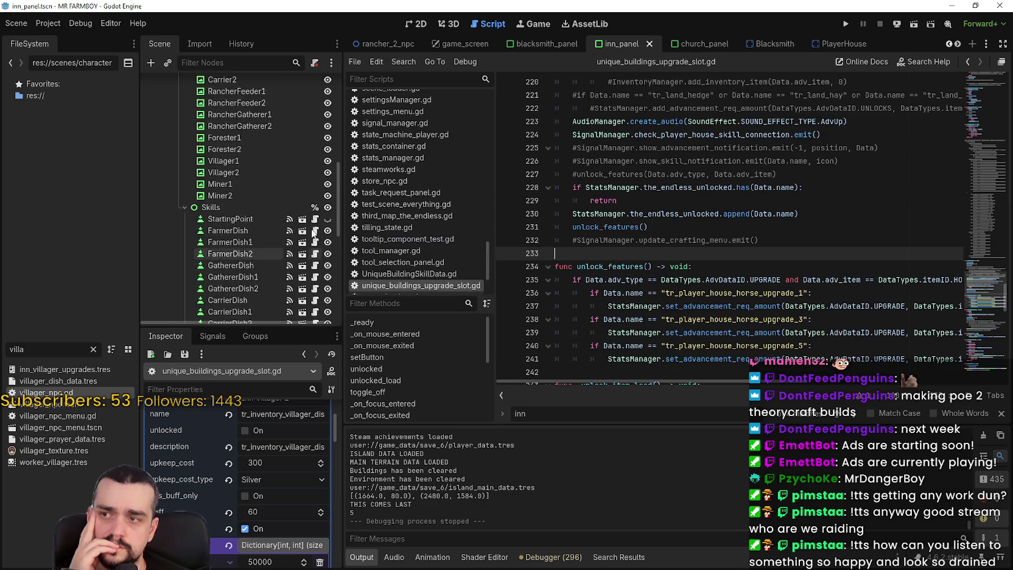
# Step: Open the InnPanel root's inn_panel.gd script and scroll through it
pyautogui.scroll(8, 313, 220)
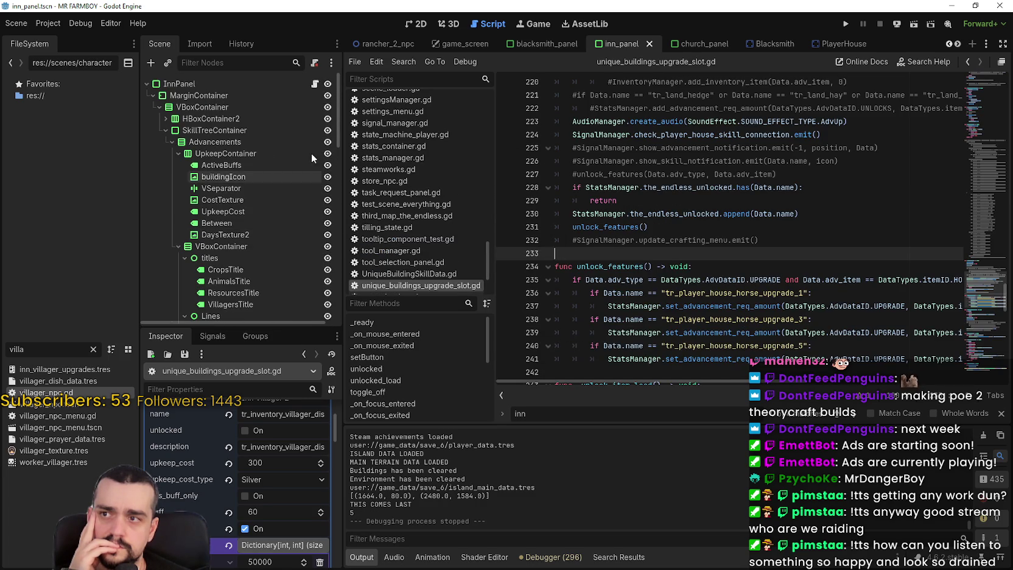
pyautogui.click(315, 86)
pyautogui.scroll(5, 971, 141)
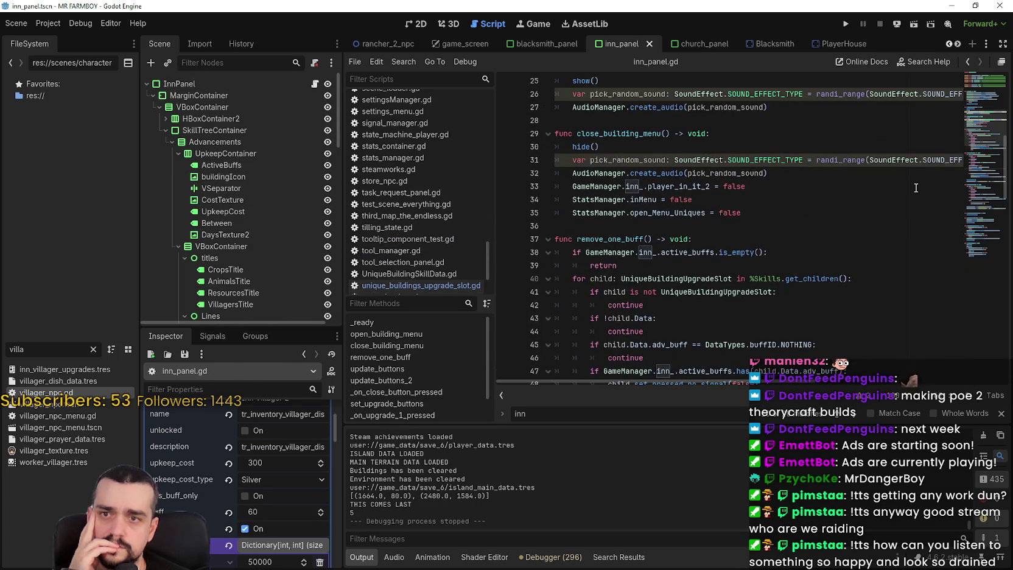
pyautogui.scroll(-10, 972, 140)
pyautogui.scroll(15, 977, 116)
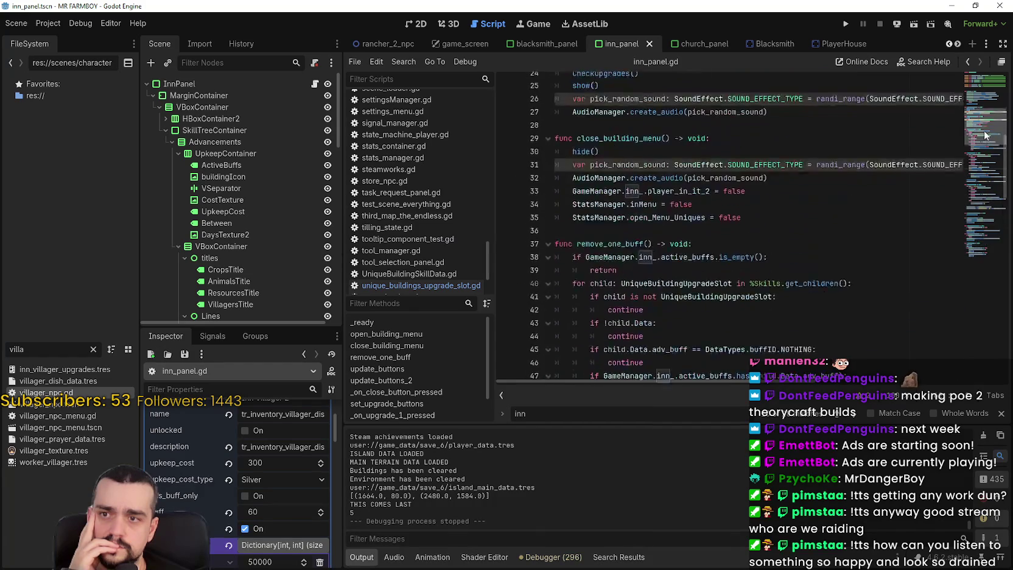
pyautogui.scroll(1, 981, 97)
pyautogui.scroll(-8, 985, 121)
pyautogui.moveTo(985, 139); pyautogui.dragTo(986, 212)
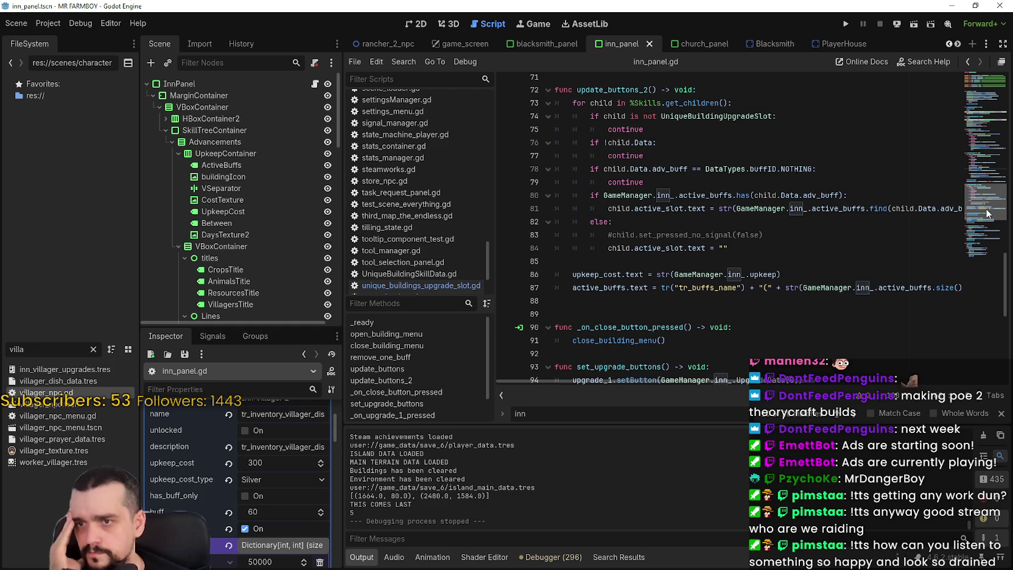
pyautogui.moveTo(987, 212); pyautogui.dragTo(991, 172)
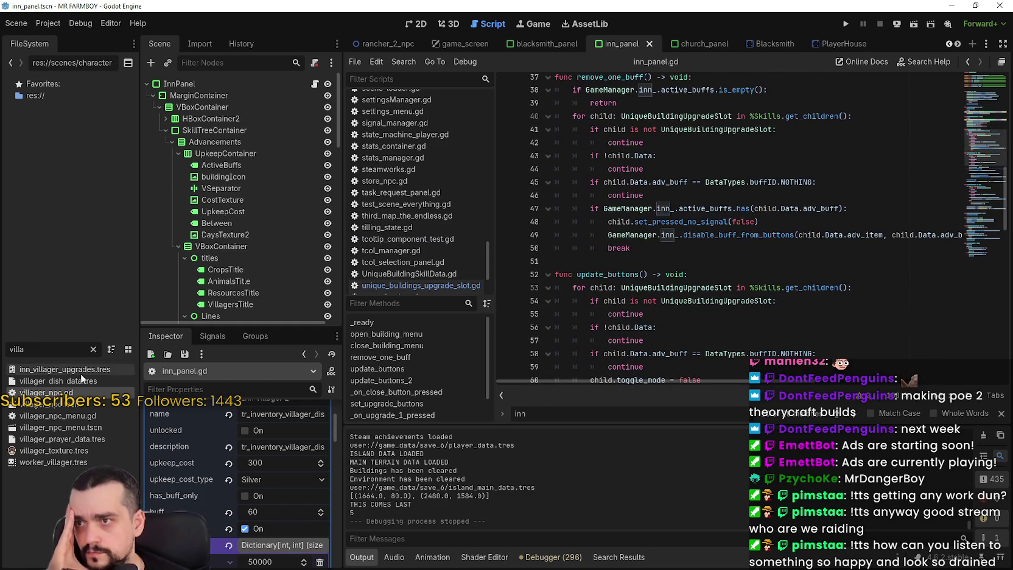
# Step: Filter the project files by inn, open Inn.tscn and its inn.gd script
pyautogui.doubleClick(49, 350)
pyautogui.write('inn')
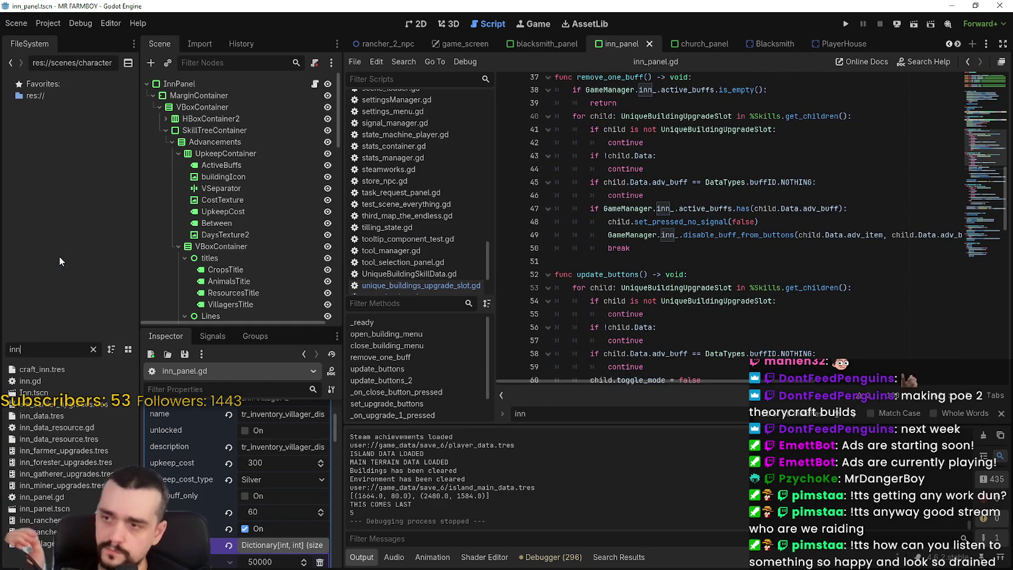
pyautogui.doubleClick(34, 392)
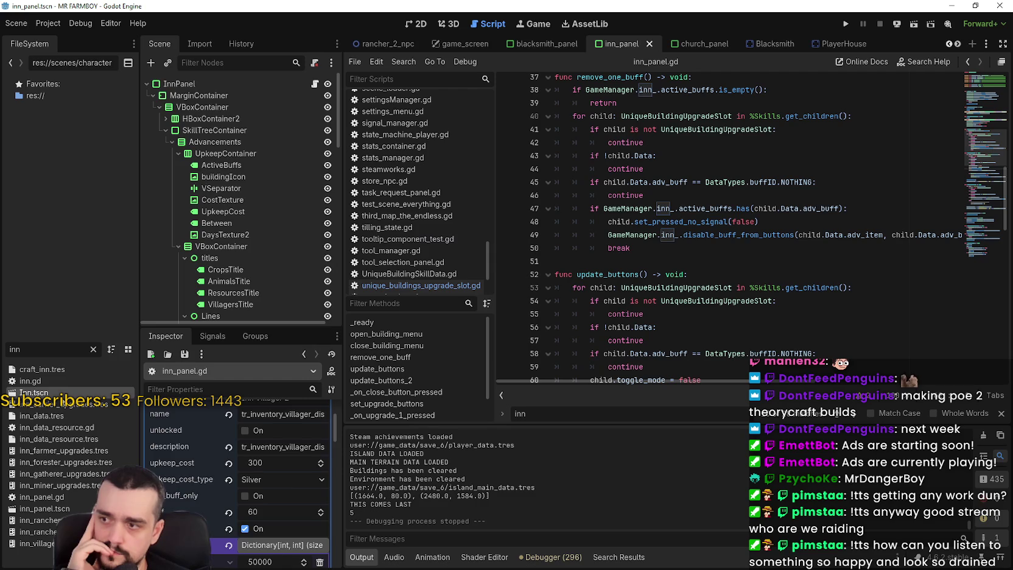
pyautogui.click(320, 84)
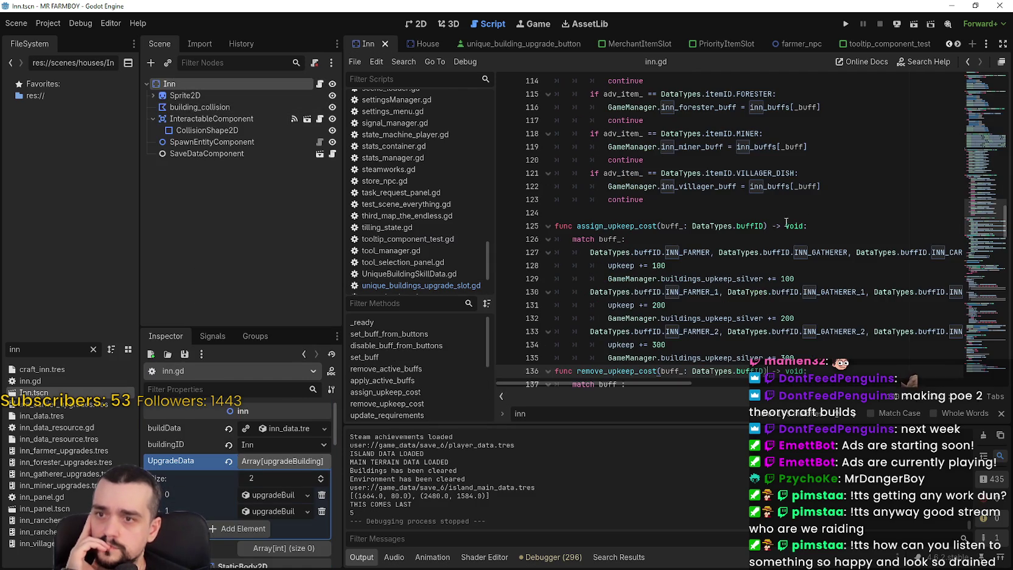
# Step: Scroll through inn.gd to review its assign_upkeep_cost code
pyautogui.scroll(-2, 818, 295)
pyautogui.scroll(-2, 818, 295)
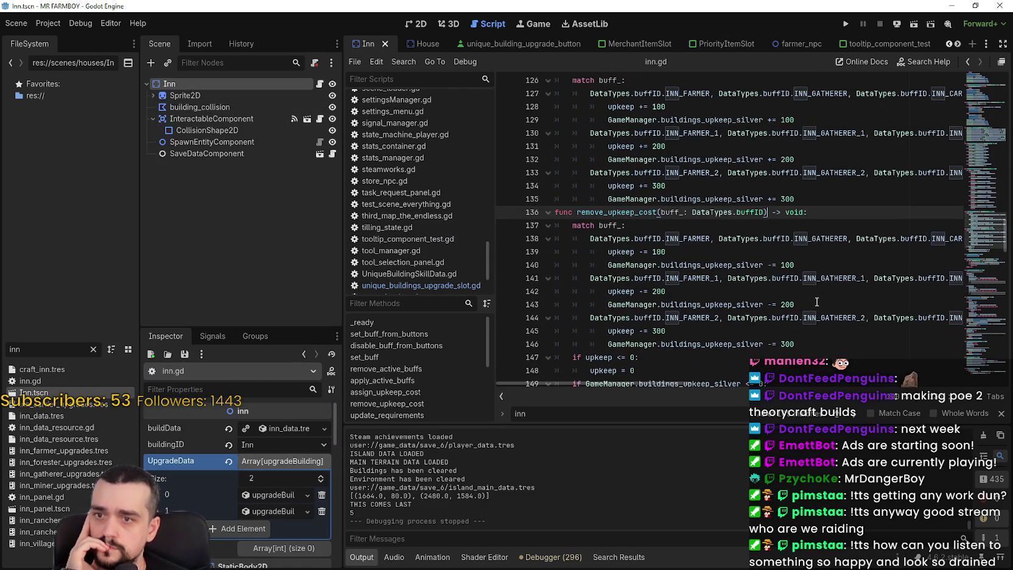
pyautogui.write(':')
pyautogui.scroll(-2, 864, 311)
pyautogui.scroll(14, 864, 307)
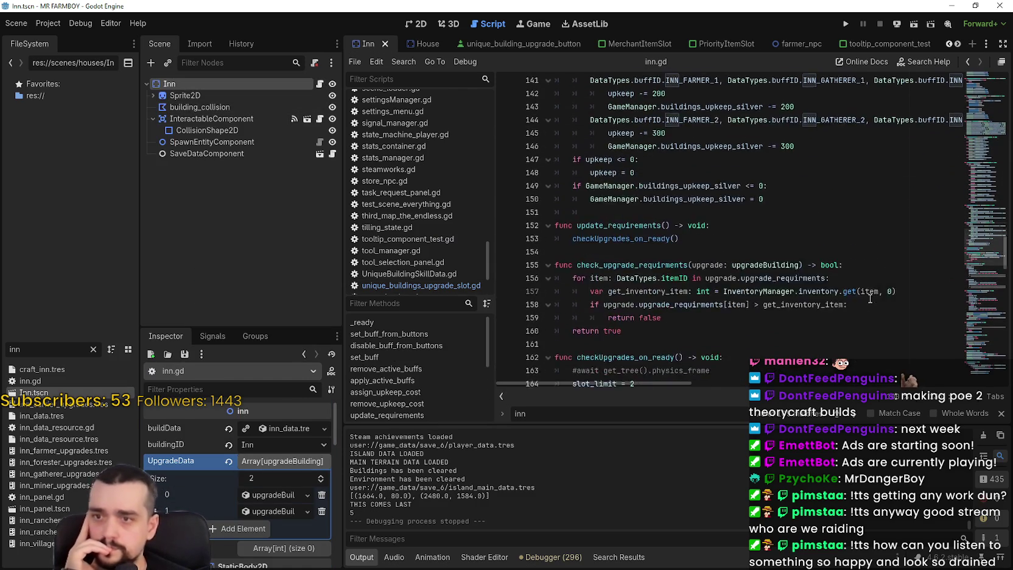
pyautogui.scroll(7, 863, 293)
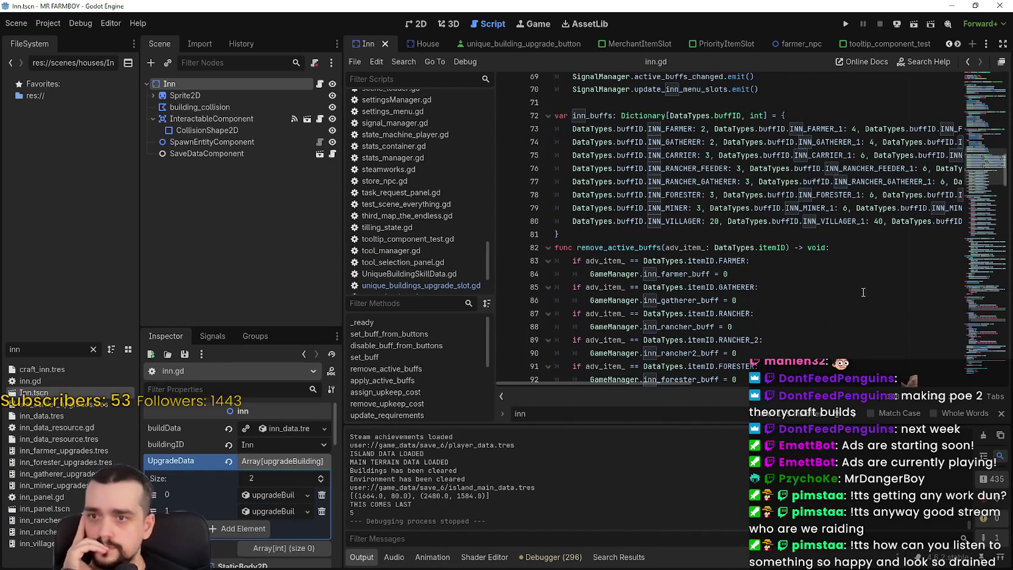
pyautogui.moveTo(659, 388)
pyautogui.mouseDown()
pyautogui.moveTo(761, 389)
pyautogui.moveTo(572, 361)
pyautogui.mouseUp()
# Step: Filter the project files by villa and open villager_npc.gd
pyautogui.doubleClick(14, 348)
pyautogui.write('farmer_')
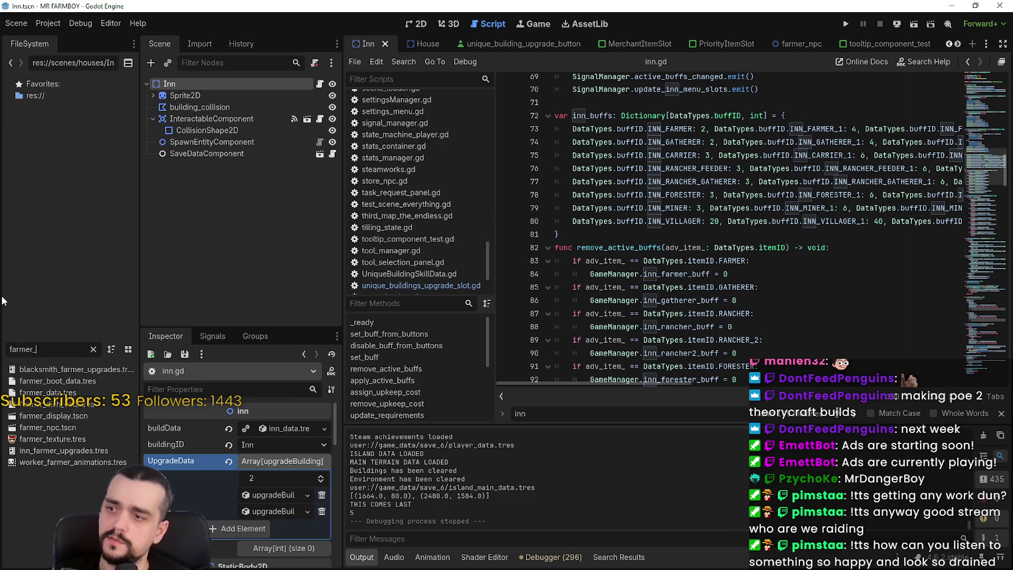
pyautogui.hotkey('ctrl', 'a')
pyautogui.write('villa')
pyautogui.doubleClick(67, 393)
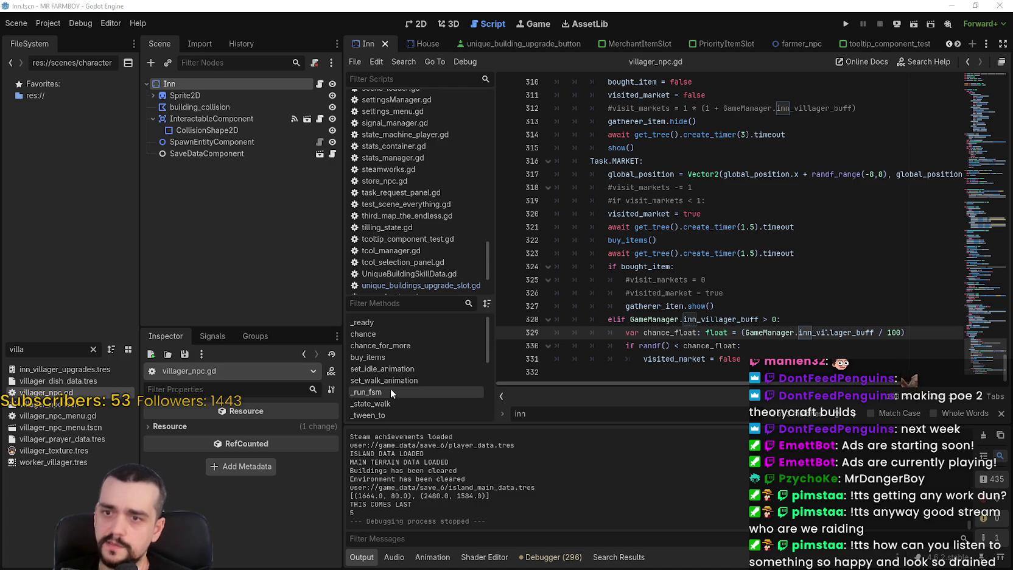
pyautogui.press('XF86Calculator')
# Step: Compute 60 ÷ 100 = 0.6 in Calculator, then add 'or' to the end of line 328
pyautogui.moveTo(724, 79); pyautogui.dragTo(257, 74)
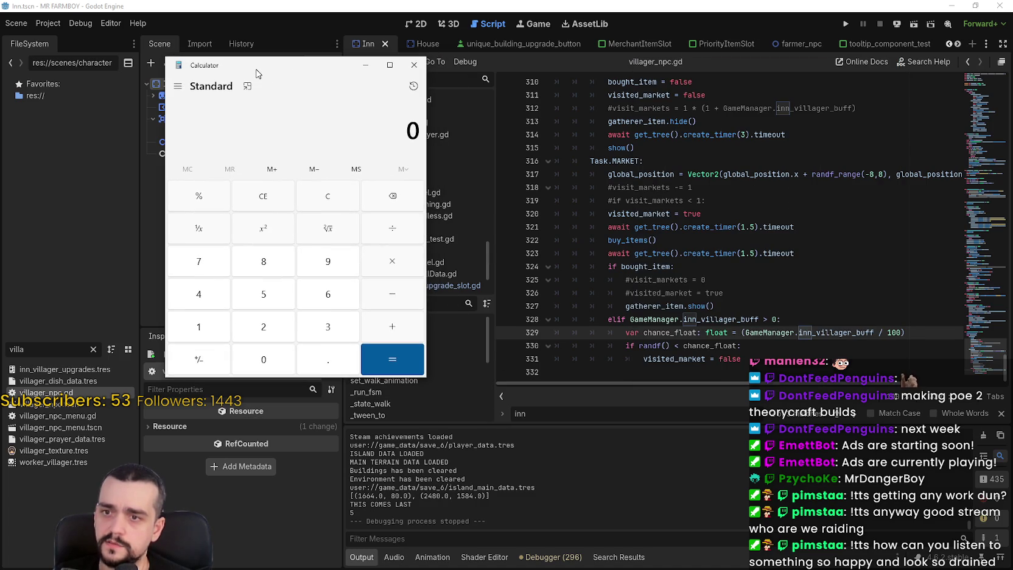
pyautogui.moveTo(256, 73); pyautogui.dragTo(224, 94)
pyautogui.write('60')
pyautogui.press('/')
pyautogui.write('100')
pyautogui.press('Return')
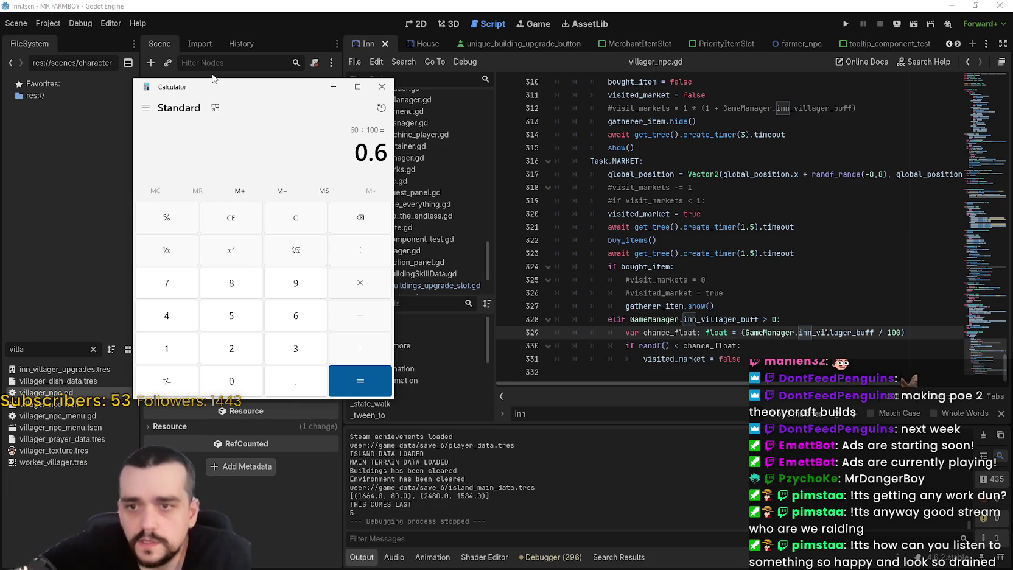
pyautogui.click(780, 319)
pyautogui.write('or')
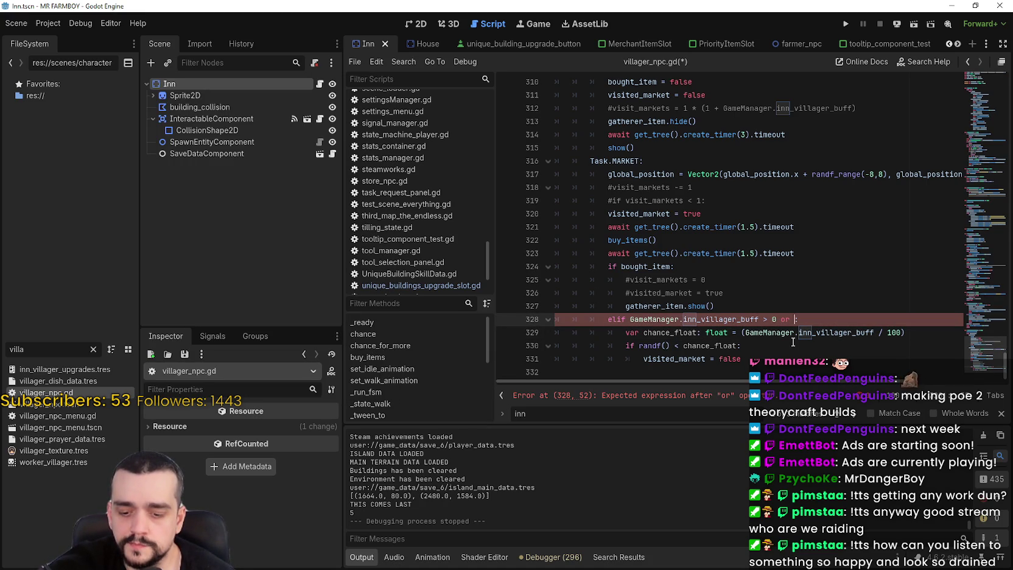
# Step: Type GameManager. on line 328 and try the inn and vill autocomplete suggestions
pyautogui.write('GameManage')
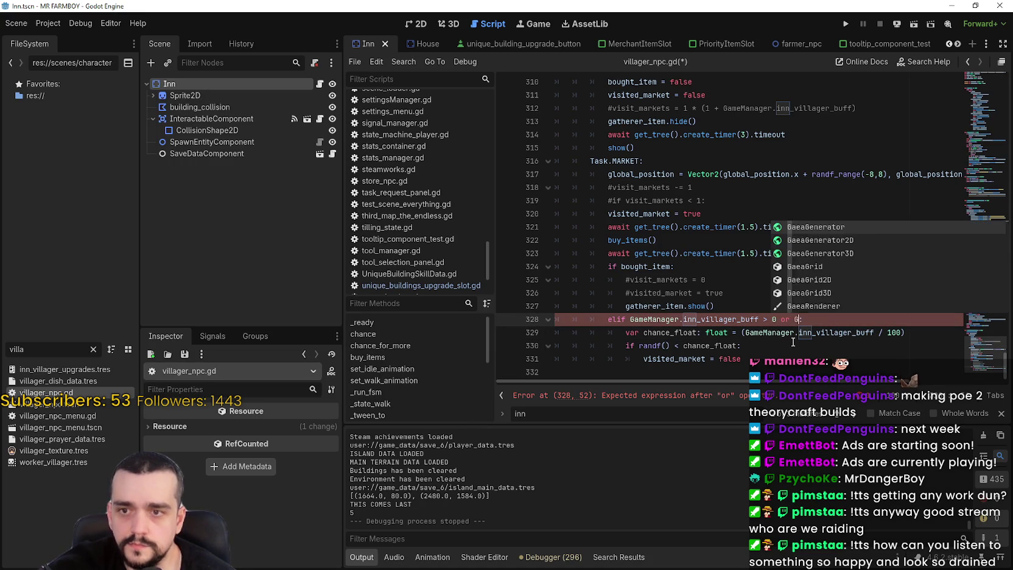
pyautogui.write('r.inn')
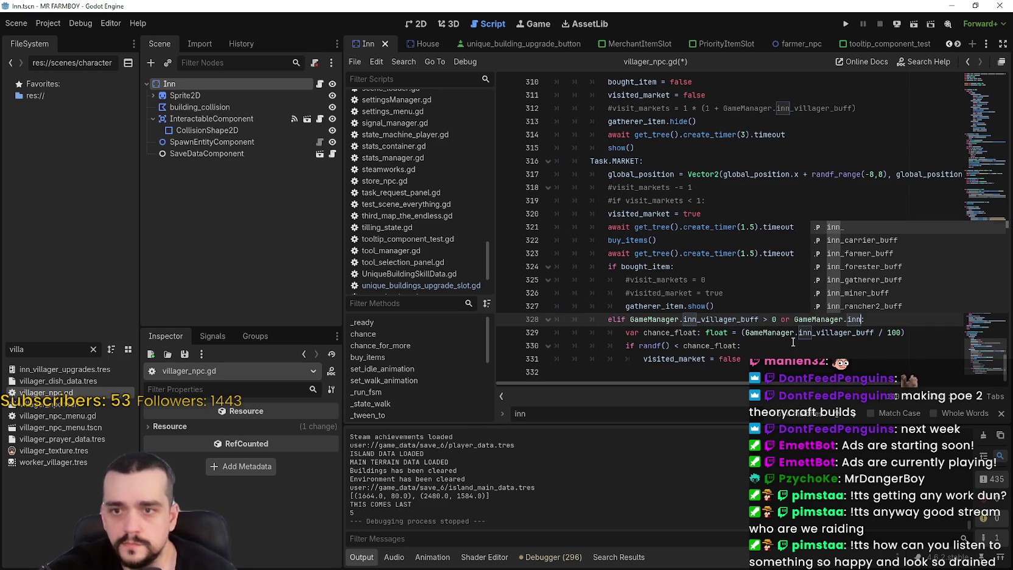
pyautogui.press('Down')
pyautogui.press('Down')
pyautogui.press('Down')
pyautogui.press('Up')
pyautogui.press('Down')
pyautogui.press('Down')
pyautogui.press('Down')
pyautogui.press('BackSpace')
pyautogui.press('BackSpace')
pyautogui.press('BackSpace')
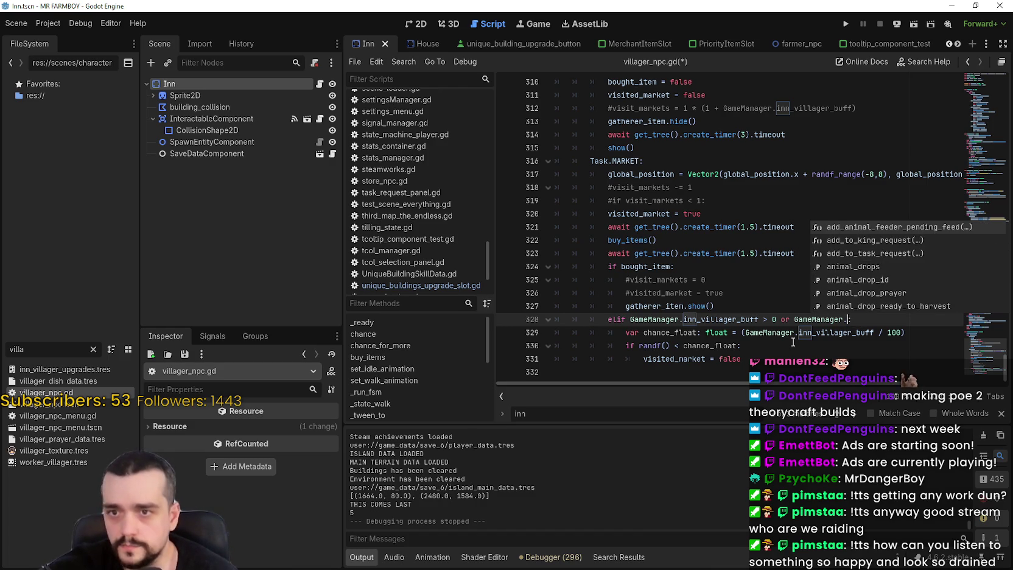
pyautogui.write('vi')
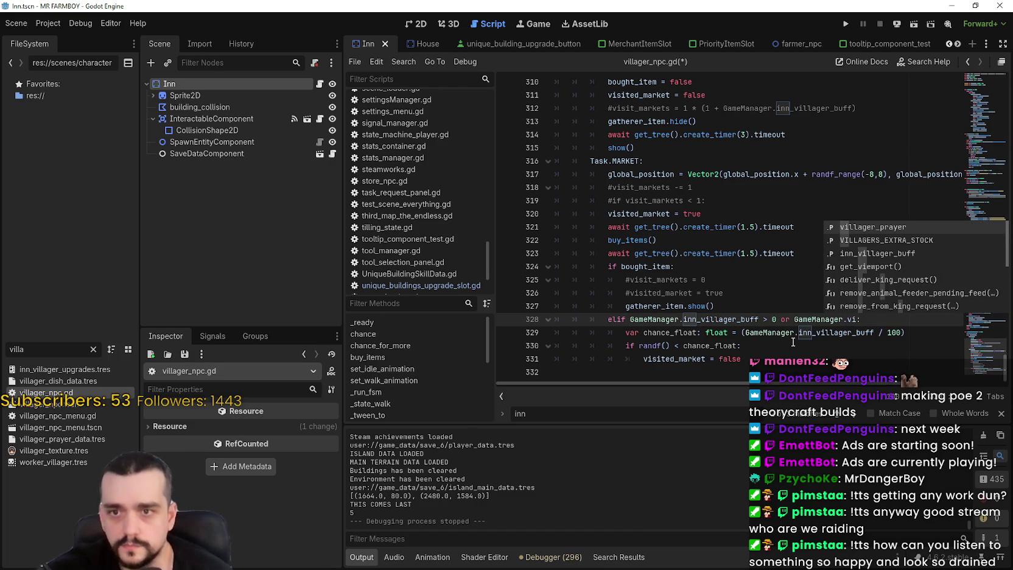
pyautogui.write('ll')
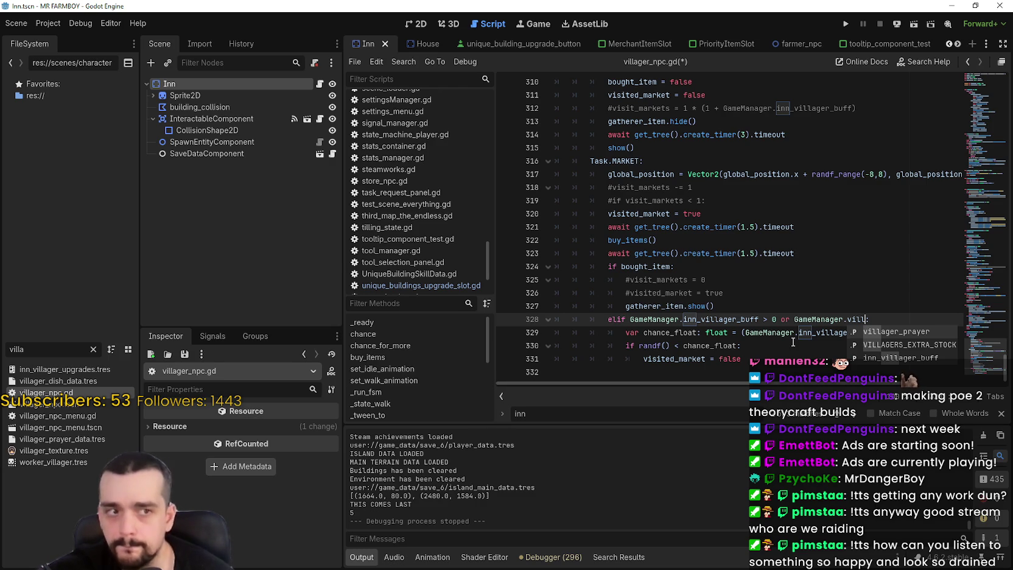
pyautogui.press('BackSpace')
pyautogui.press('BackSpace')
pyautogui.press('BackSpace')
pyautogui.press('BackSpace')
pyautogui.press('Down')
pyautogui.press('Down')
pyautogui.press('Down')
# Step: Insert WORKERS_REST from the GameManager autocomplete list and compare it against 0
pyautogui.press('Down')
pyautogui.press('Down')
pyautogui.press('Down')
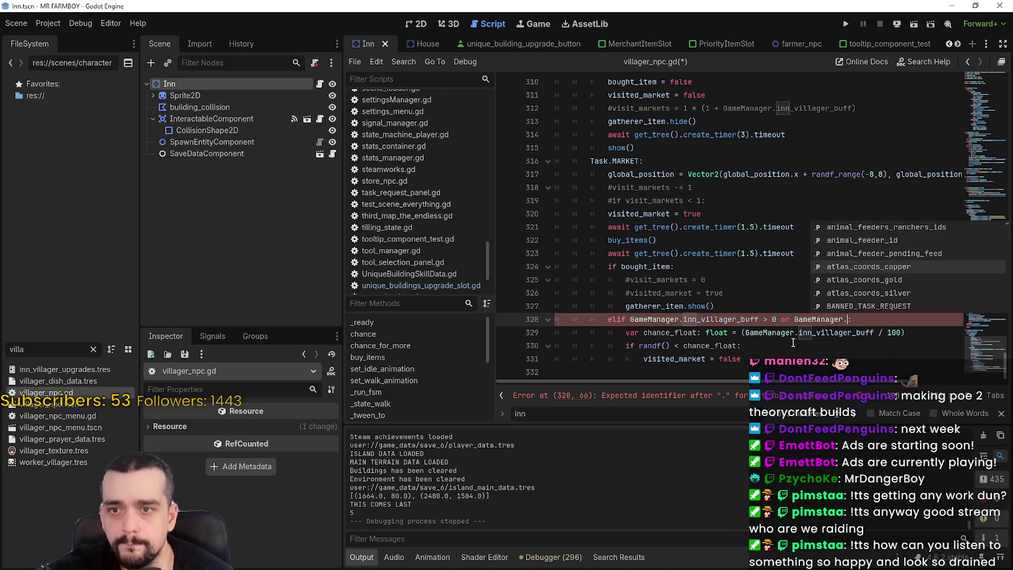
pyautogui.press('Down')
pyautogui.press('Down')
pyautogui.press('Down')
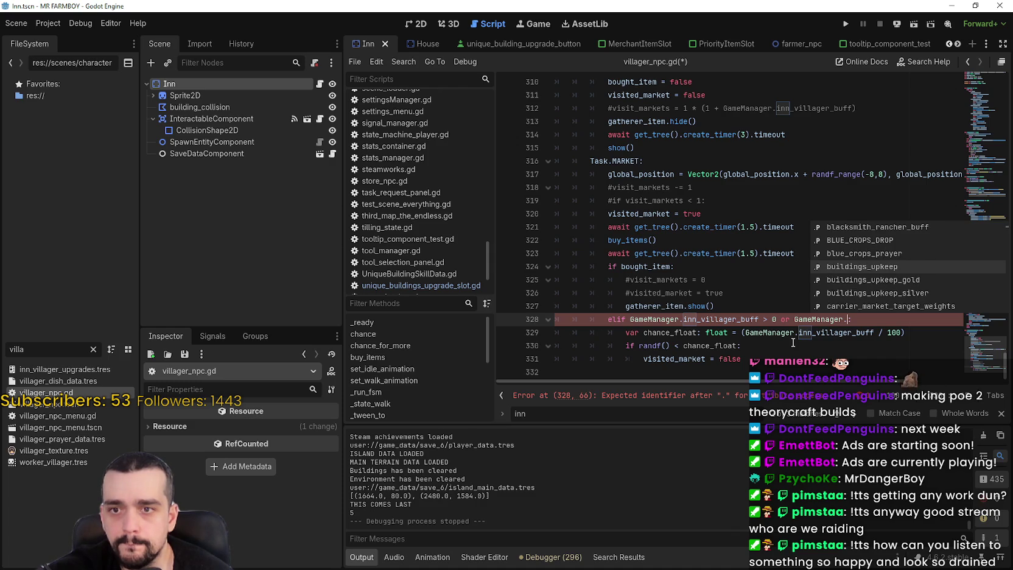
pyautogui.press('Down')
pyautogui.press('Down')
pyautogui.press('Down')
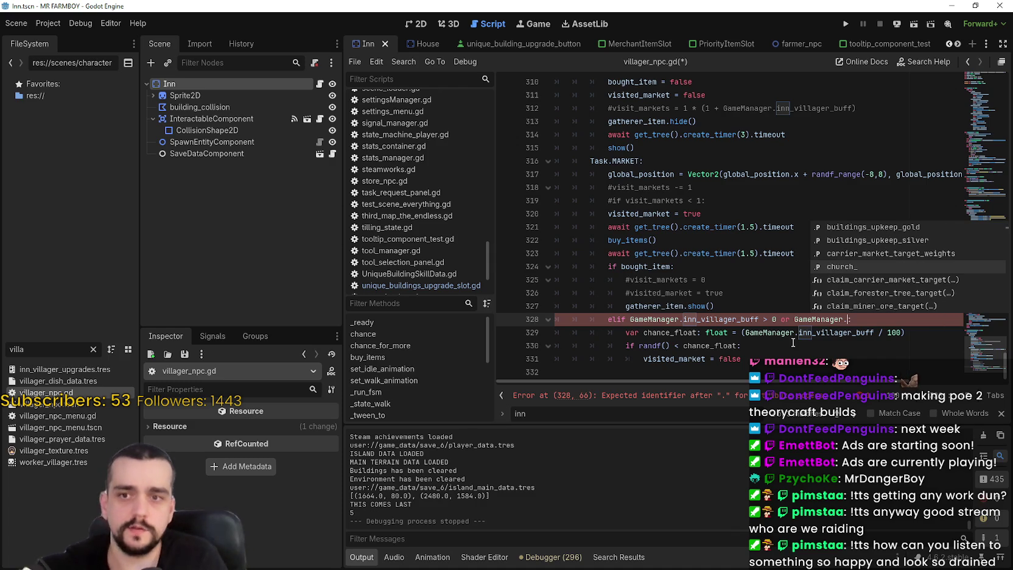
pyautogui.press('Down')
pyautogui.press('Down')
pyautogui.press('Down')
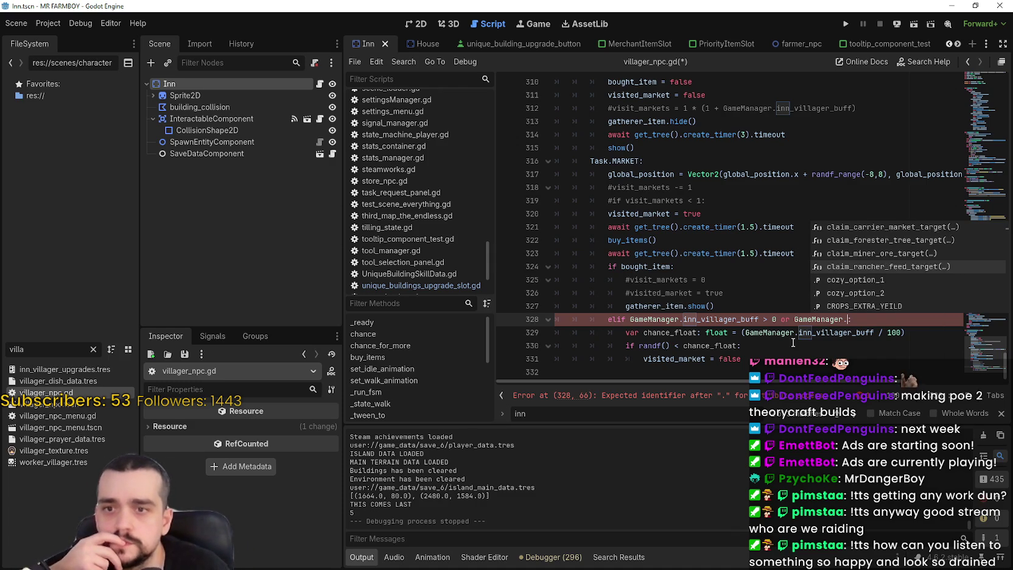
pyautogui.press('Down')
pyautogui.press('Down')
pyautogui.press('Down')
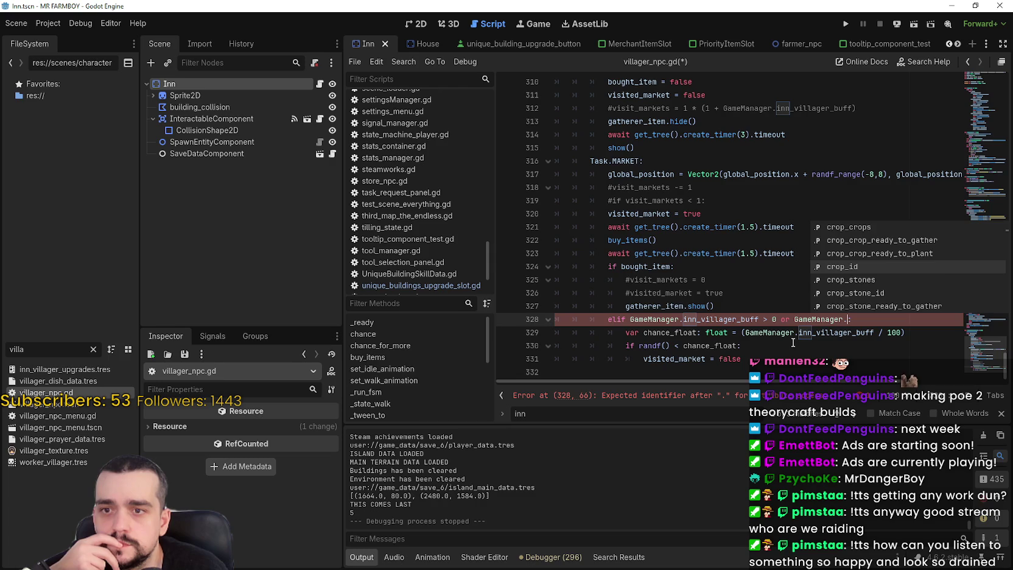
pyautogui.press('Down')
pyautogui.press('Down')
pyautogui.press('Down')
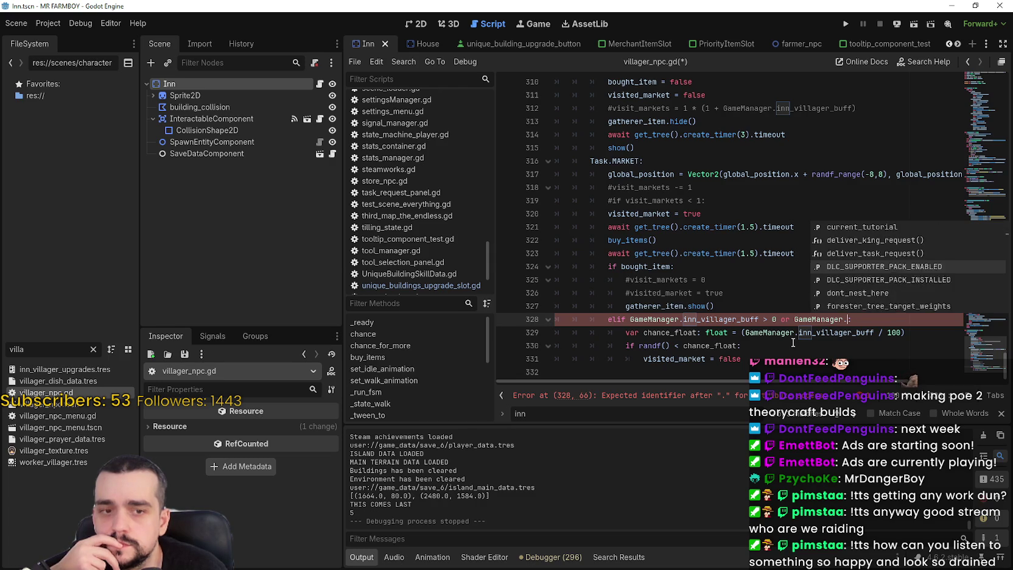
pyautogui.press('Down')
pyautogui.press('Down')
pyautogui.press('Down')
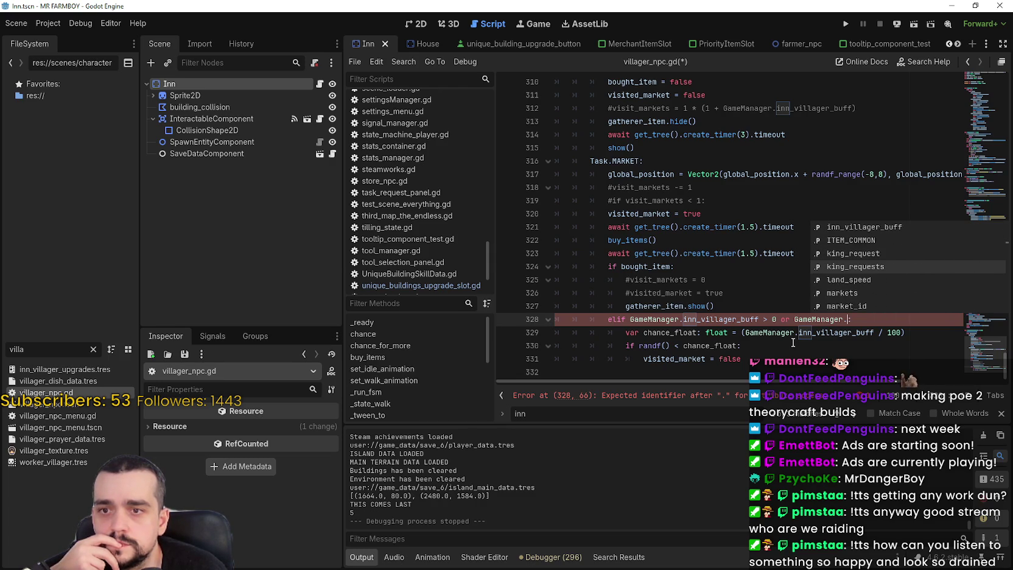
pyautogui.press('Down')
pyautogui.press('Down')
pyautogui.press('Down')
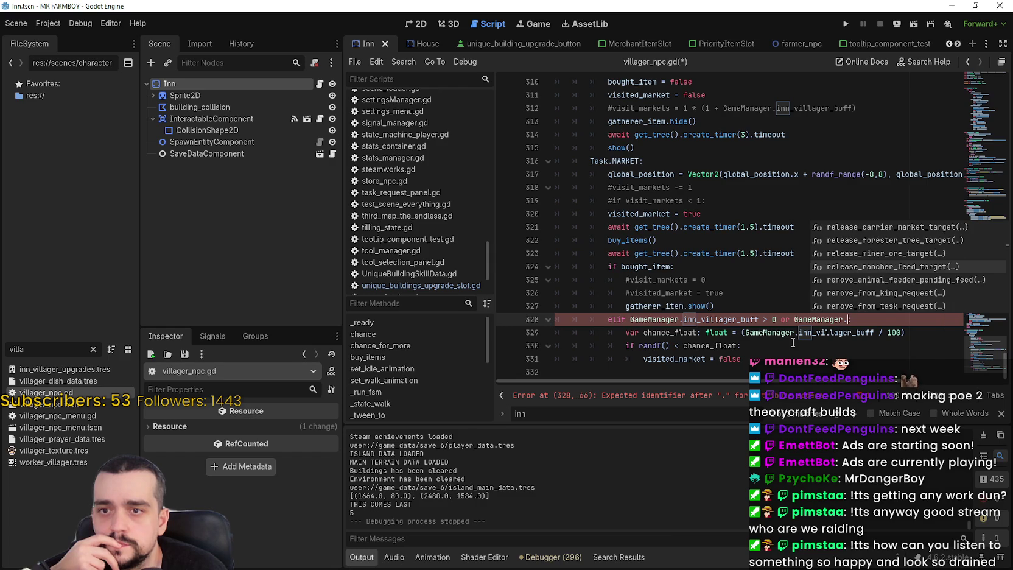
pyautogui.press('Down')
pyautogui.press('Down')
pyautogui.press('Down')
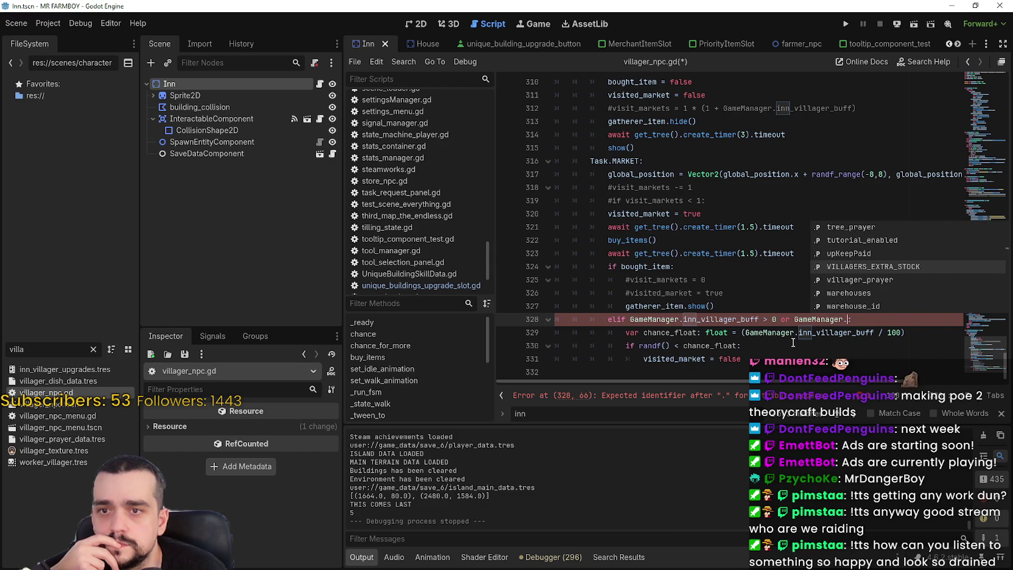
pyautogui.press('Down')
pyautogui.press('Down')
pyautogui.press('Down')
pyautogui.press('Down')
pyautogui.press('Down')
pyautogui.press('Down')
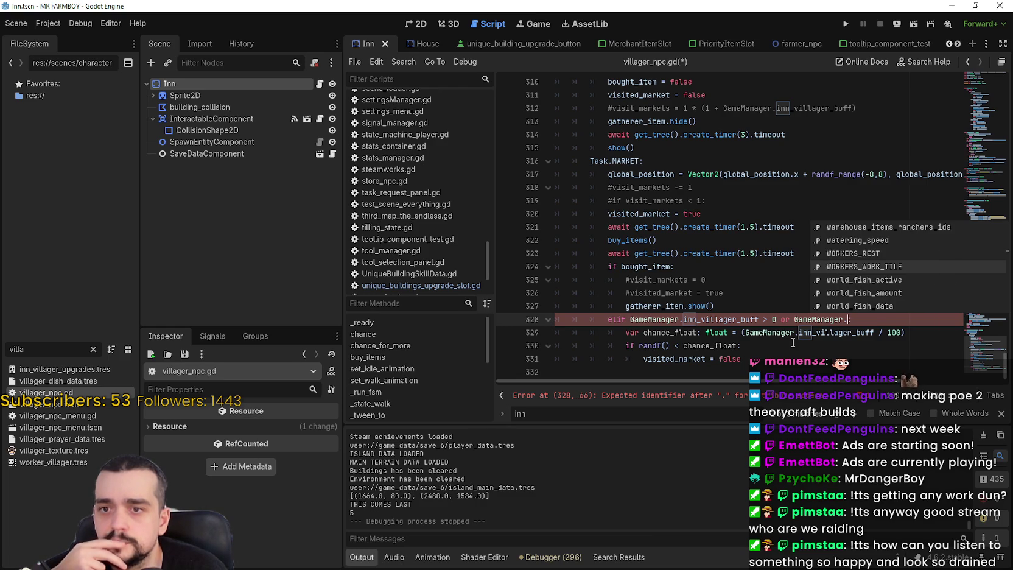
pyautogui.press('Up')
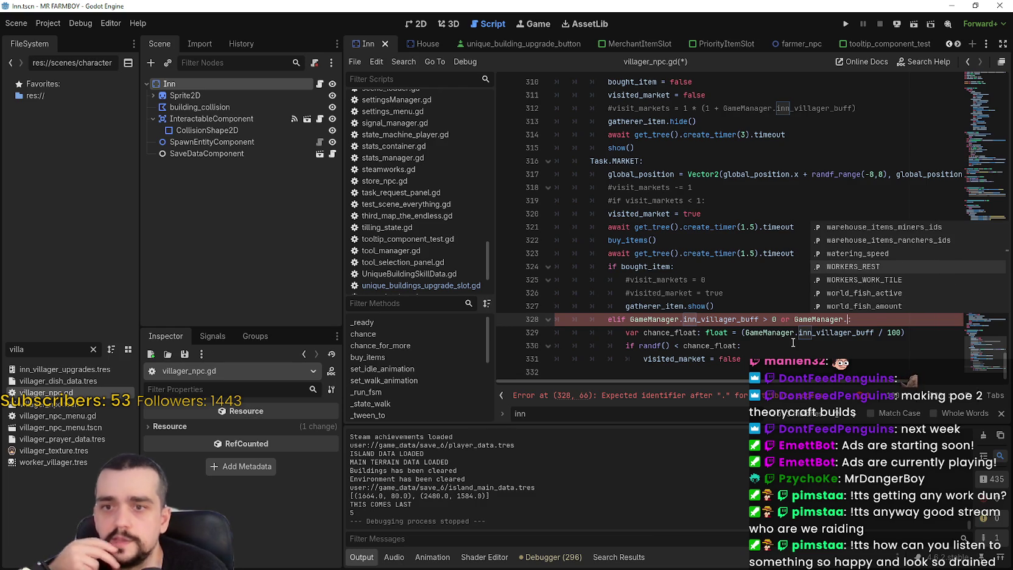
pyautogui.press('Return')
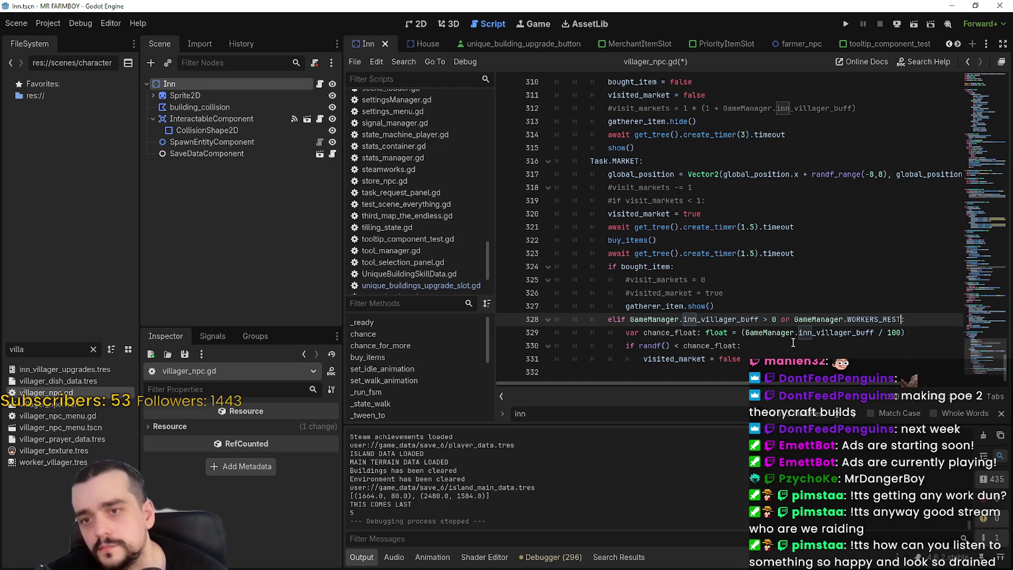
pyautogui.write('0')
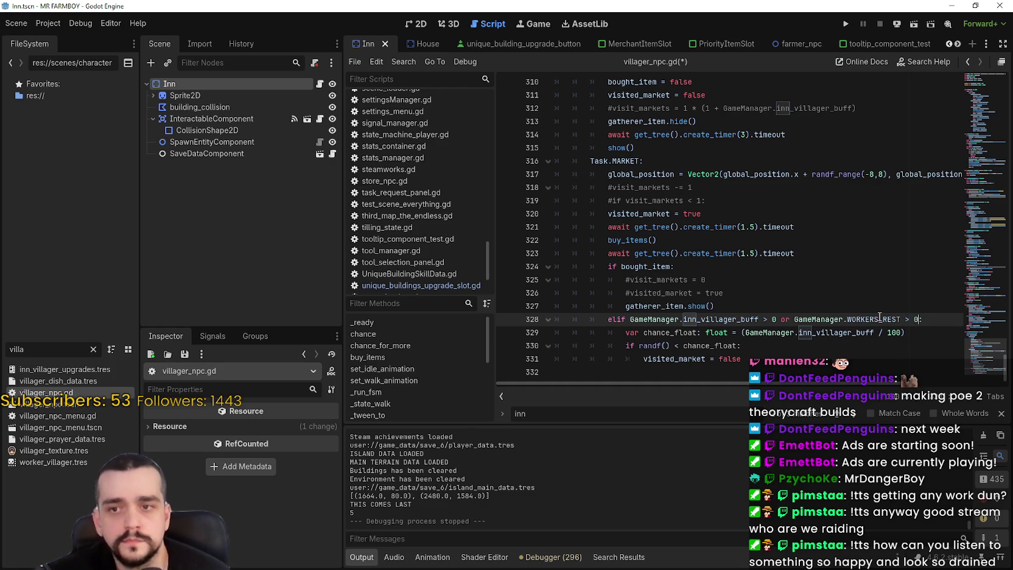
# Step: Save villager_npc.gd and inspect GameManager.inn_villager_buff on line 329
pyautogui.moveTo(879, 316)
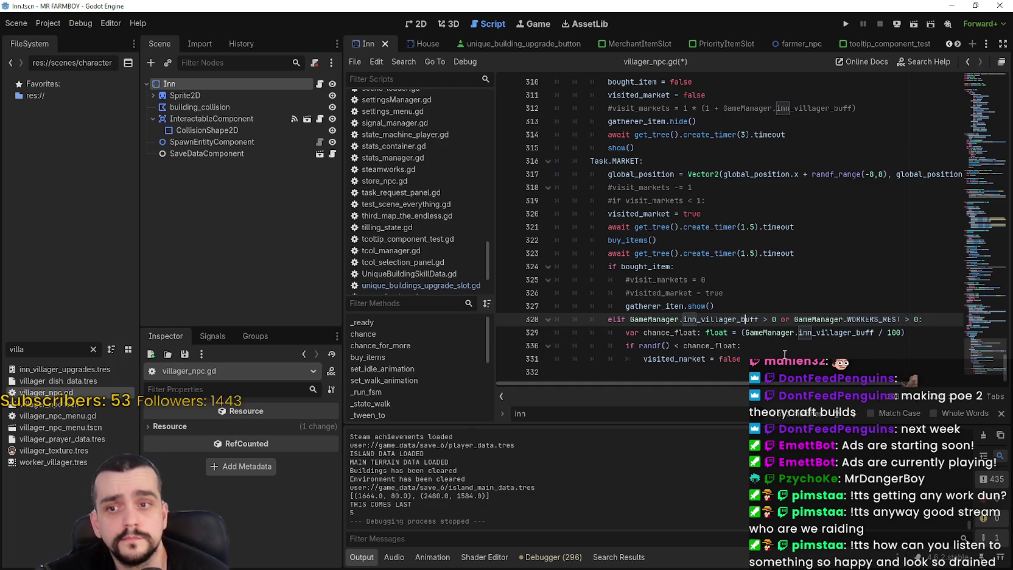
pyautogui.click(778, 346)
pyautogui.hotkey('ctrl', 's')
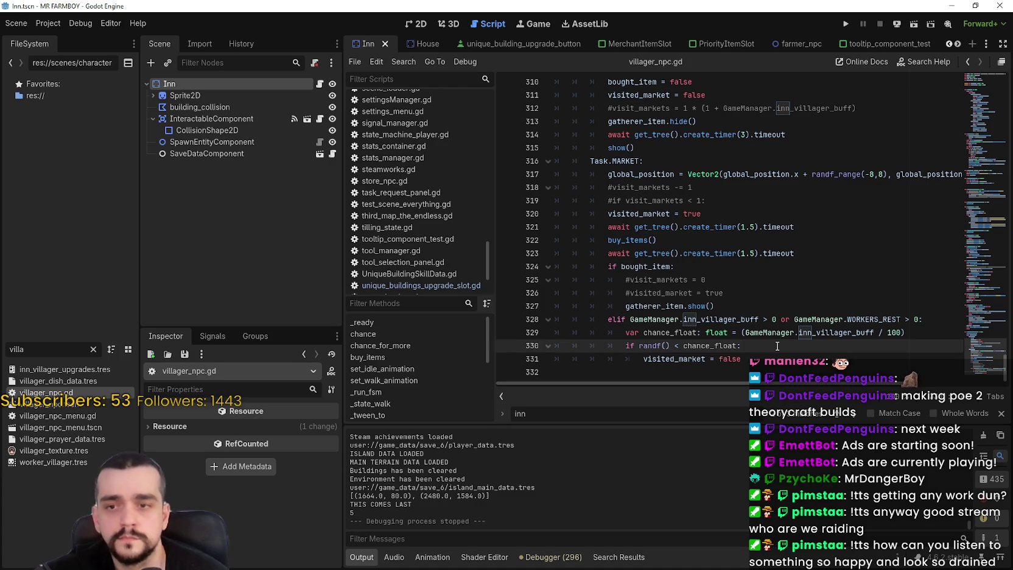
pyautogui.click(784, 354)
pyautogui.doubleClick(838, 332)
pyautogui.moveTo(838, 333); pyautogui.dragTo(784, 330)
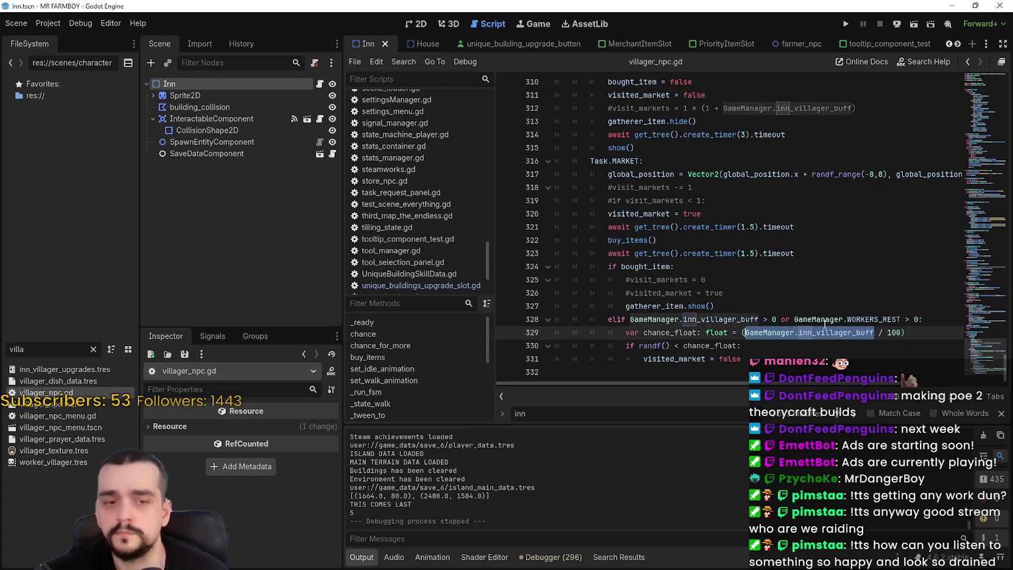
pyautogui.moveTo(824, 322)
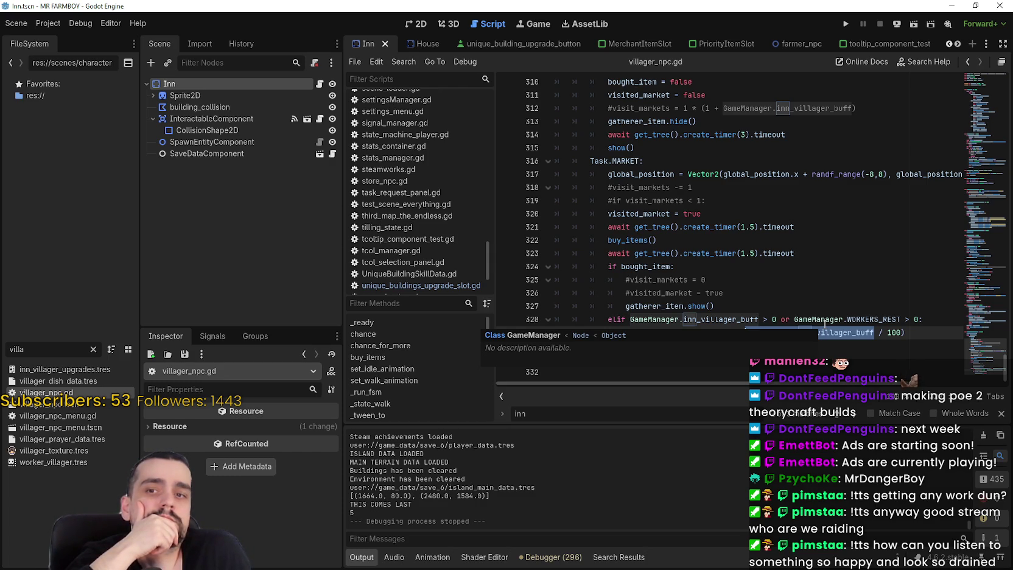
pyautogui.press('Right')
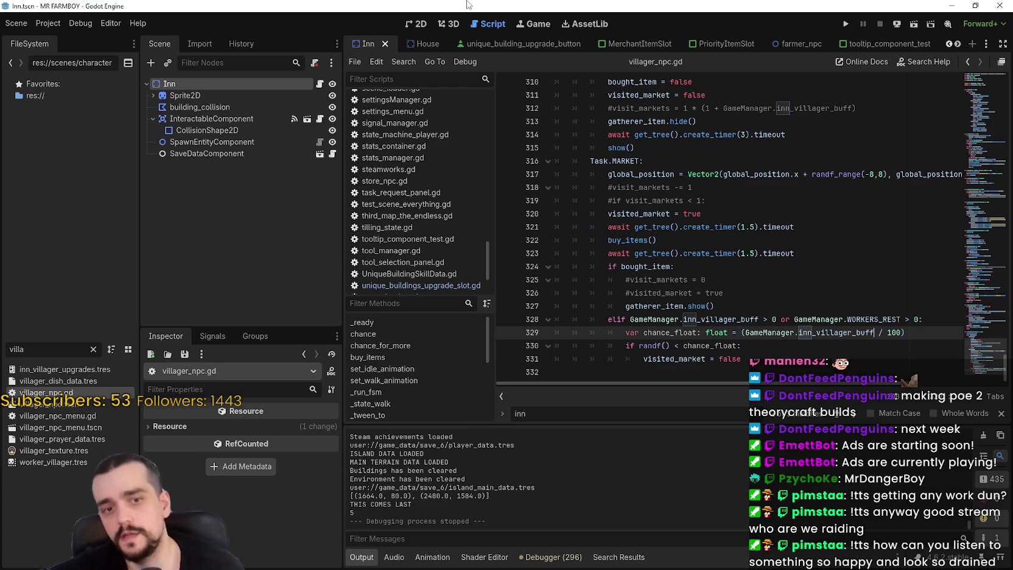
pyautogui.doubleClick(889, 319)
pyautogui.moveTo(889, 319); pyautogui.dragTo(836, 319)
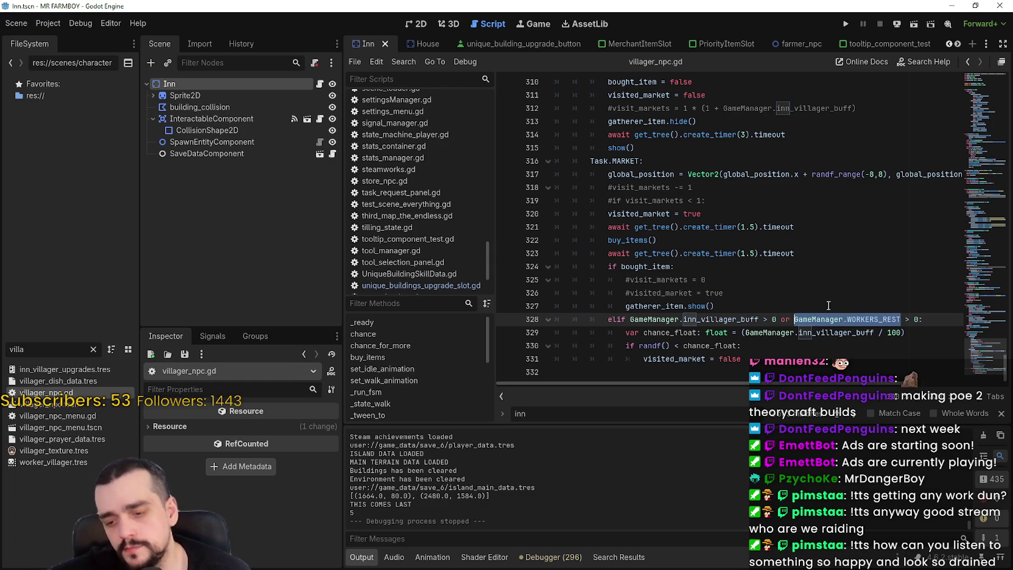
pyautogui.doubleClick(809, 332)
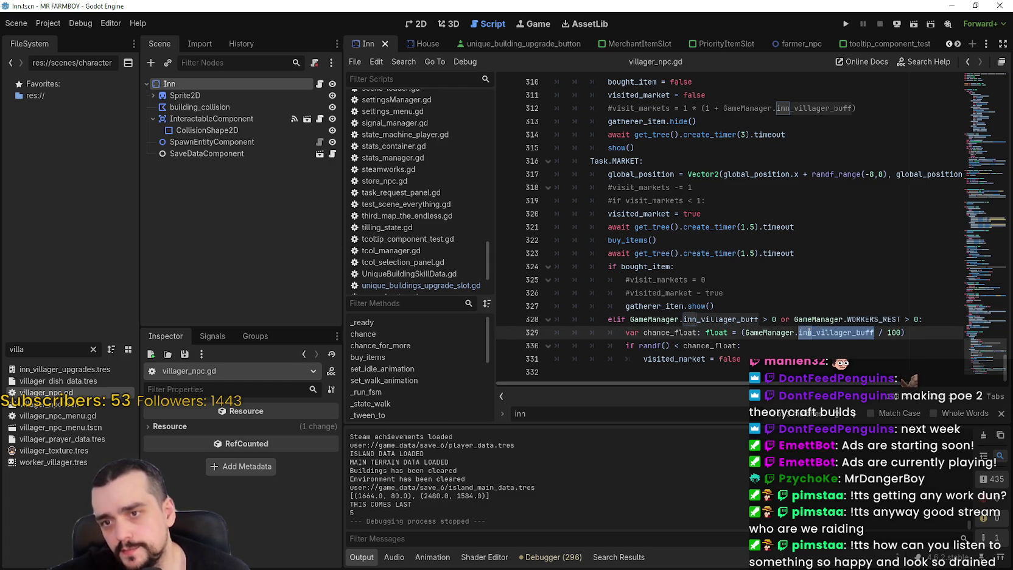
pyautogui.moveTo(847, 334)
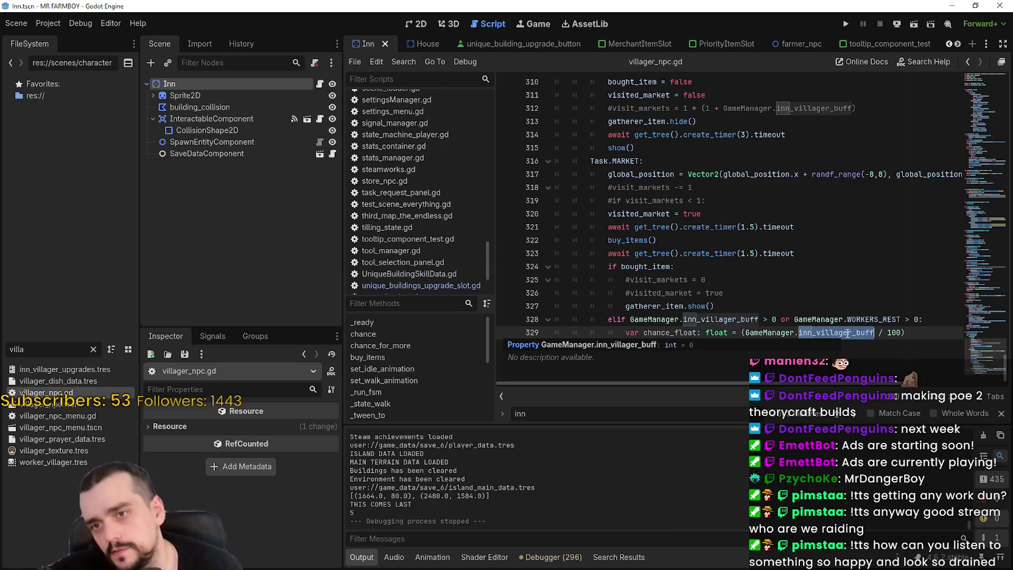
# Step: Append ' + GameManager.WORKERS_REST*10' after inn_villager_buff on line 329
pyautogui.click(847, 334)
pyautogui.write('+ ')
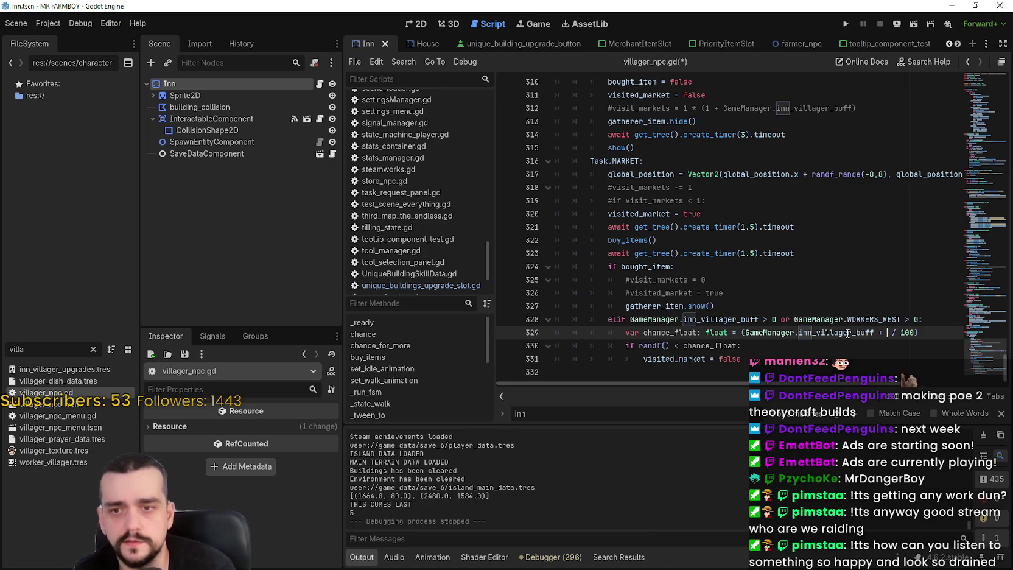
pyautogui.write('GameManager.WORKERS_REST ')
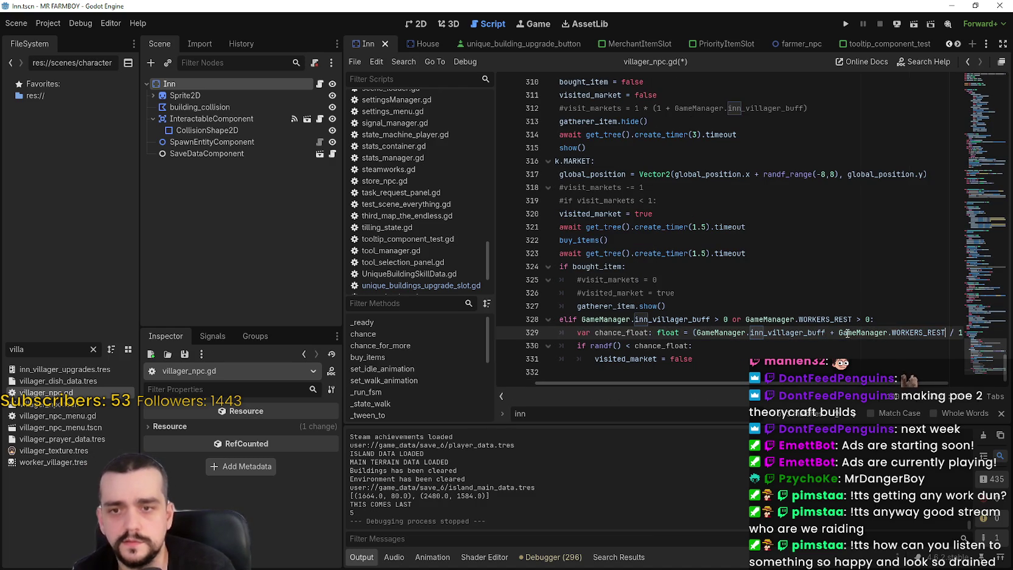
pyautogui.write('*10')
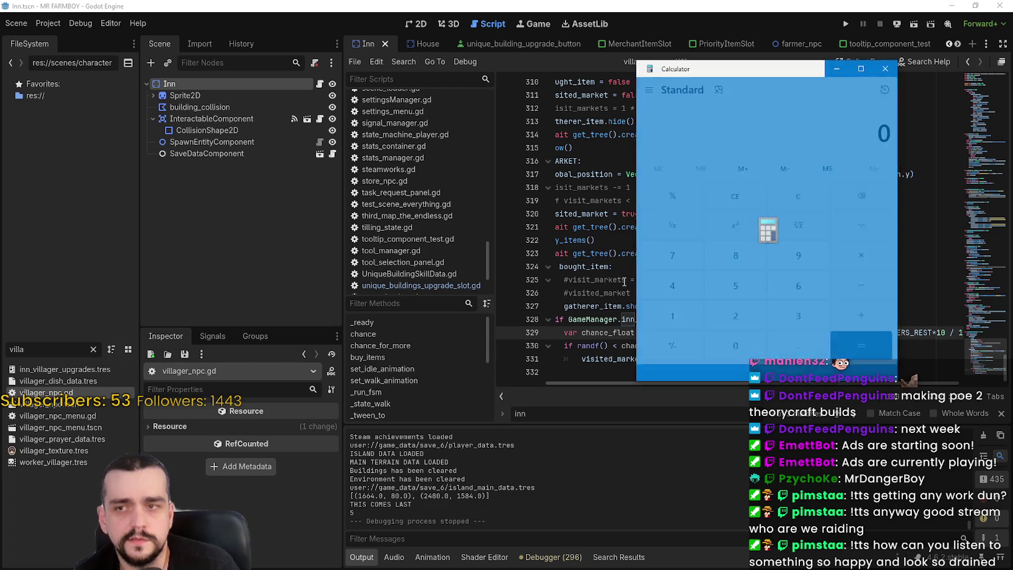
pyautogui.write('6*')
pyautogui.write('10')
pyautogui.click(863, 363)
pyautogui.click(885, 68)
# Step: Wrap the WORKERS_REST term and the whole sum in parentheses, then save the script
pyautogui.moveTo(946, 332); pyautogui.dragTo(824, 333)
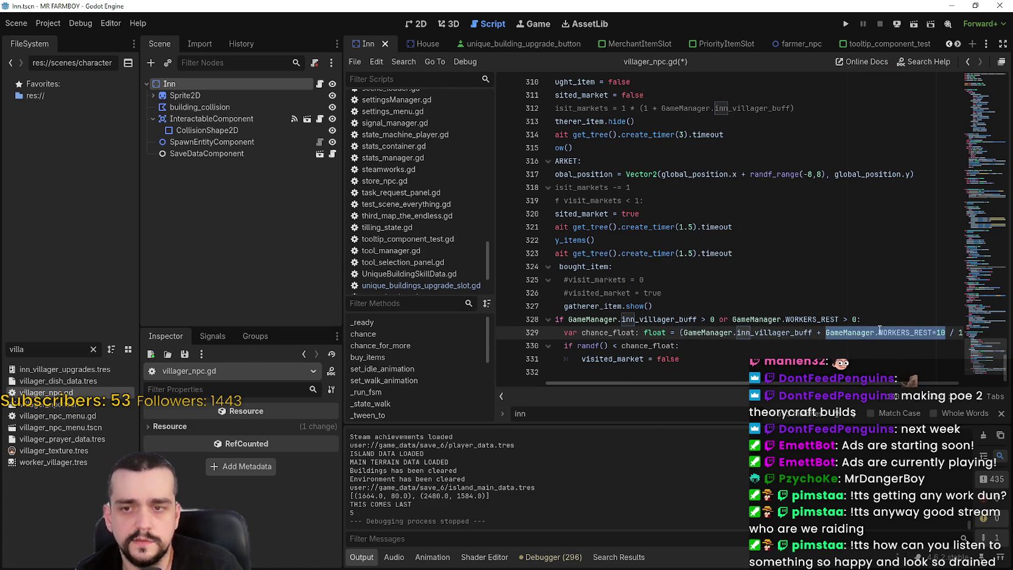
pyautogui.write('(')
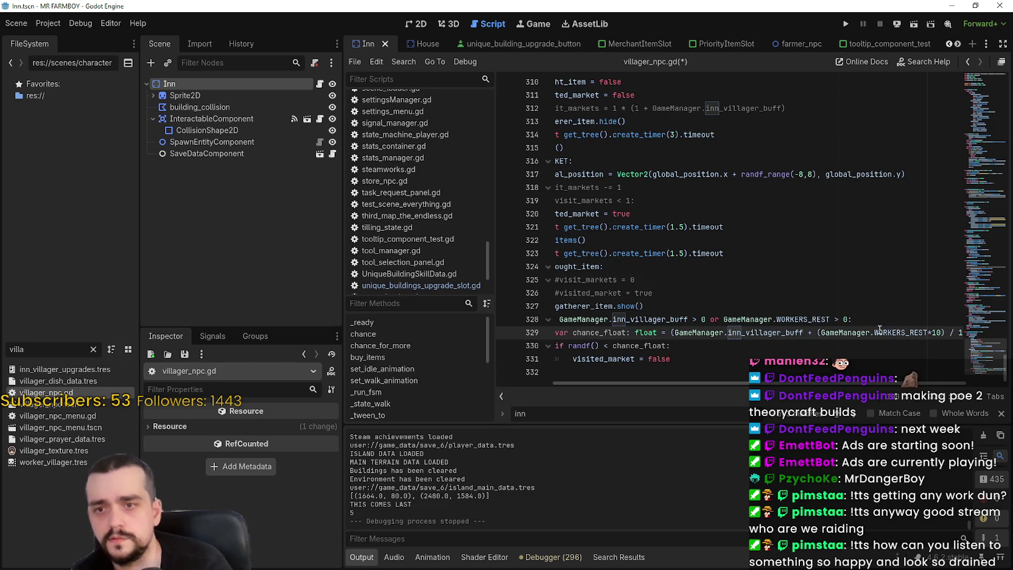
pyautogui.moveTo(675, 333); pyautogui.dragTo(949, 332)
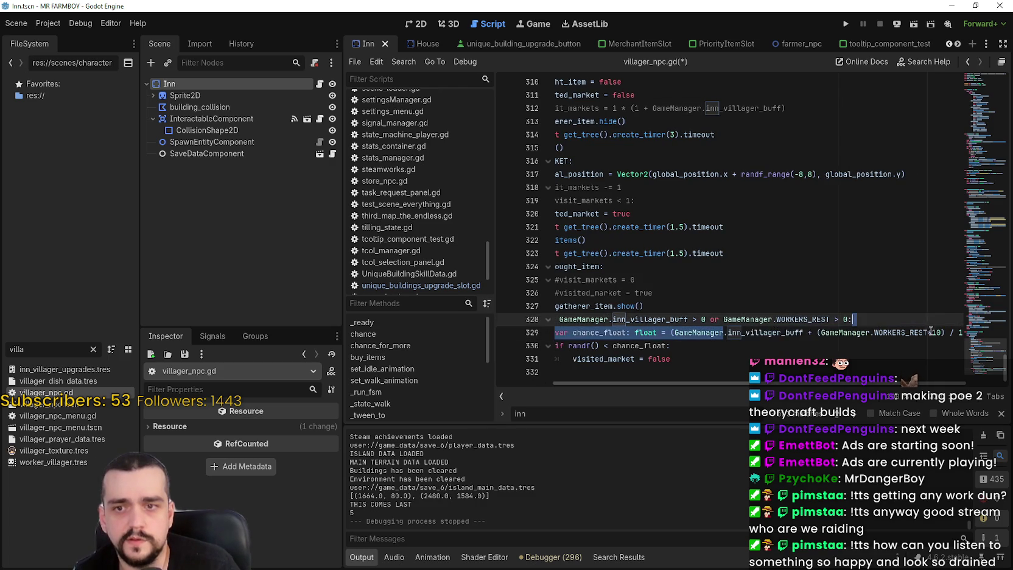
pyautogui.write('(')
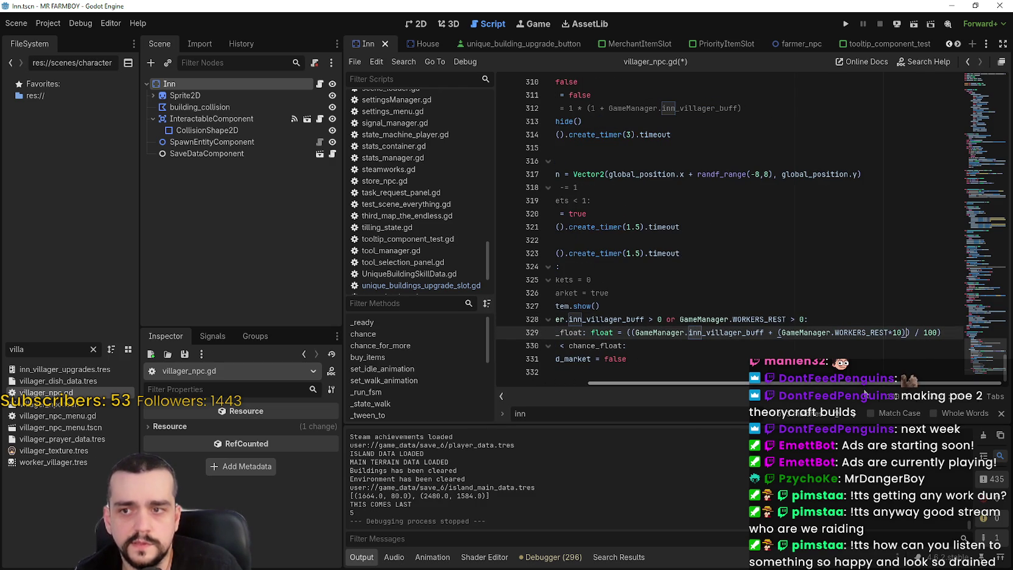
pyautogui.click(1000, 414)
pyautogui.click(734, 361)
pyautogui.hotkey('ctrl', 's')
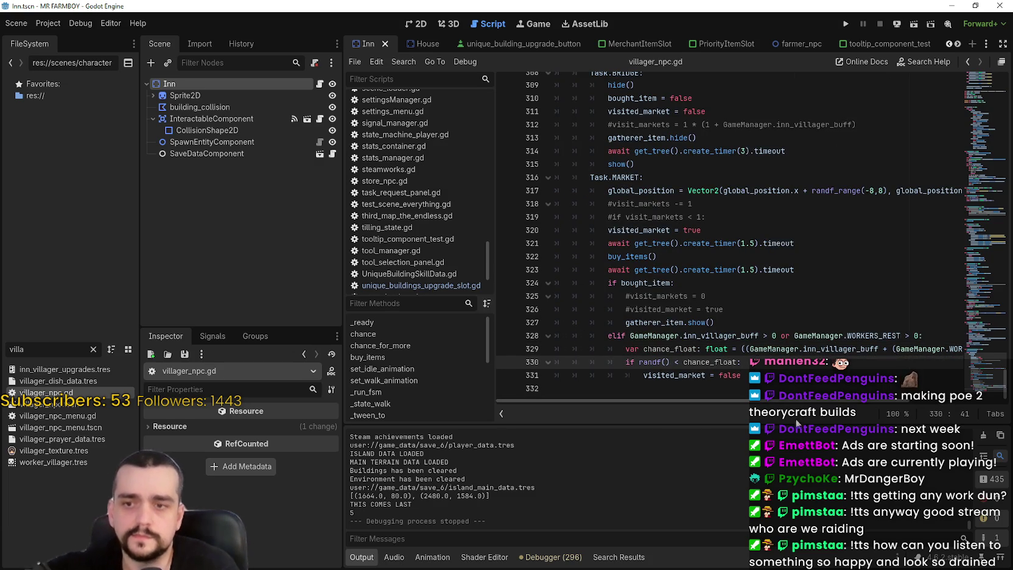
# Step: Check the bracket pairing of the chance formula on line 329
pyautogui.hscroll(3, 874, 405)
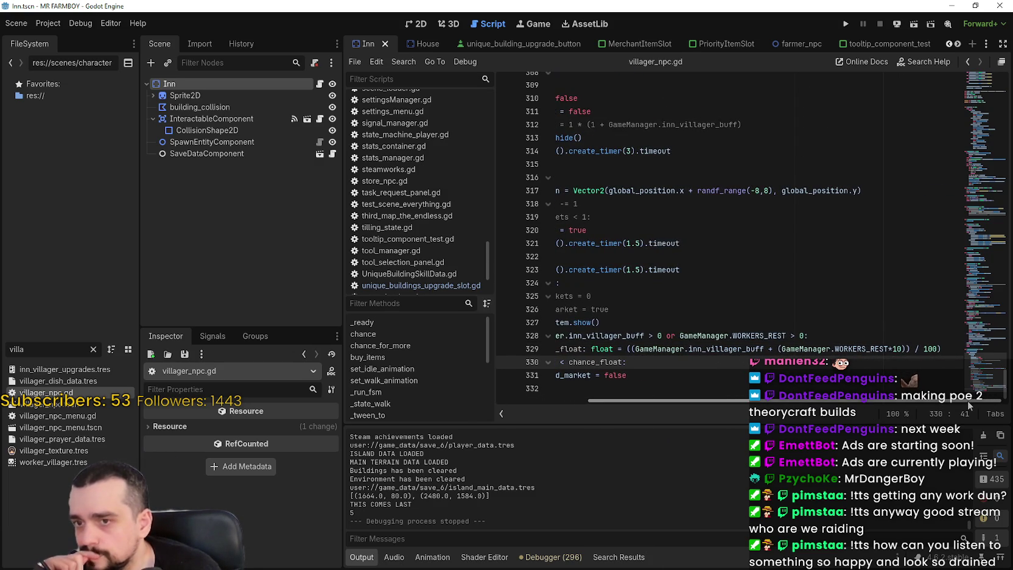
pyautogui.moveTo(911, 349); pyautogui.dragTo(628, 349)
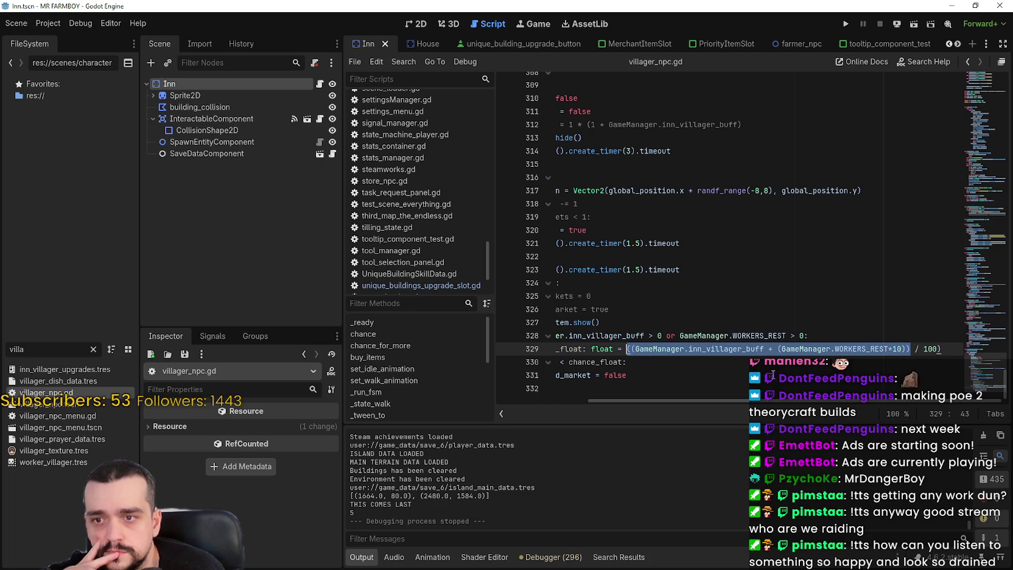
pyautogui.moveTo(702, 348); pyautogui.dragTo(631, 349)
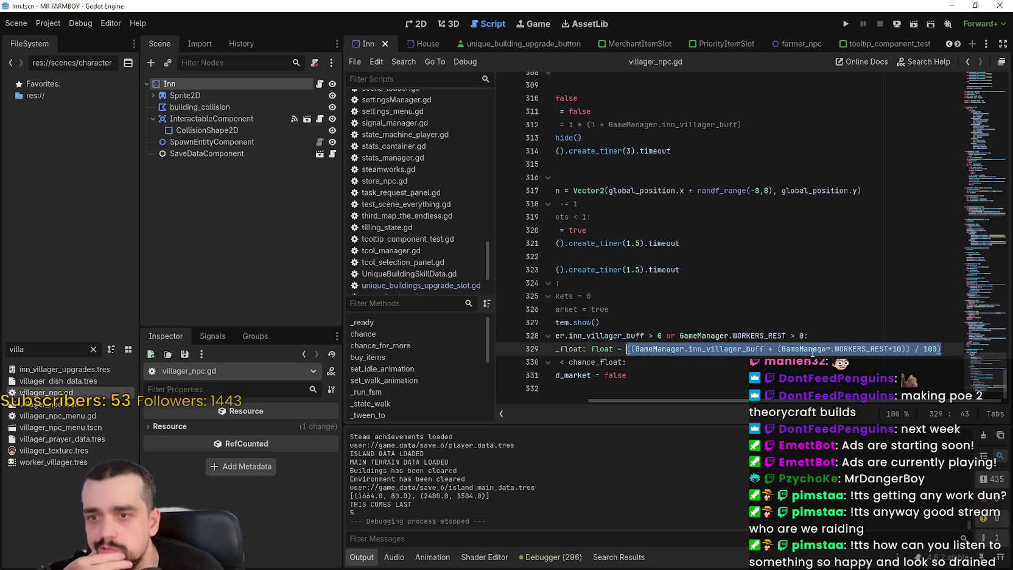
pyautogui.click(782, 349)
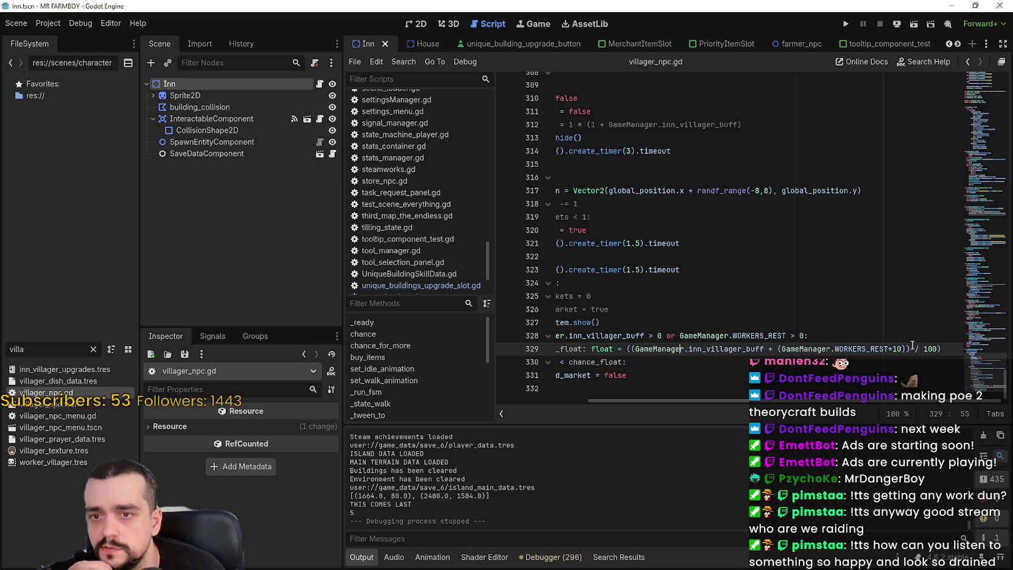
pyautogui.moveTo(912, 349); pyautogui.dragTo(765, 348)
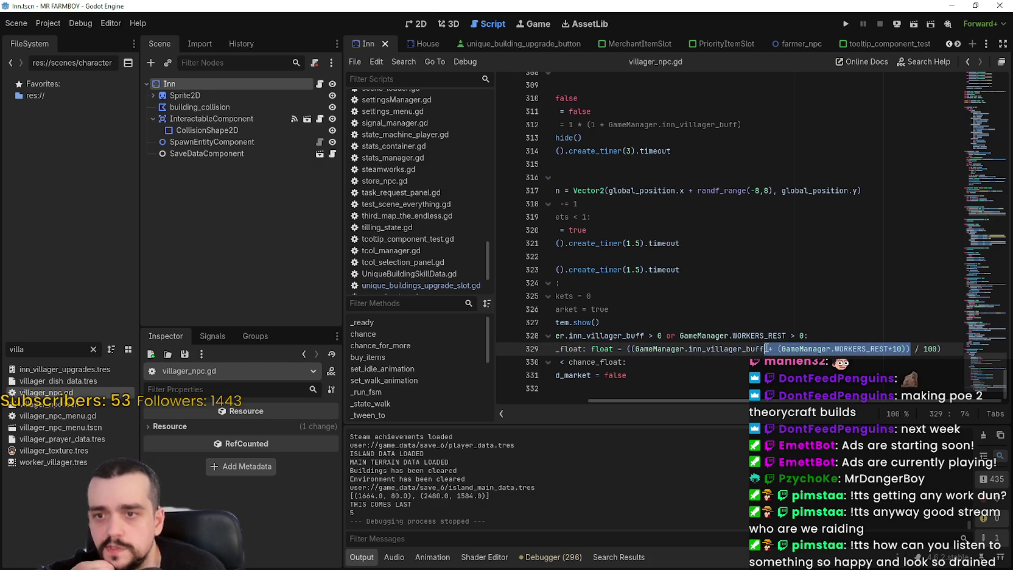
pyautogui.click(820, 348)
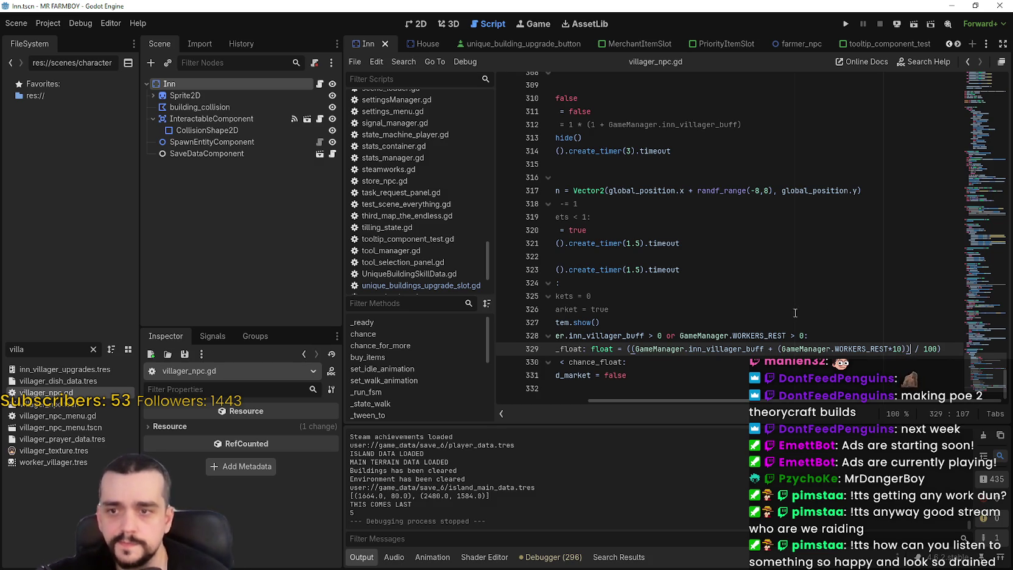
# Step: Undo and re-add the outer parentheses around the sum on line 329, then save
pyautogui.hotkey('ctrl', 'z')
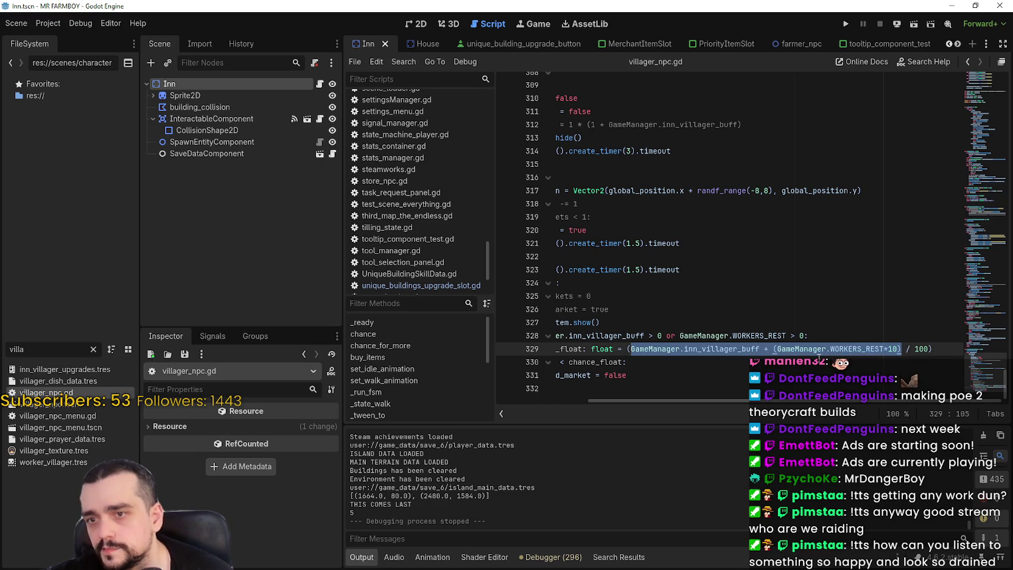
pyautogui.click(821, 362)
pyautogui.moveTo(902, 348); pyautogui.dragTo(631, 347)
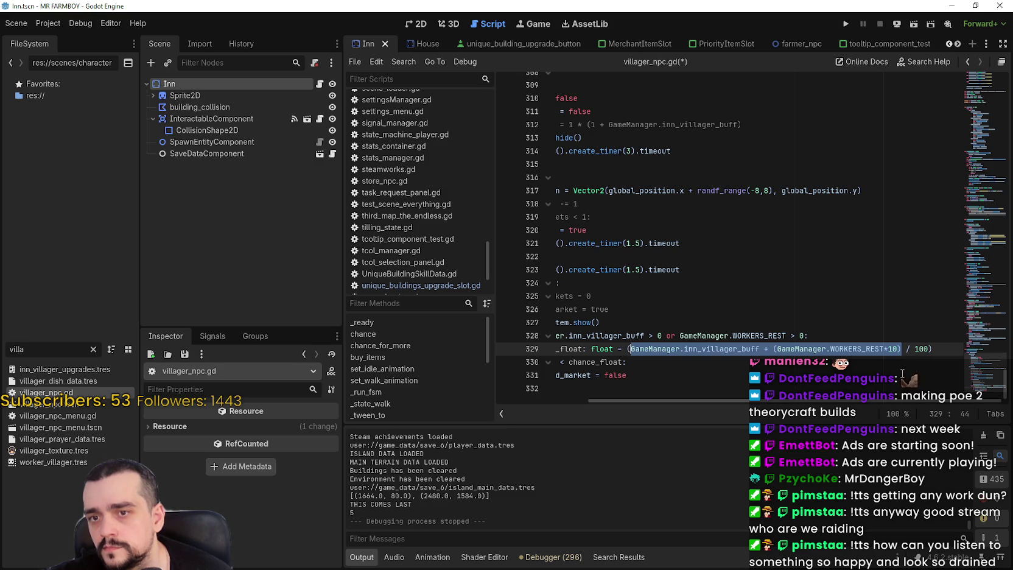
pyautogui.write('(')
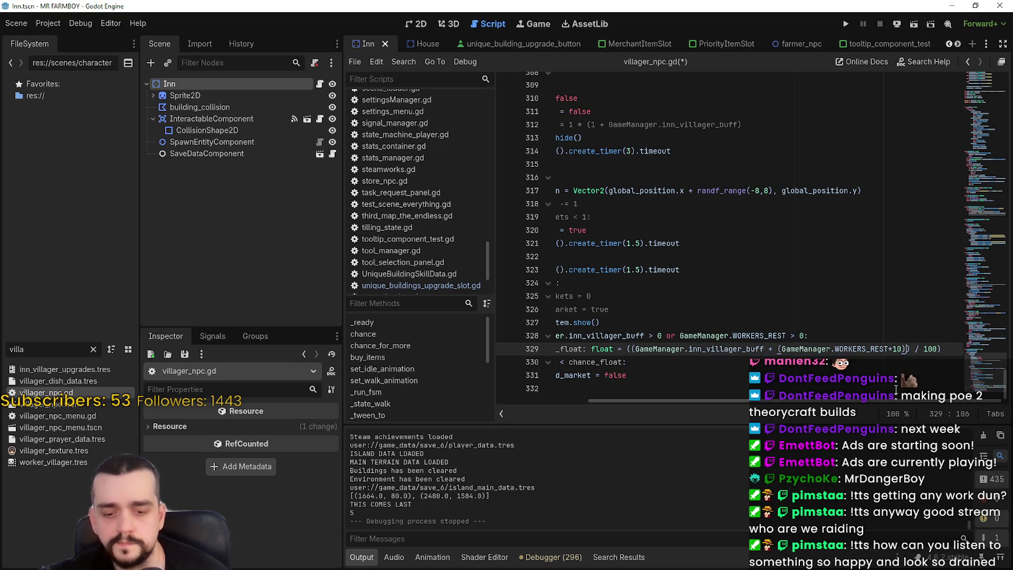
pyautogui.hotkey('ctrl', 's')
# Step: Review line 329 once more and clear the 'villa' filter in the FileSystem dock
pyautogui.hscroll(-5, 852, 384)
pyautogui.hscroll(4, 829, 380)
pyautogui.click(829, 380)
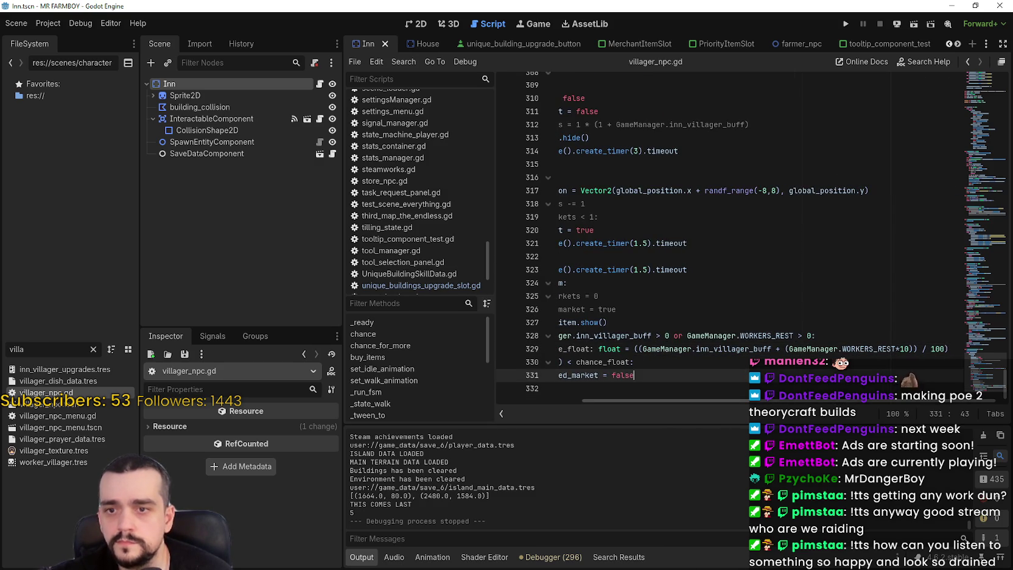
pyautogui.tripleClick(846, 348)
pyautogui.click(859, 349)
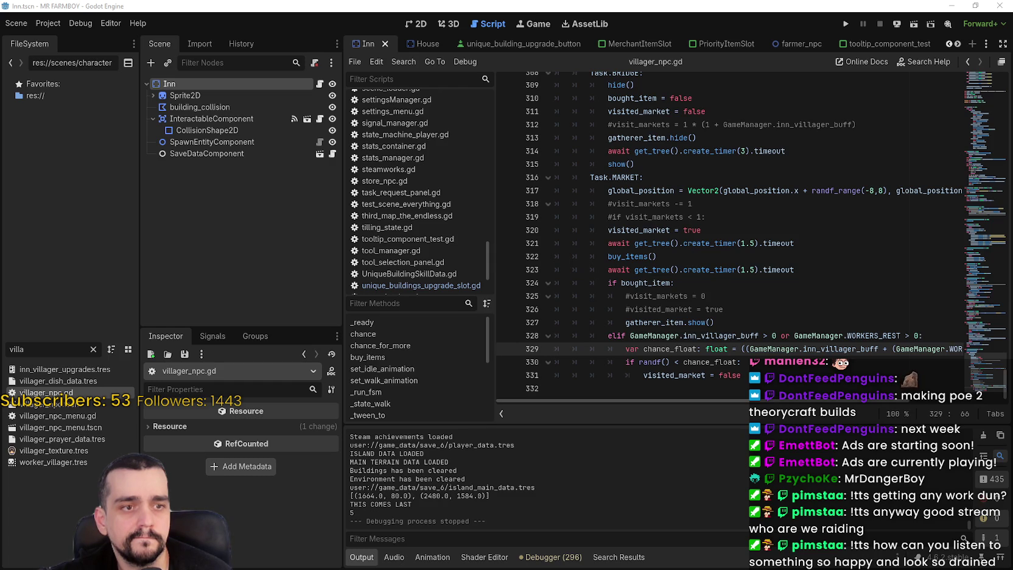
pyautogui.click(707, 230)
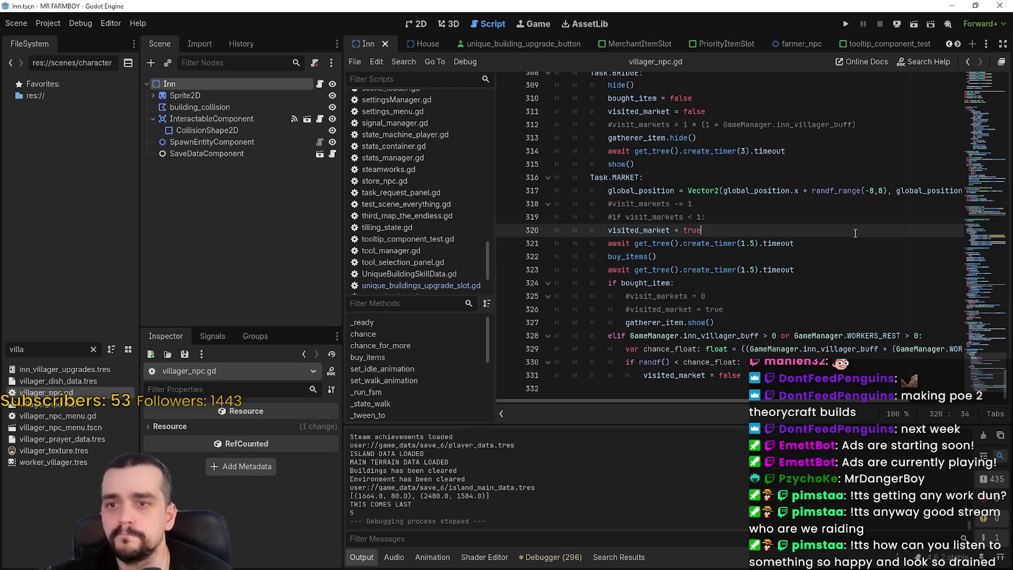
pyautogui.click(93, 348)
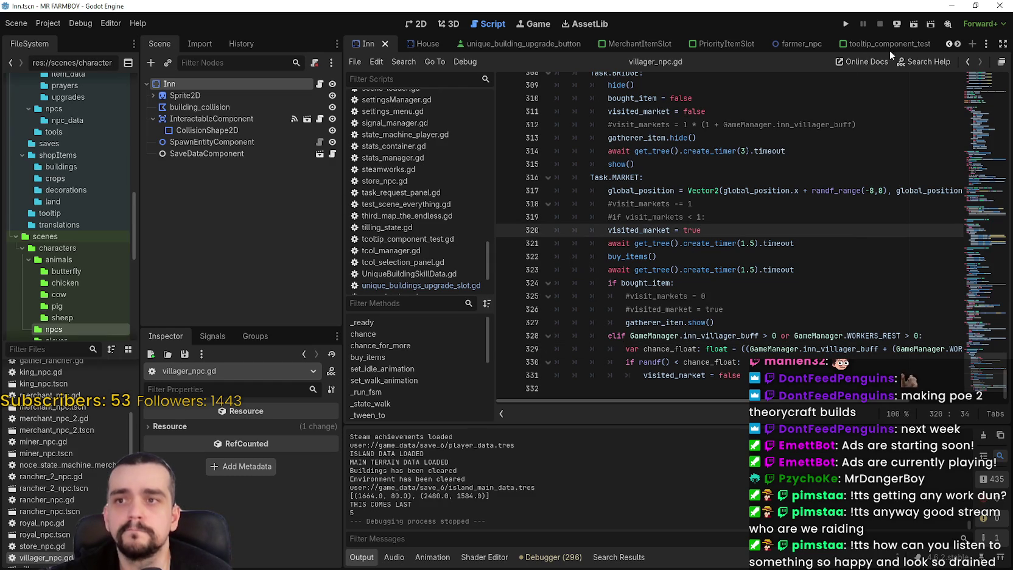
# Step: Filter project files by 'game_' and open the game_screen_the_endless scene
pyautogui.click(957, 44)
pyautogui.click(957, 46)
pyautogui.click(955, 44)
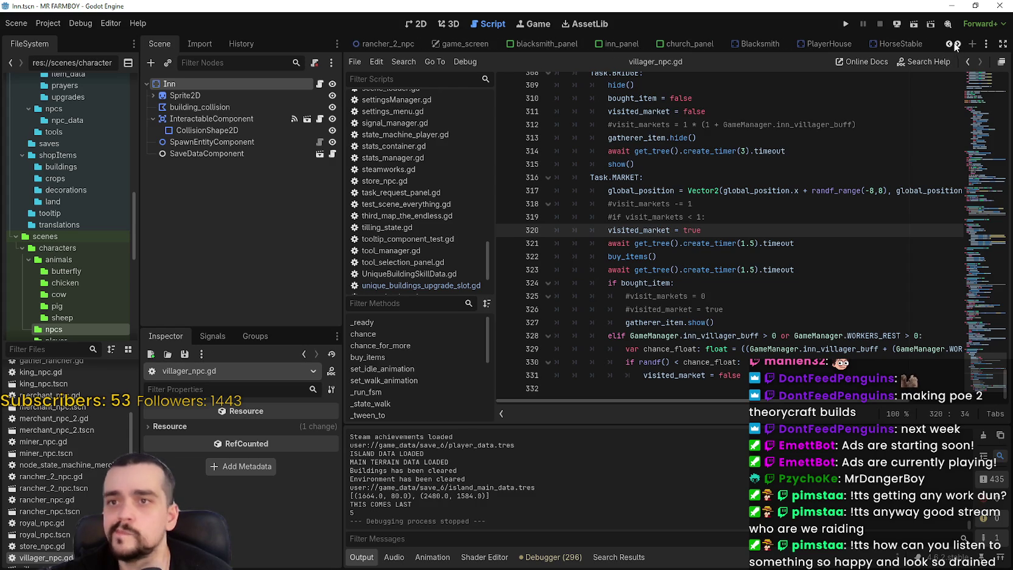
pyautogui.click(42, 349)
pyautogui.write('game_')
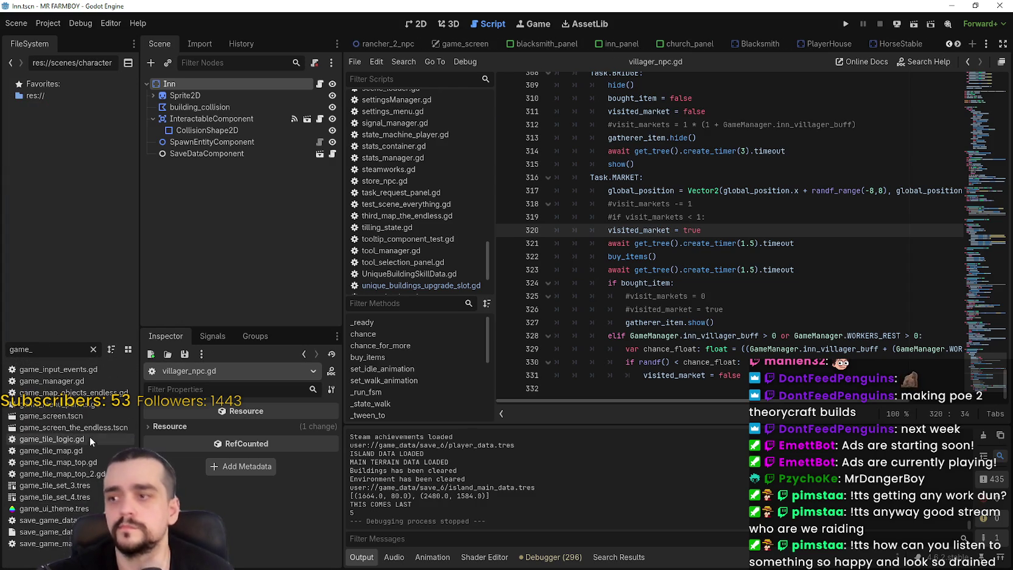
pyautogui.doubleClick(98, 429)
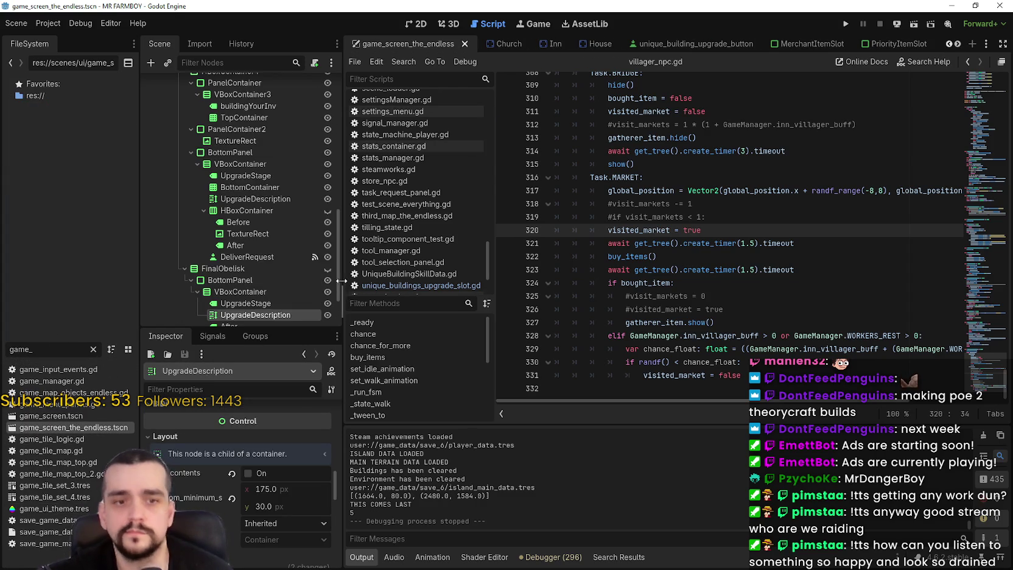
# Step: Open the ObeliskPanel script at the Worker Rest description lines 40–42
pyautogui.scroll(6, 303, 253)
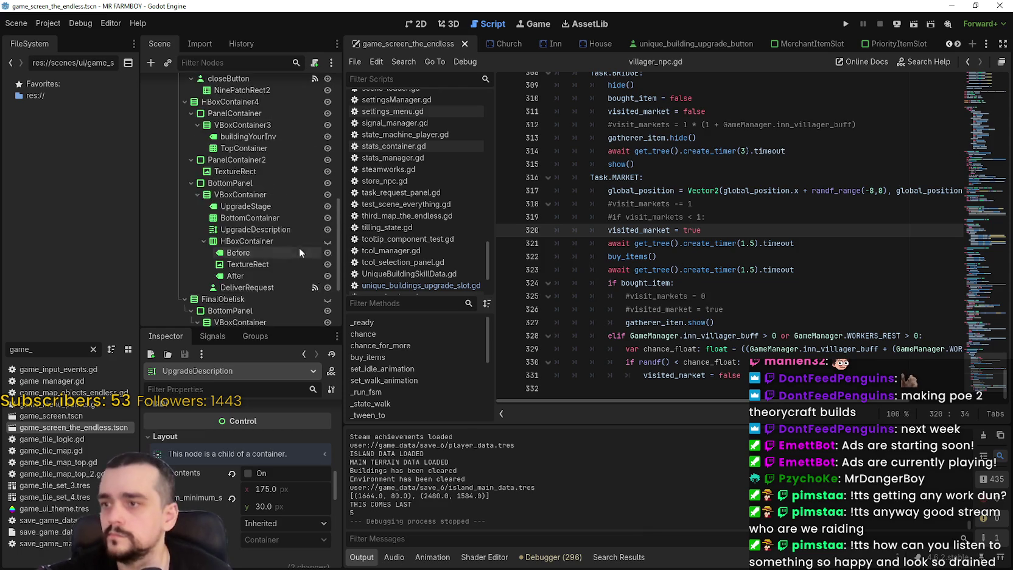
pyautogui.scroll(1, 303, 244)
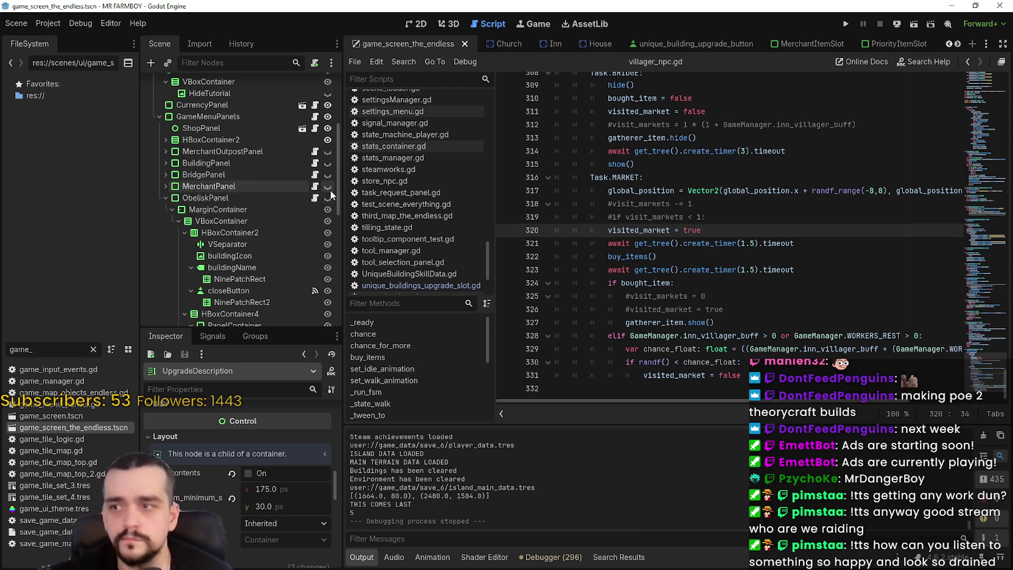
pyautogui.click(314, 198)
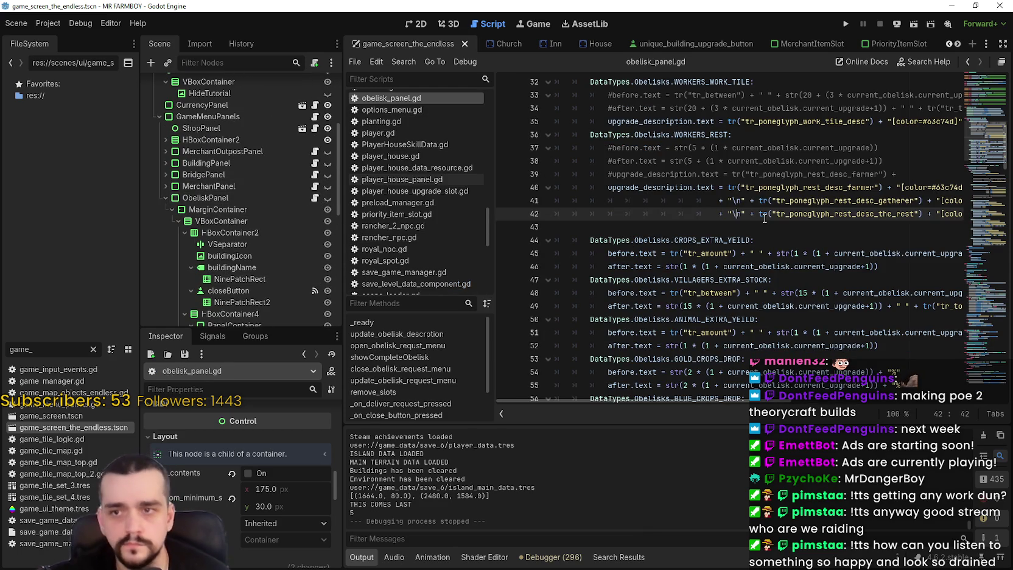
pyautogui.scroll(-2, 749, 261)
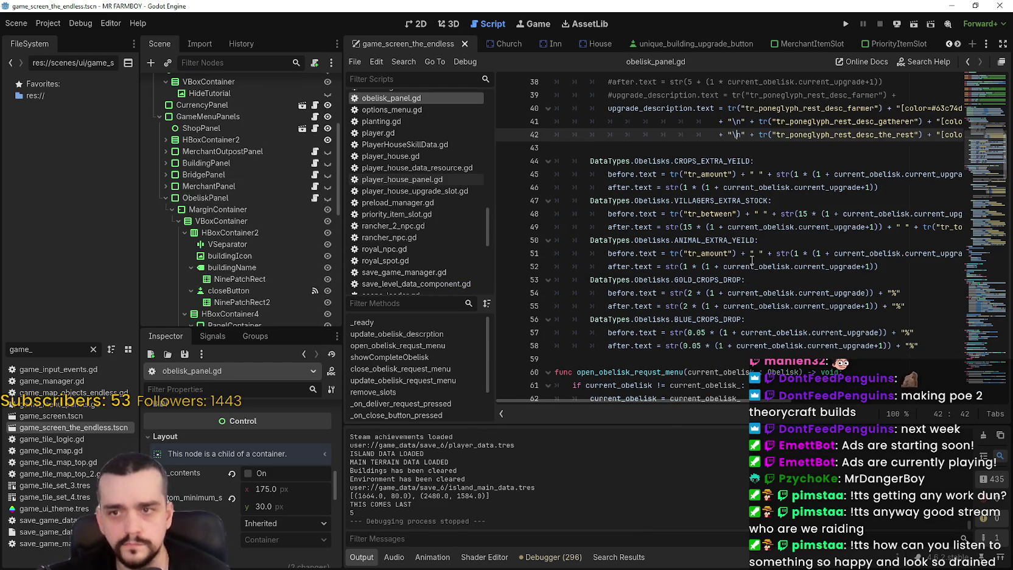
pyautogui.scroll(2, 768, 231)
pyautogui.scroll(6, 785, 213)
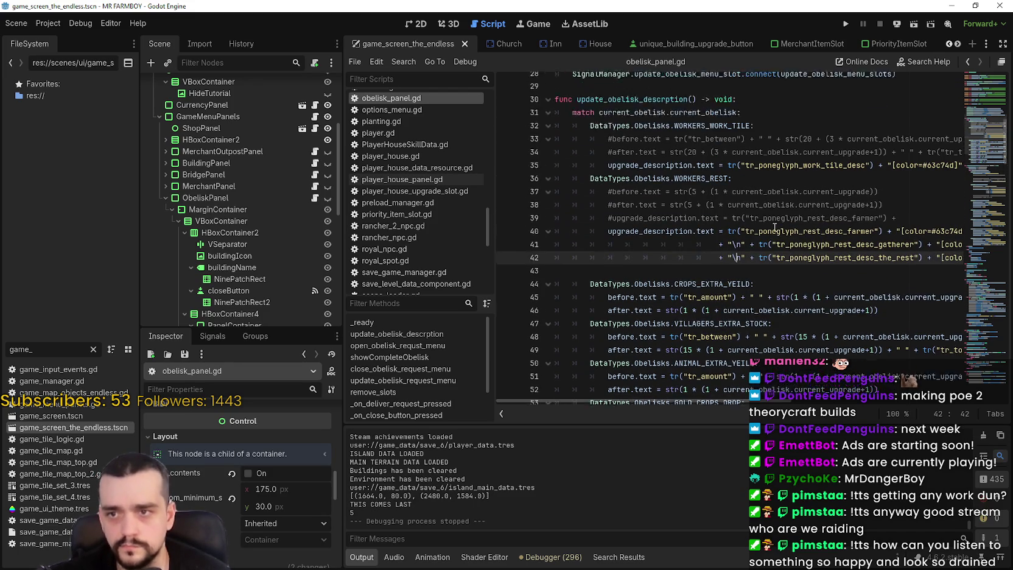
pyautogui.scroll(-4, 810, 240)
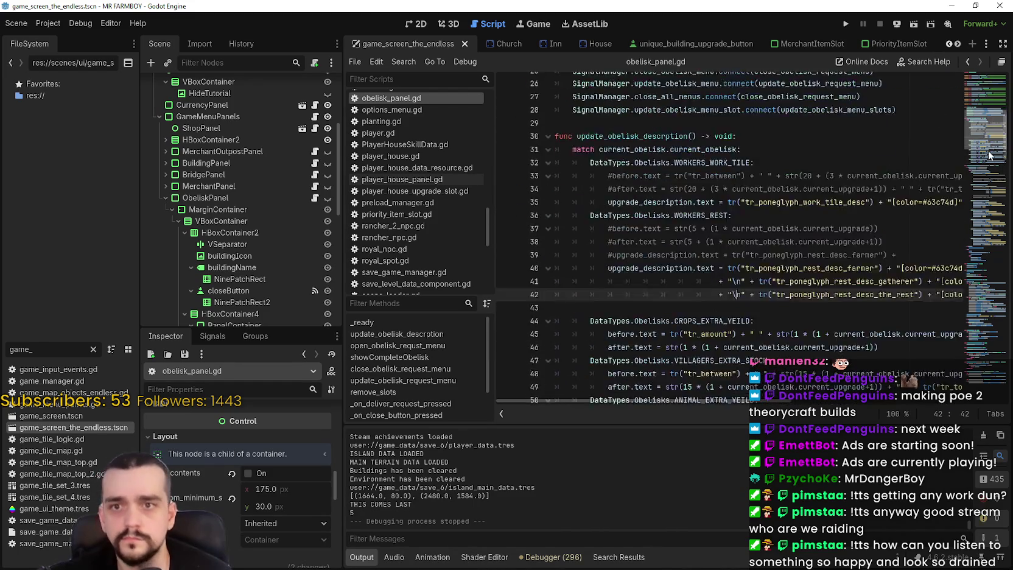
pyautogui.moveTo(850, 254)
pyautogui.mouseDown()
pyautogui.moveTo(937, 275)
pyautogui.moveTo(898, 279)
pyautogui.mouseUp()
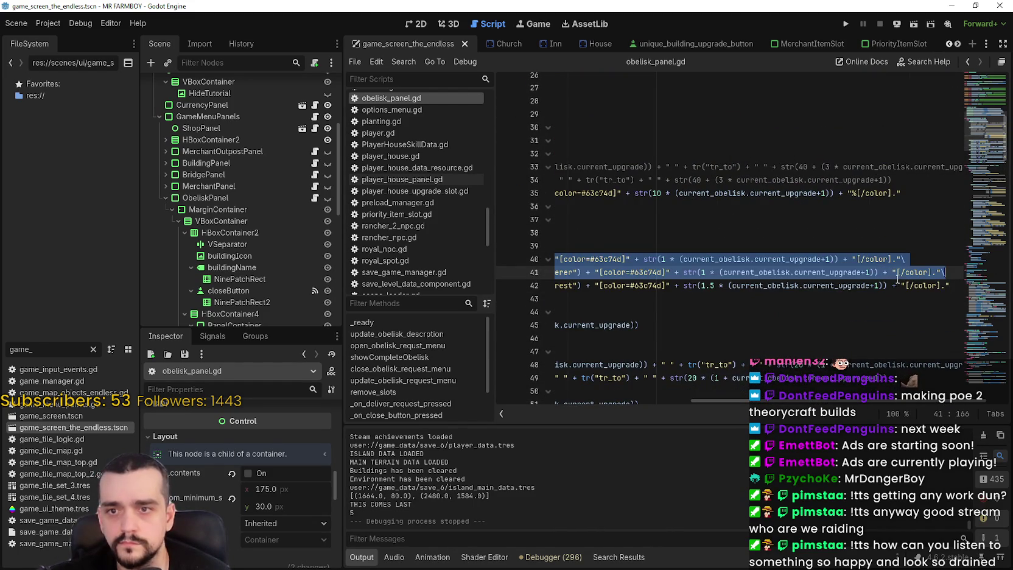
pyautogui.click(956, 284)
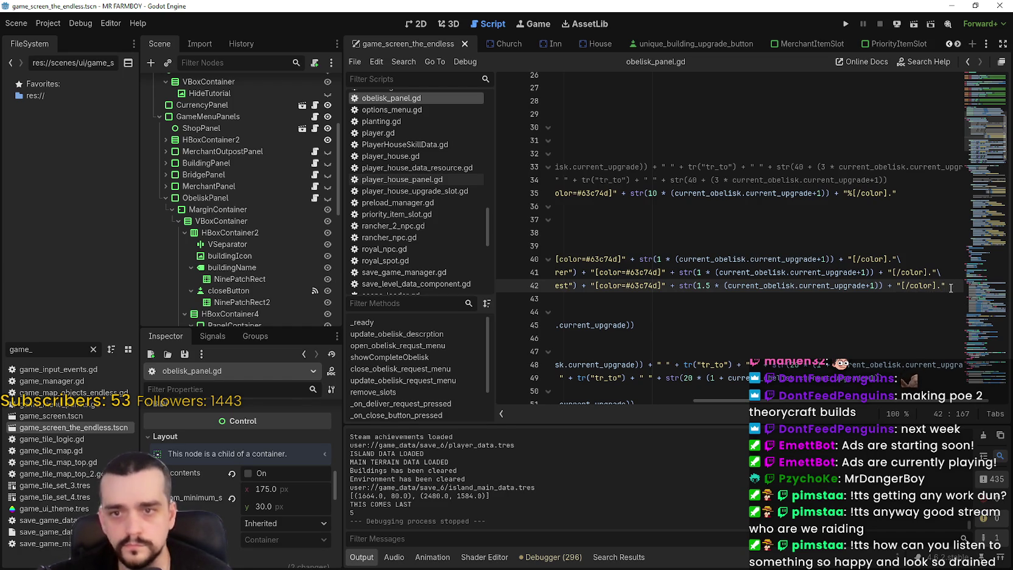
# Step: Start a new line below line 42, then clear the pasted key and indentation again
pyautogui.press('Return')
pyautogui.write('tr_inventory_villager_dish_desc')
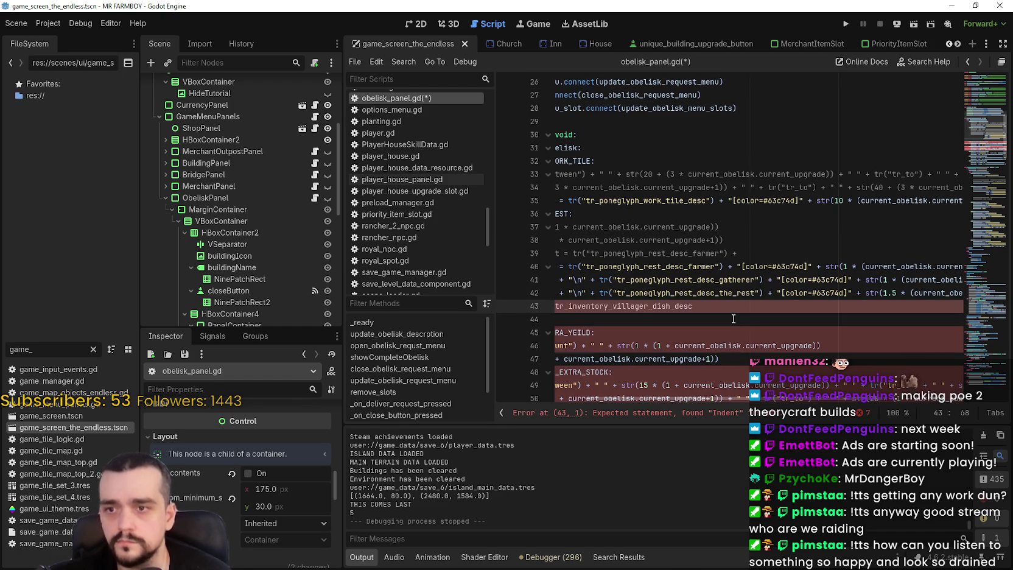
pyautogui.hotkey('ctrl', 'BackSpace')
pyautogui.hotkey('shift', 'Left')
pyautogui.hotkey('shift', 'Left')
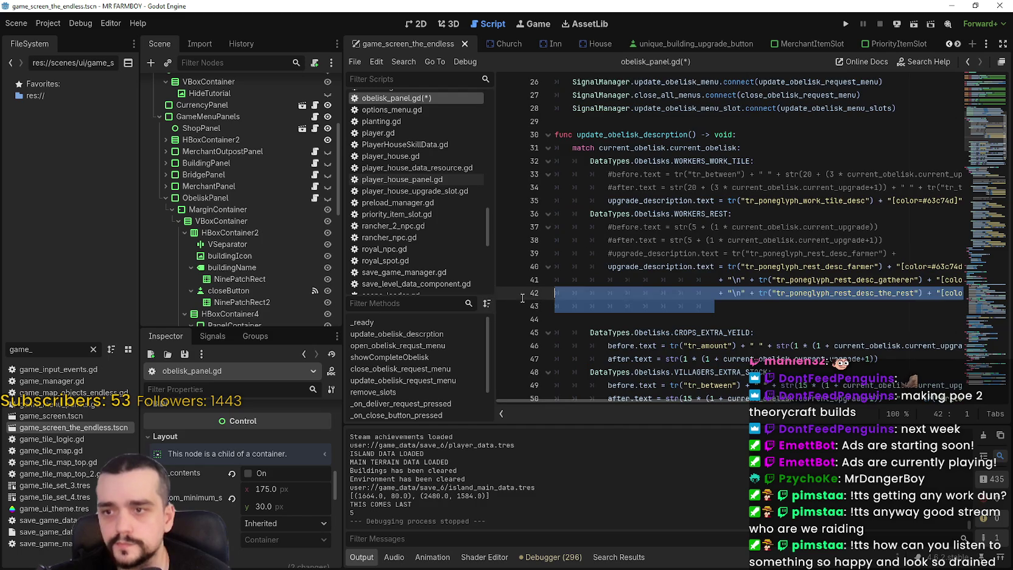
pyautogui.hotkey('shift', 'Home')
pyautogui.press('BackSpace')
# Step: Duplicate the rest description line as line 43 and change its multiplier to 10
pyautogui.hotkey('shift', 'Up')
pyautogui.hotkey('shift', 'Up')
pyautogui.hotkey('shift', 'Up')
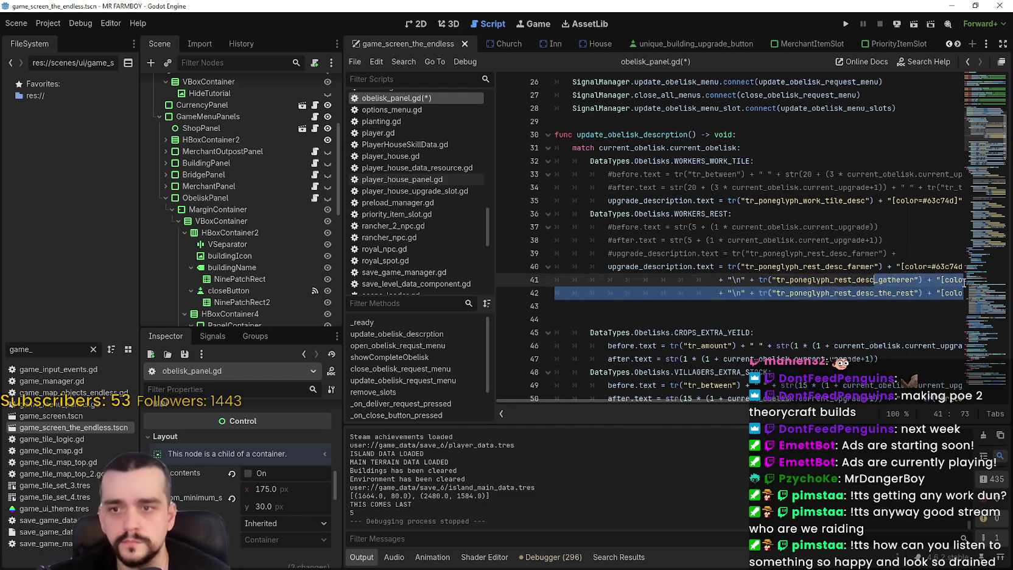
pyautogui.hotkey('shift', 'End')
pyautogui.hotkey('shift', 'Down')
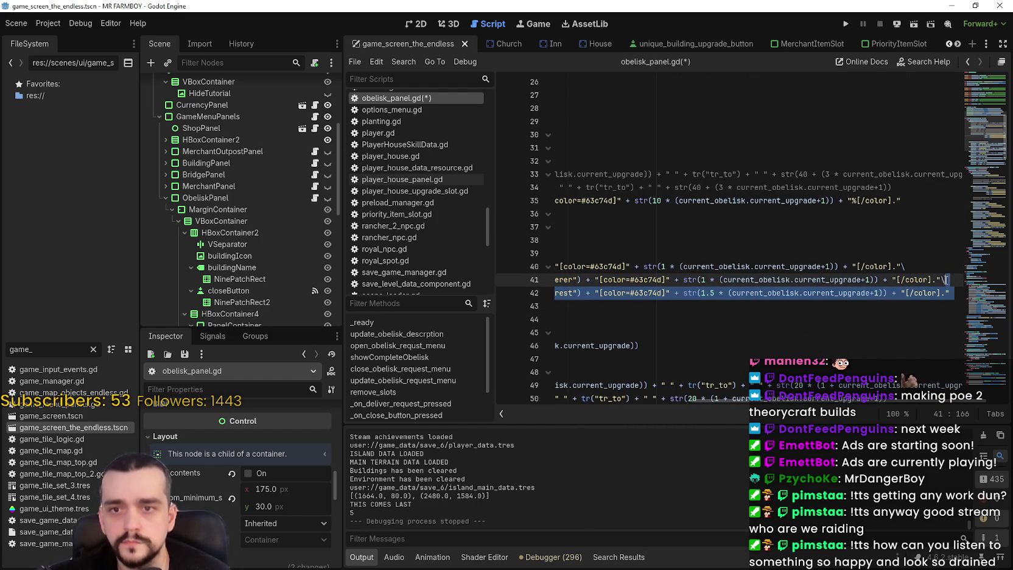
pyautogui.hotkey('ctrl', 'shift', 'd')
pyautogui.press('Return')
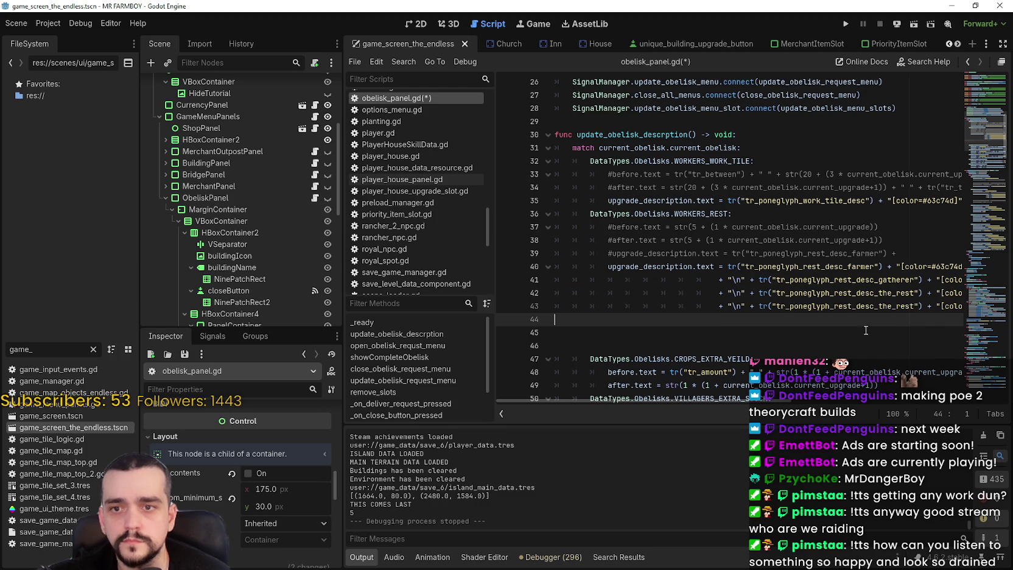
pyautogui.press('Up')
pyautogui.press('End')
pyautogui.press('BackSpace')
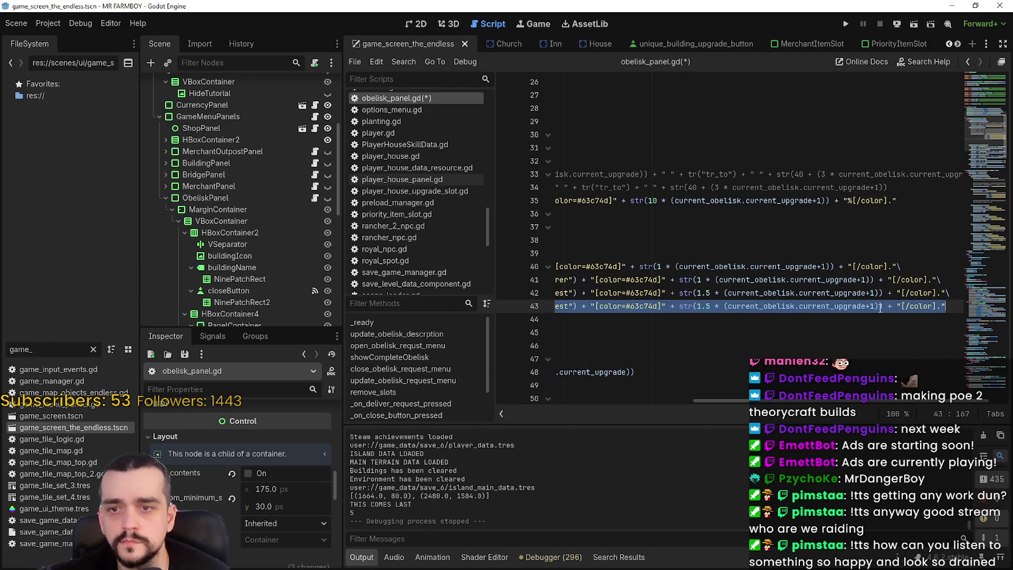
pyautogui.press('Left')
pyautogui.press('Left')
pyautogui.press('Left')
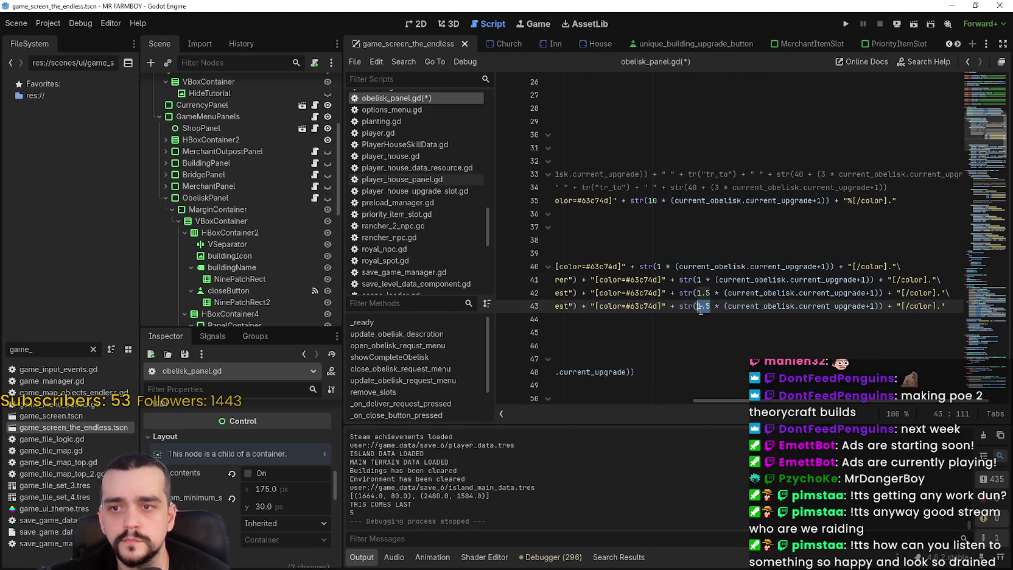
pyautogui.write('10')
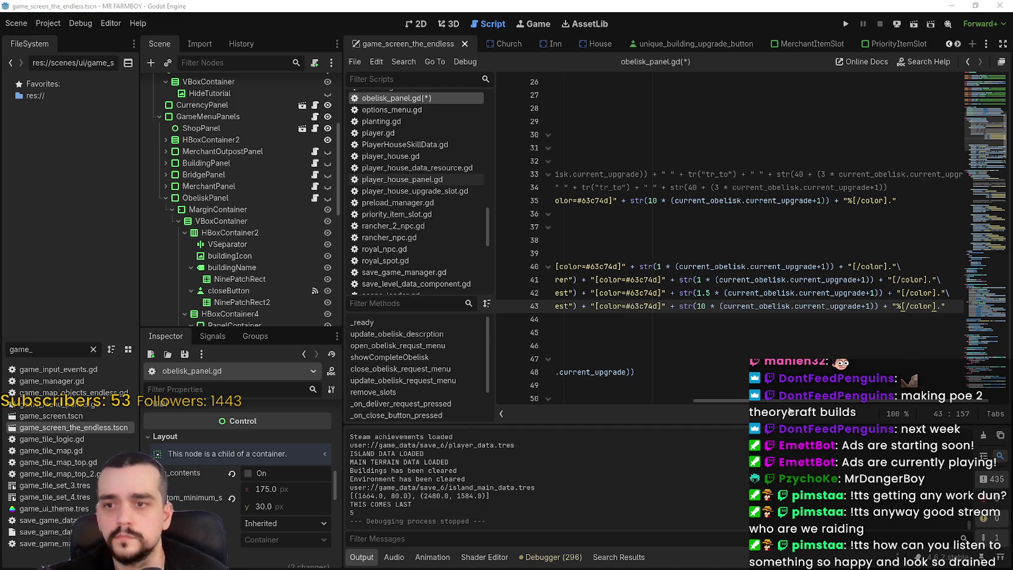
# Step: Replace line 43's translation key with tr_inventory_villager_dish_desc and save the script
pyautogui.hscroll(-5, 755, 317)
pyautogui.doubleClick(745, 305)
pyautogui.write('tr_inventory_villager_dish_desc')
pyautogui.hotkey('ctrl', 's')
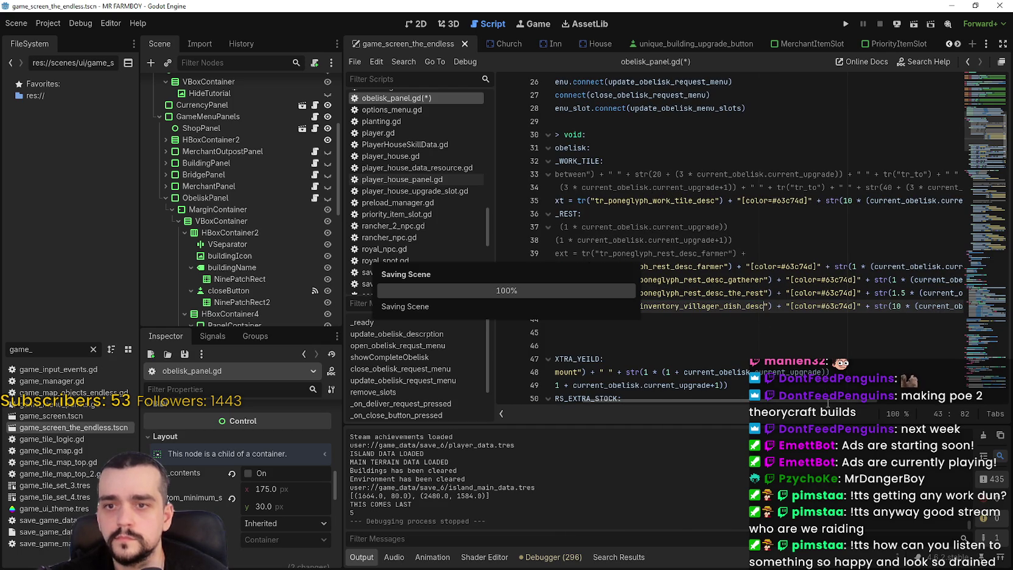
pyautogui.hscroll(5, 853, 402)
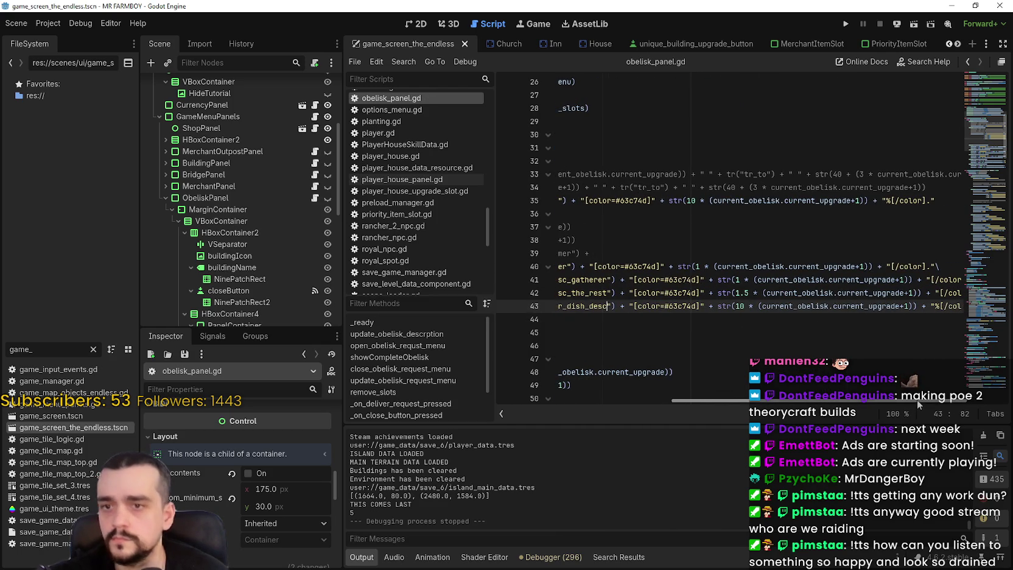
pyautogui.moveTo(918, 404); pyautogui.dragTo(948, 403)
pyautogui.hscroll(-10, 948, 402)
pyautogui.click(689, 345)
pyautogui.click(689, 331)
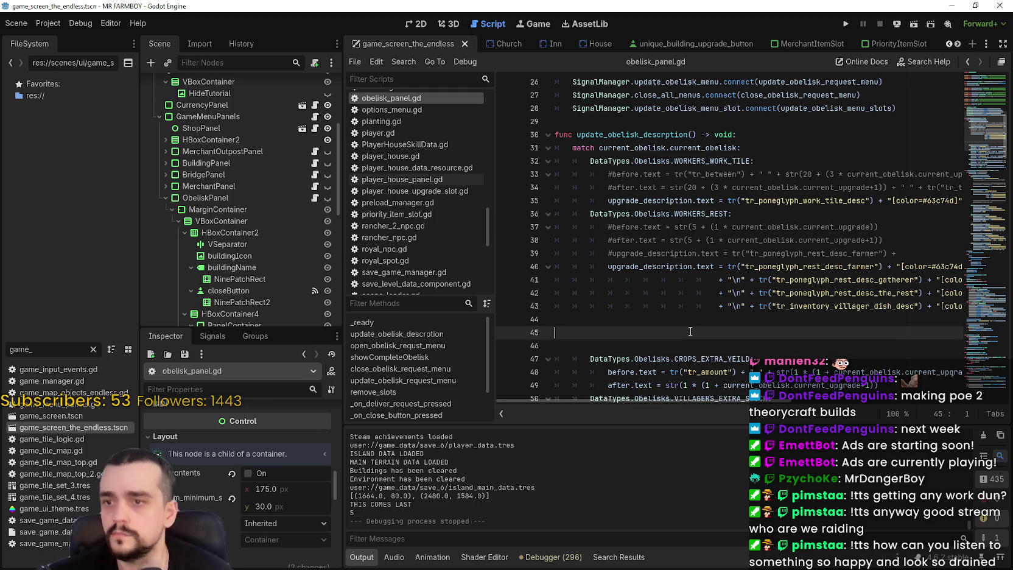
pyautogui.hotkey('ctrl', 's')
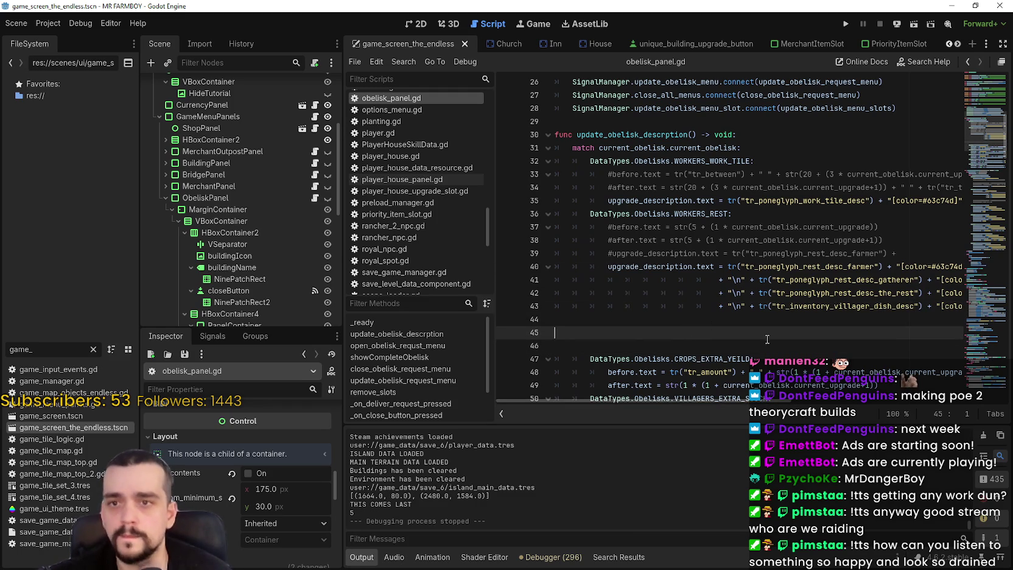
# Step: Run the project and go back to the script to select the new villager dish line
pyautogui.click(848, 23)
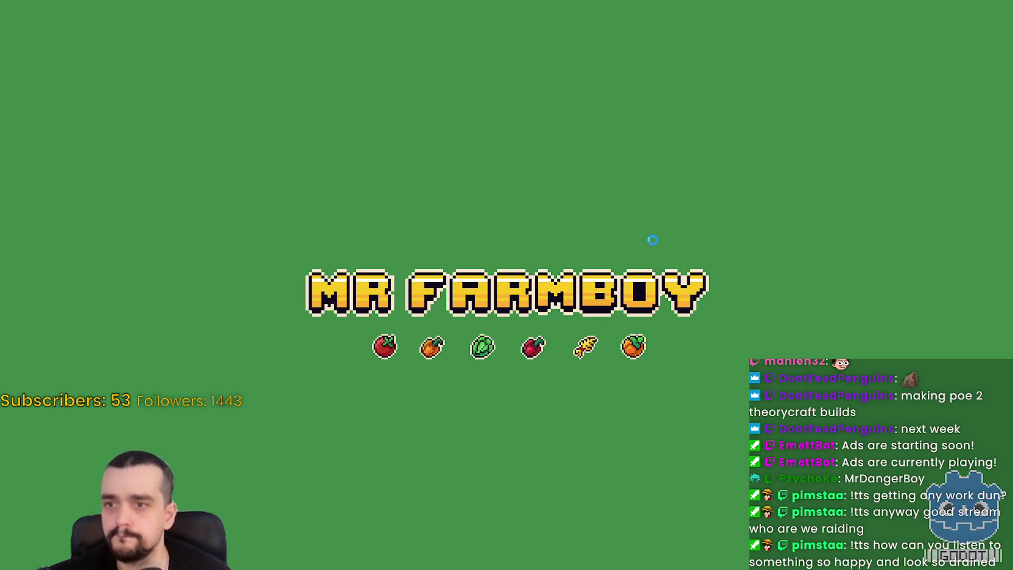
pyautogui.hotkey('alt', 'Tab')
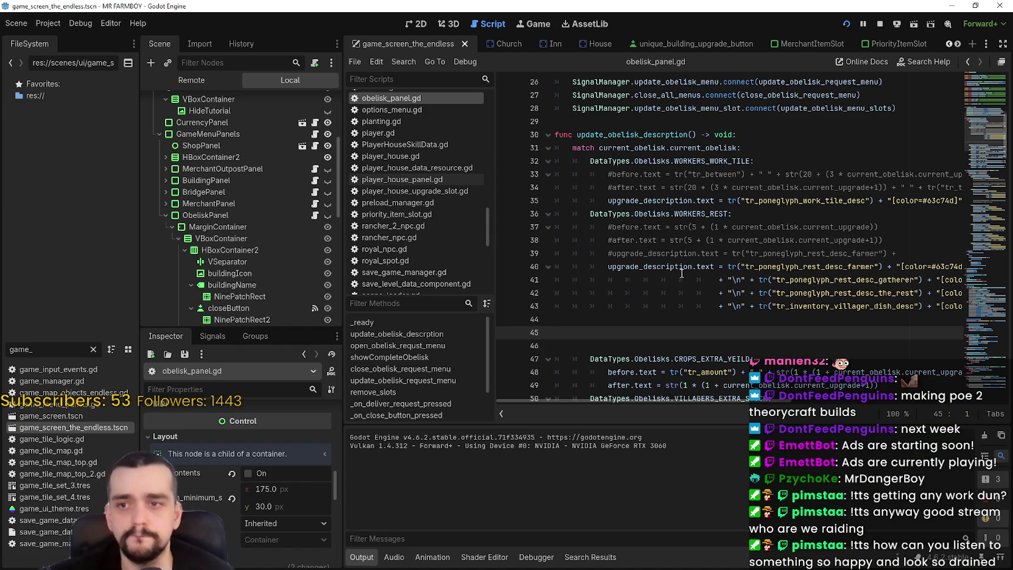
pyautogui.click(758, 320)
pyautogui.moveTo(753, 317)
pyautogui.mouseDown()
pyautogui.moveTo(947, 304)
pyautogui.moveTo(944, 293)
pyautogui.mouseUp()
pyautogui.scroll(-10, 948, 297)
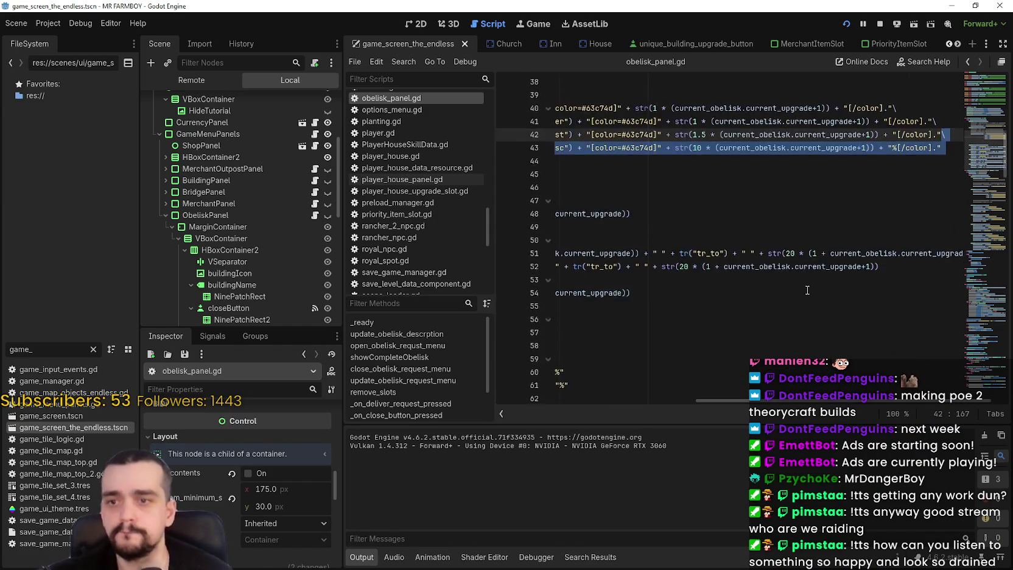
pyautogui.moveTo(829, 399)
pyautogui.mouseDown()
pyautogui.moveTo(659, 396)
pyautogui.moveTo(733, 376)
pyautogui.moveTo(634, 380)
pyautogui.moveTo(669, 378)
pyautogui.mouseUp()
# Step: Paste the villager dish line into the final description as line 81 with a fixed 60%, then save
pyautogui.click(907, 327)
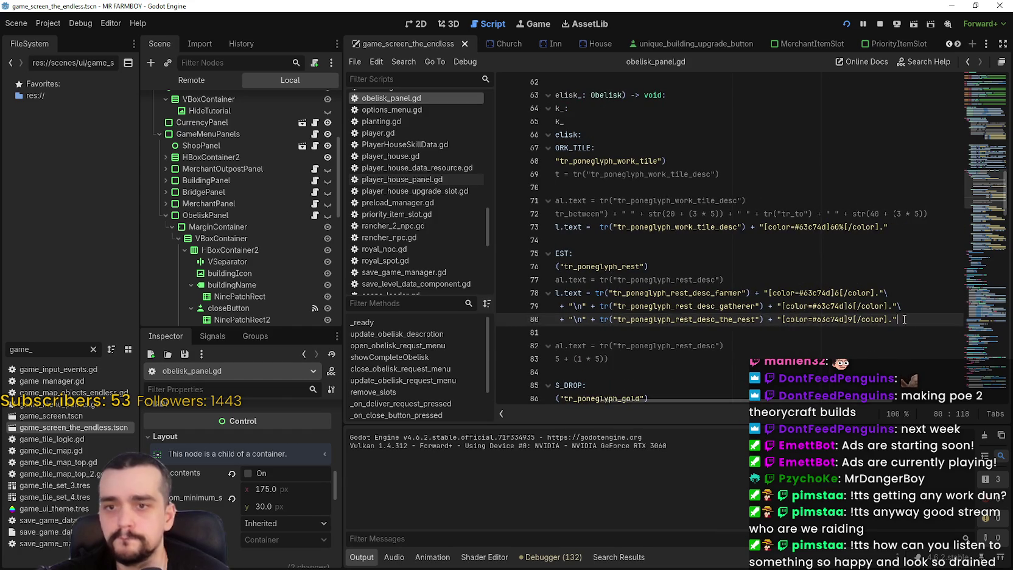
pyautogui.hotkey('ctrl', 'v')
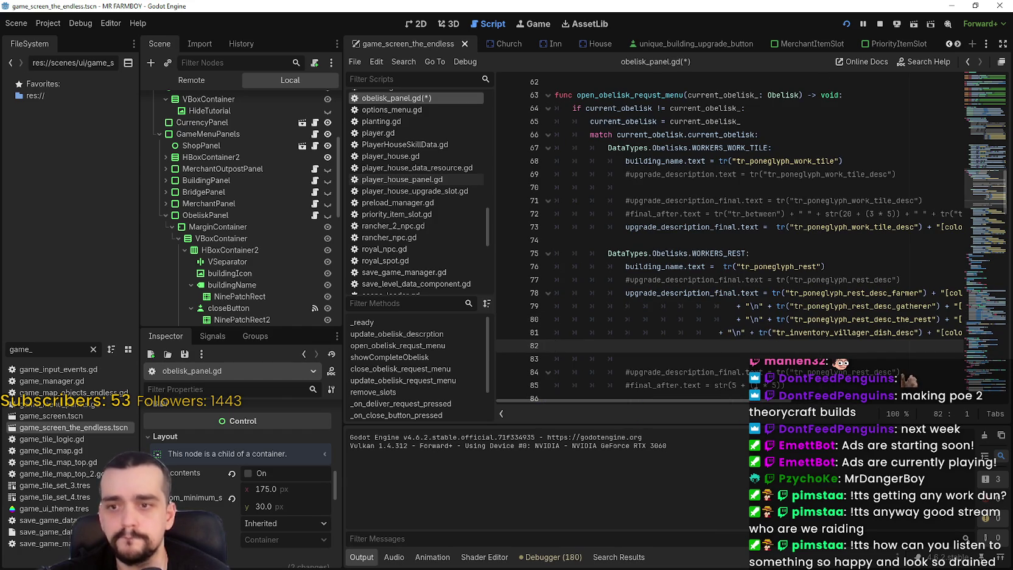
pyautogui.hscroll(5, 897, 401)
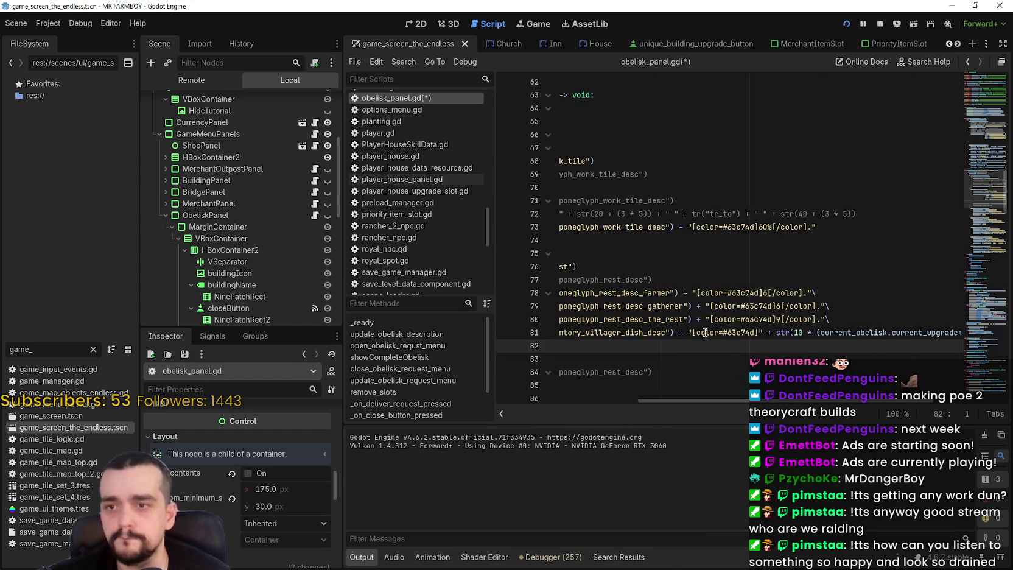
pyautogui.moveTo(775, 334); pyautogui.dragTo(939, 334)
pyautogui.click(890, 341)
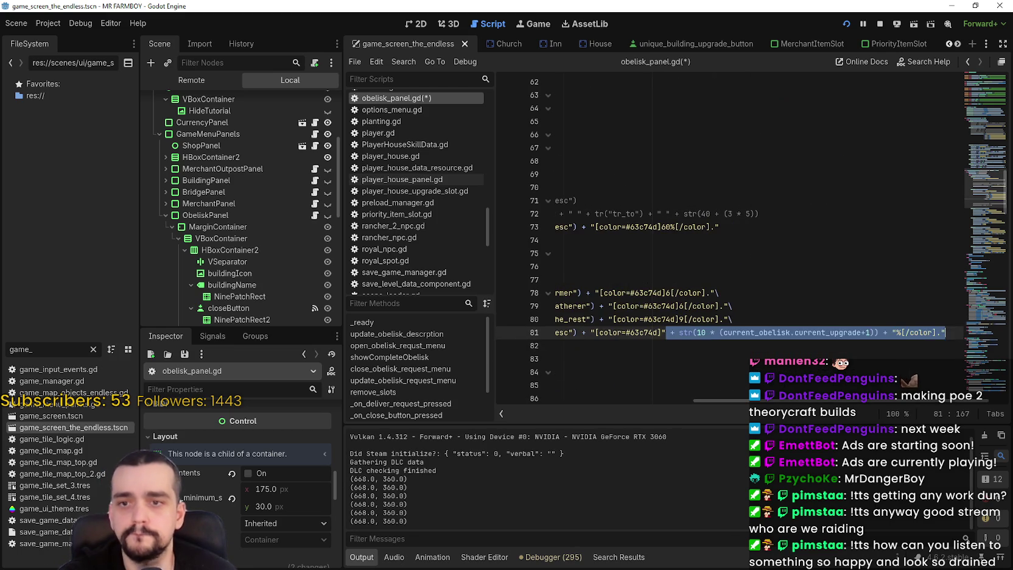
pyautogui.press('BackSpace')
pyautogui.press('BackSpace')
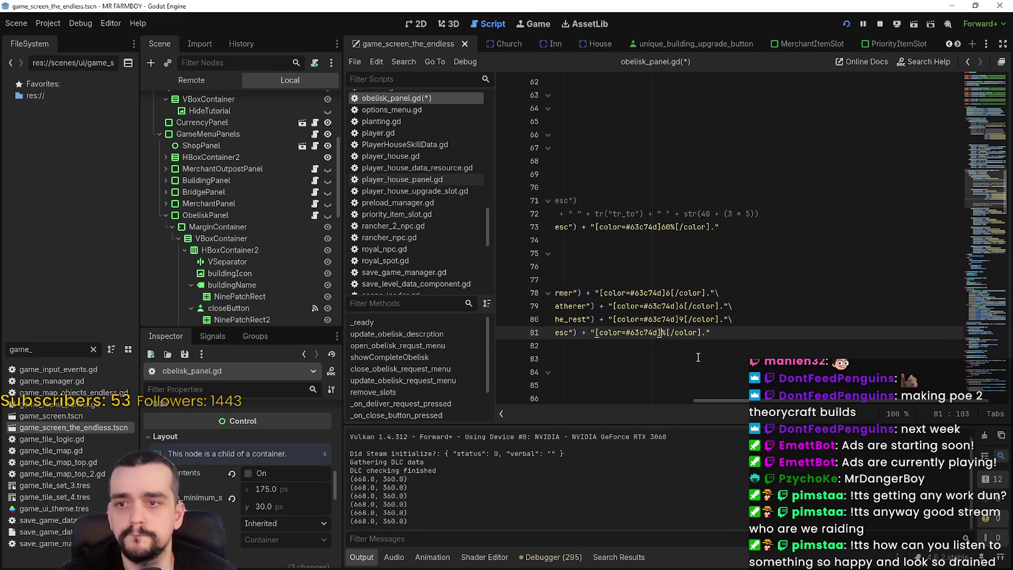
pyautogui.write('60')
pyautogui.hotkey('ctrl', 's')
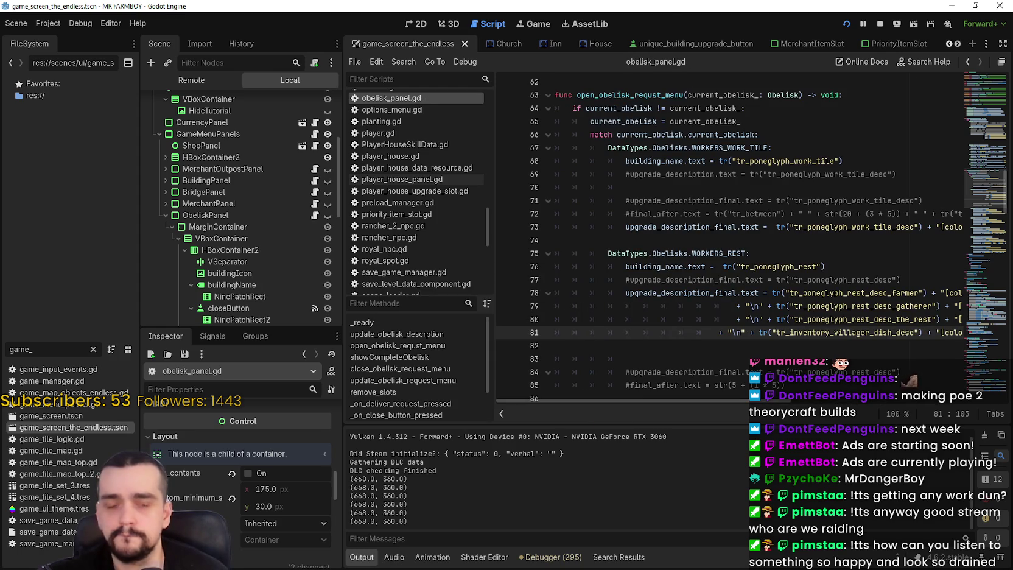
pyautogui.press('Return')
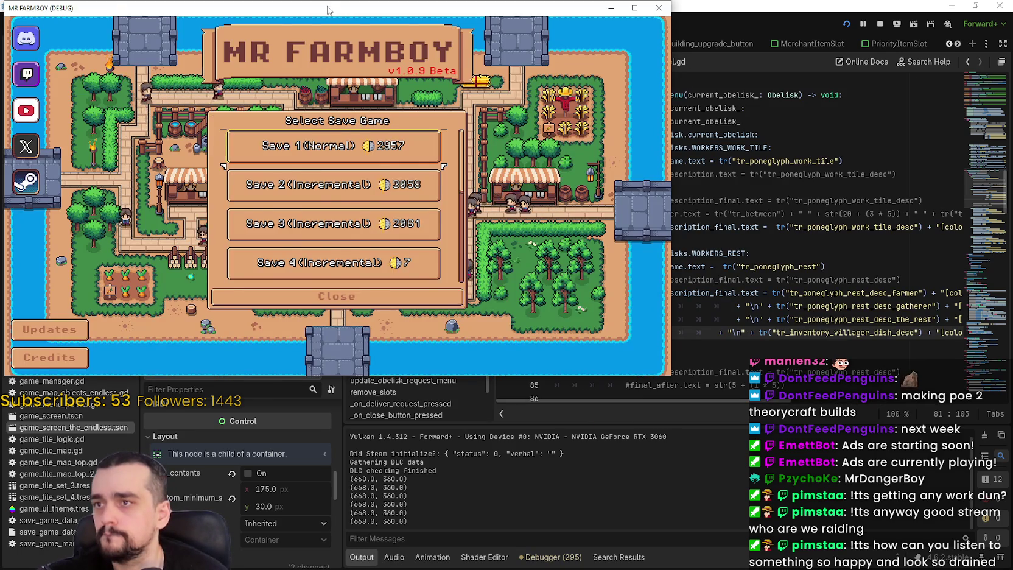
# Step: Load Save 6 and open the Worker Rest Poneglyph in a maximised game window
pyautogui.scroll(-5, 704, 310)
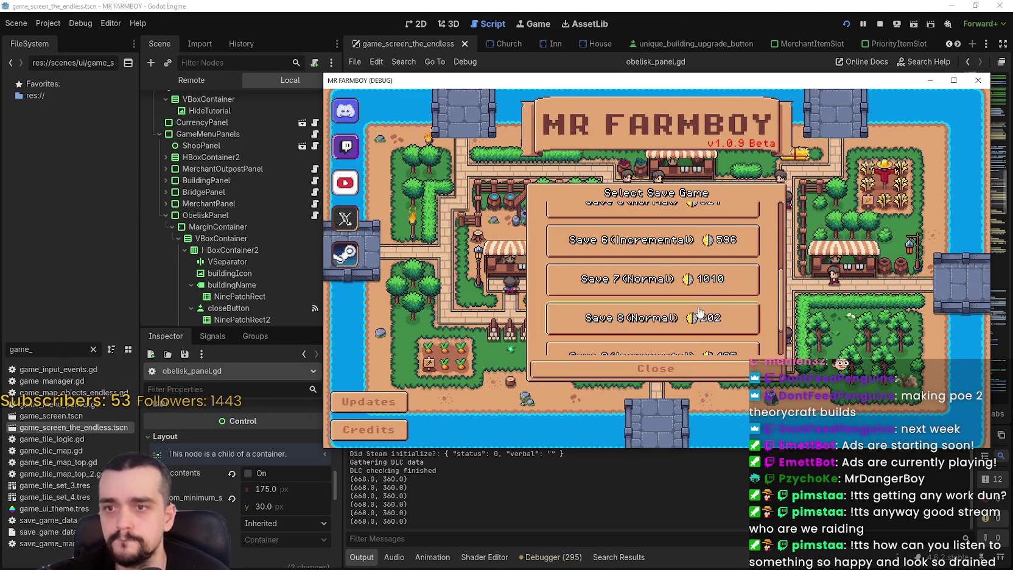
pyautogui.click(670, 254)
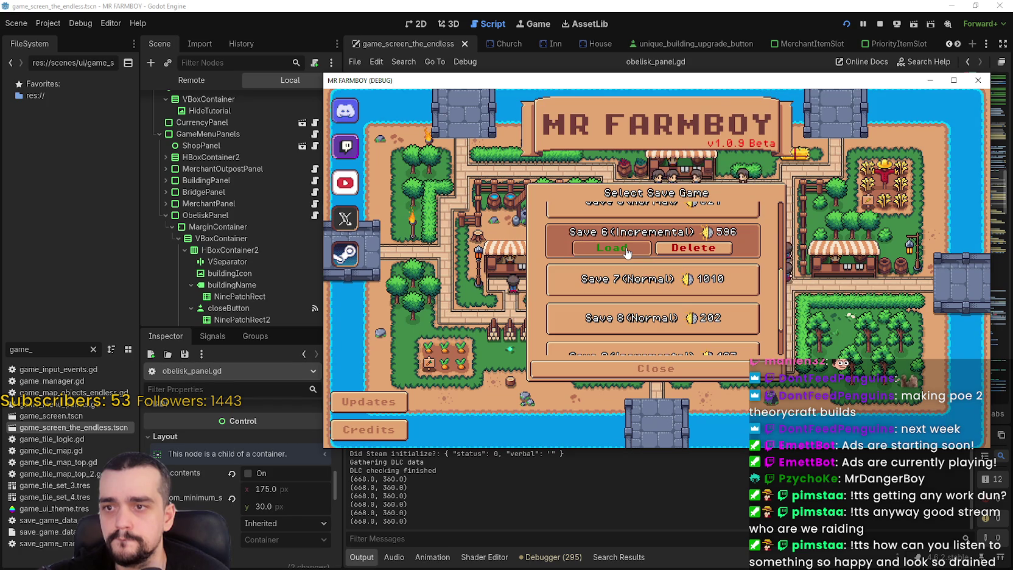
pyautogui.click(628, 250)
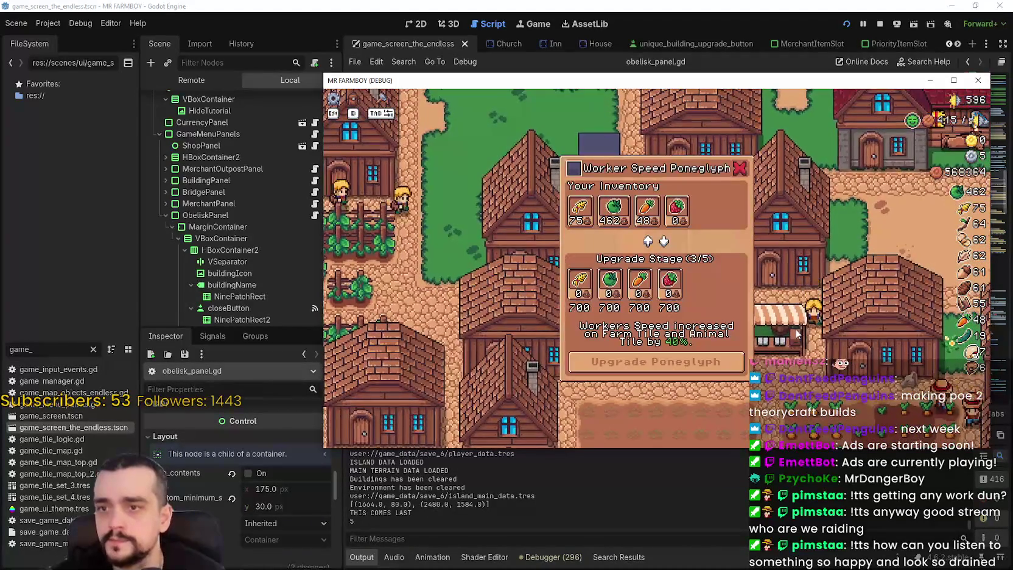
pyautogui.press('Escape')
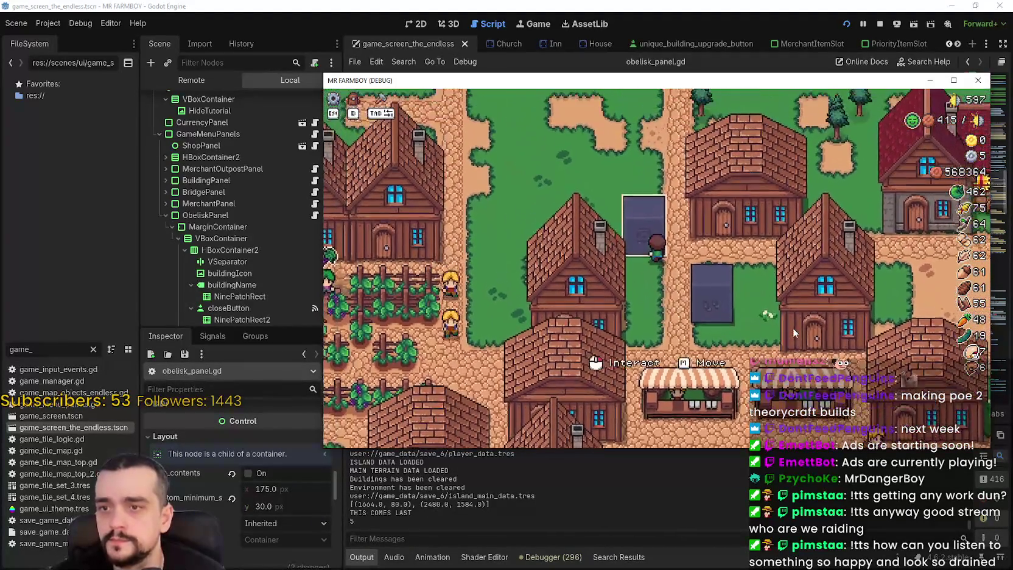
pyautogui.click(794, 327)
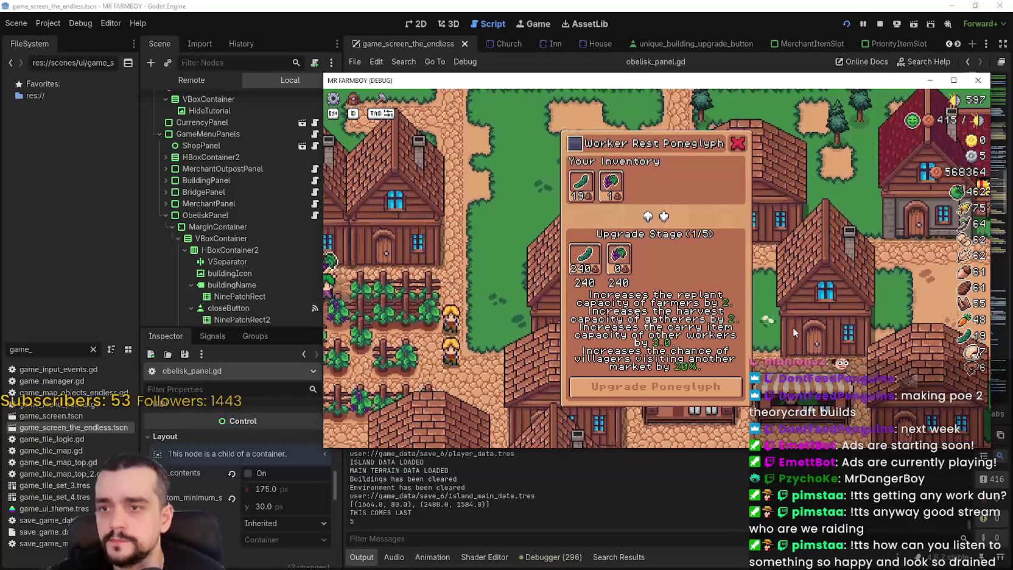
pyautogui.click(953, 80)
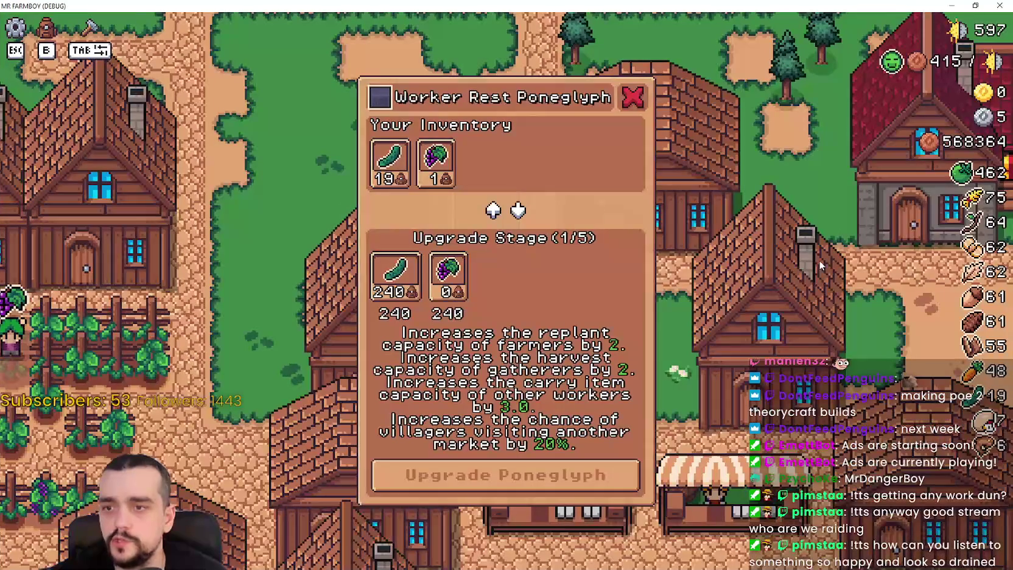
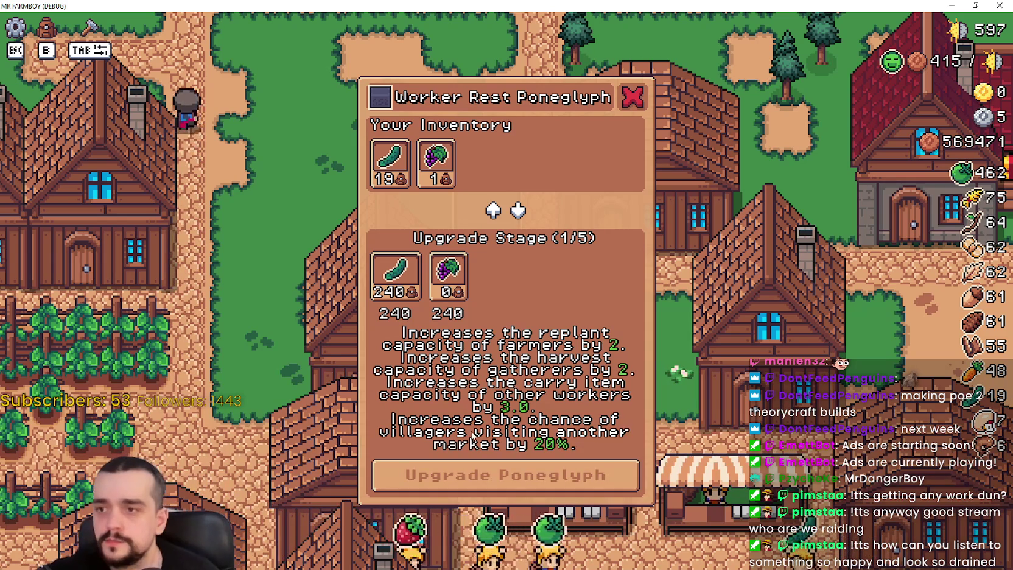
# Step: Close the Worker Rest Poneglyph panel, walk the farmer briefly, and stop the running game
pyautogui.click(633, 99)
pyautogui.press('d')
pyautogui.press('s')
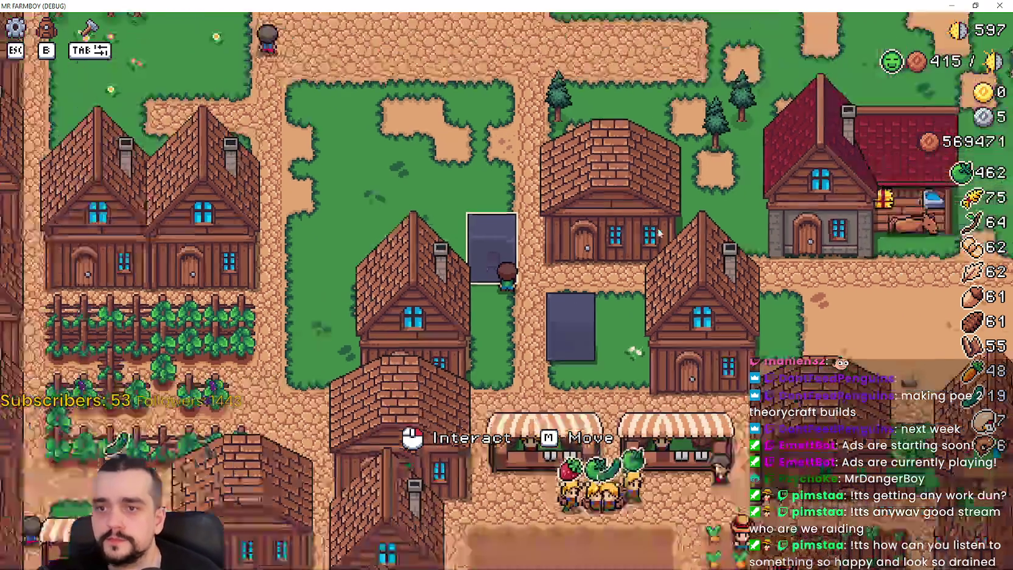
pyautogui.click(974, 4)
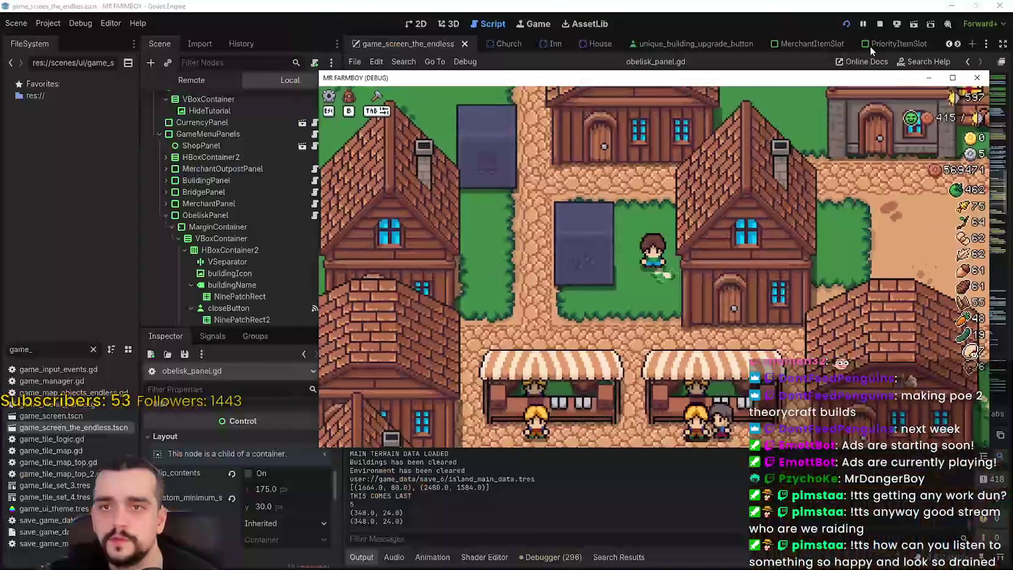
# Step: Stop the game with F8 and browse obelisk_panel.gd around lines 82–91
pyautogui.press('F8')
pyautogui.click(670, 268)
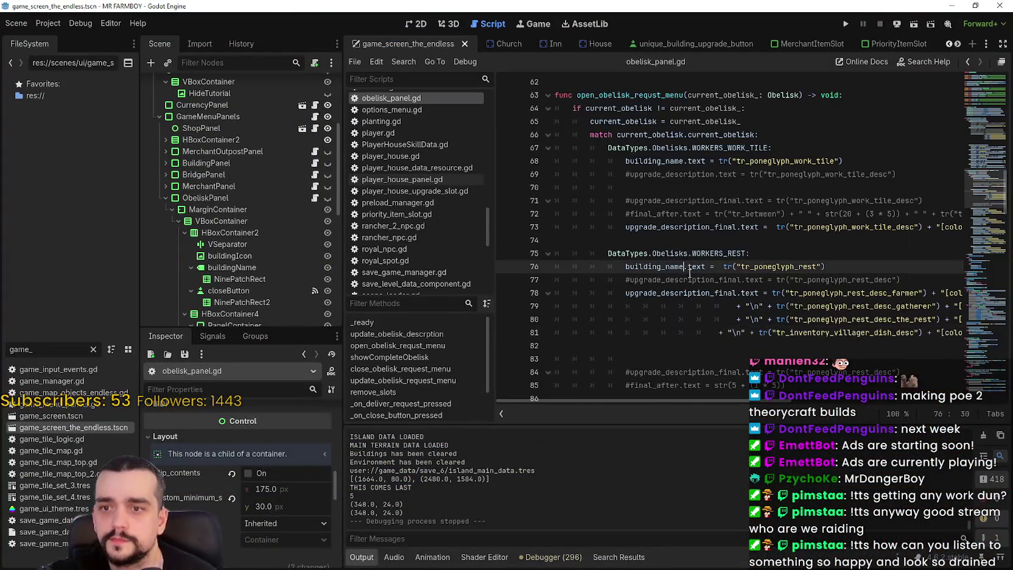
pyautogui.scroll(-2, 667, 341)
pyautogui.click(673, 268)
pyautogui.scroll(-2, 767, 244)
pyautogui.click(770, 242)
pyautogui.scroll(-3, 773, 246)
pyautogui.click(746, 174)
pyautogui.click(757, 189)
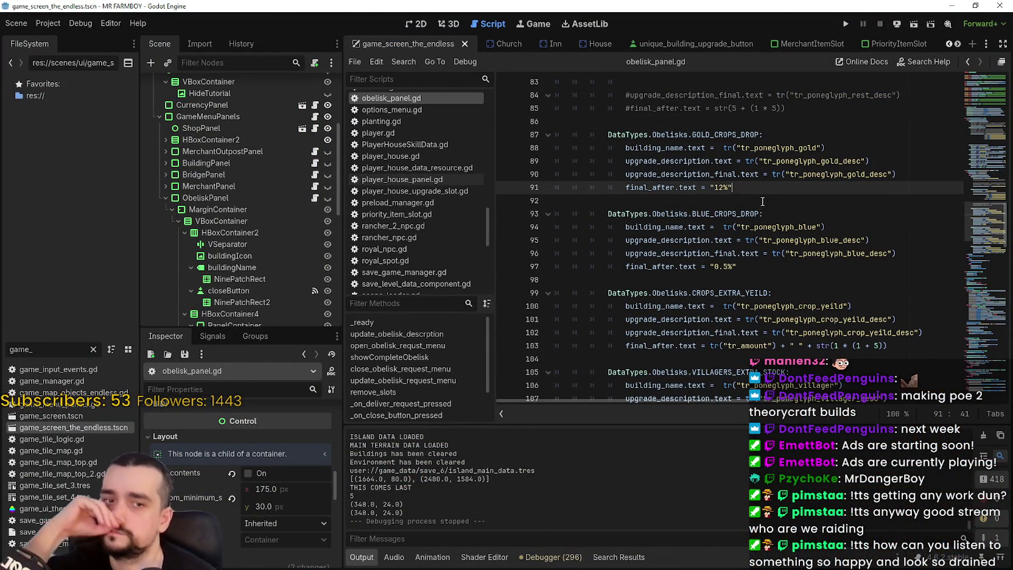
# Step: Delete the two blank lines 45–46 before CROPS_EXTRA_YEILD in obelisk_panel.gd
pyautogui.scroll(4, 762, 207)
pyautogui.scroll(3, 771, 206)
pyautogui.scroll(-5, 764, 341)
pyautogui.scroll(6, 770, 304)
pyautogui.scroll(8, 772, 298)
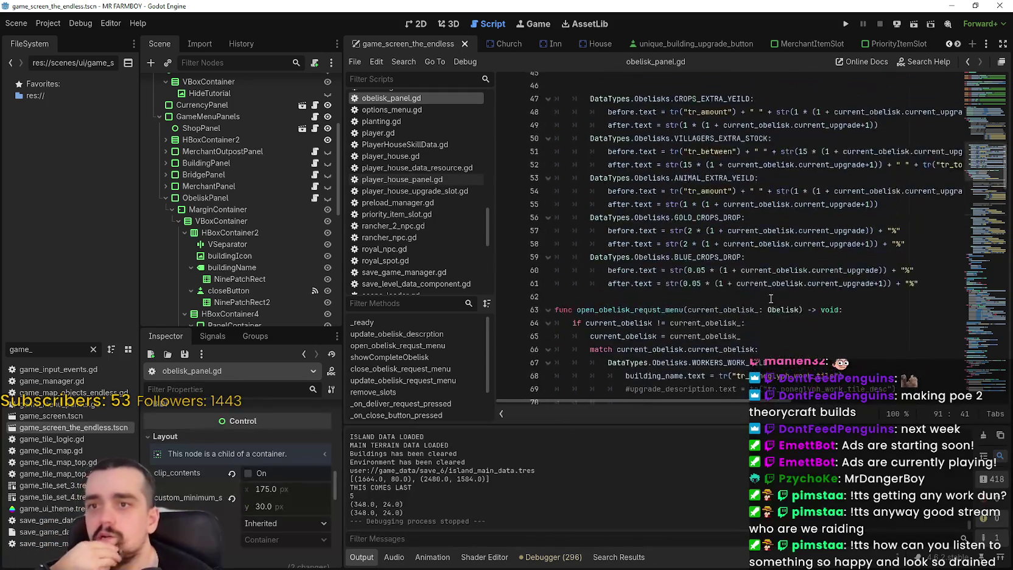
pyautogui.click(749, 203)
pyautogui.scroll(4, 749, 205)
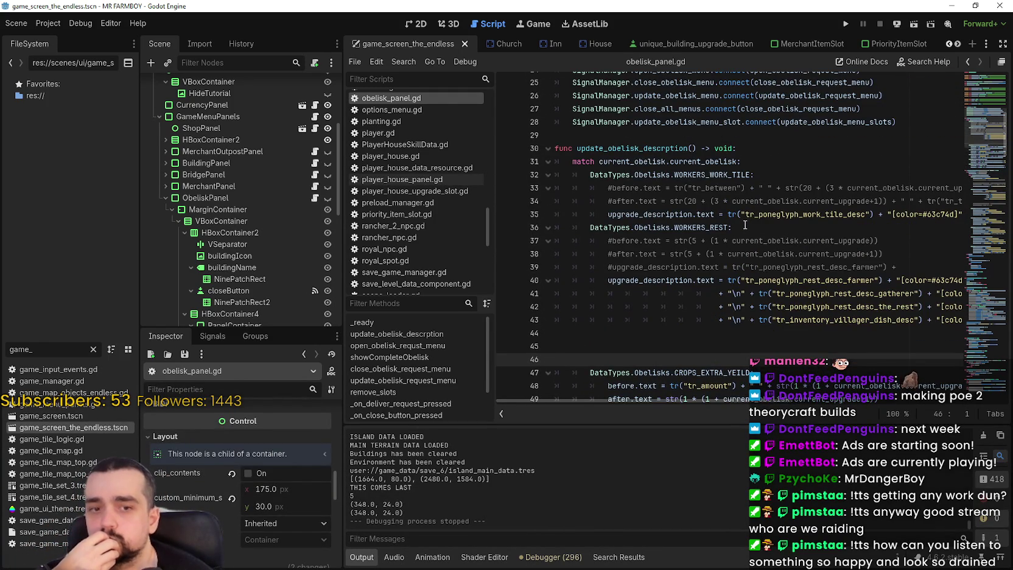
pyautogui.press('BackSpace')
pyautogui.press('BackSpace')
# Step: Review the before/after formula lines down to ANIMAL_EXTRA_YEILD
pyautogui.scroll(-2, 745, 224)
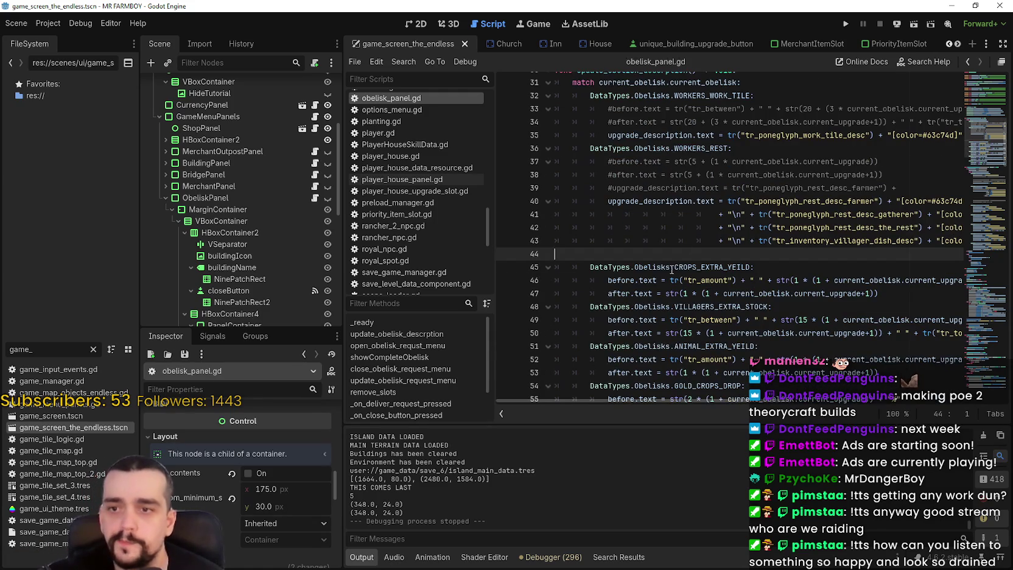
pyautogui.click(724, 280)
pyautogui.scroll(-1, 724, 283)
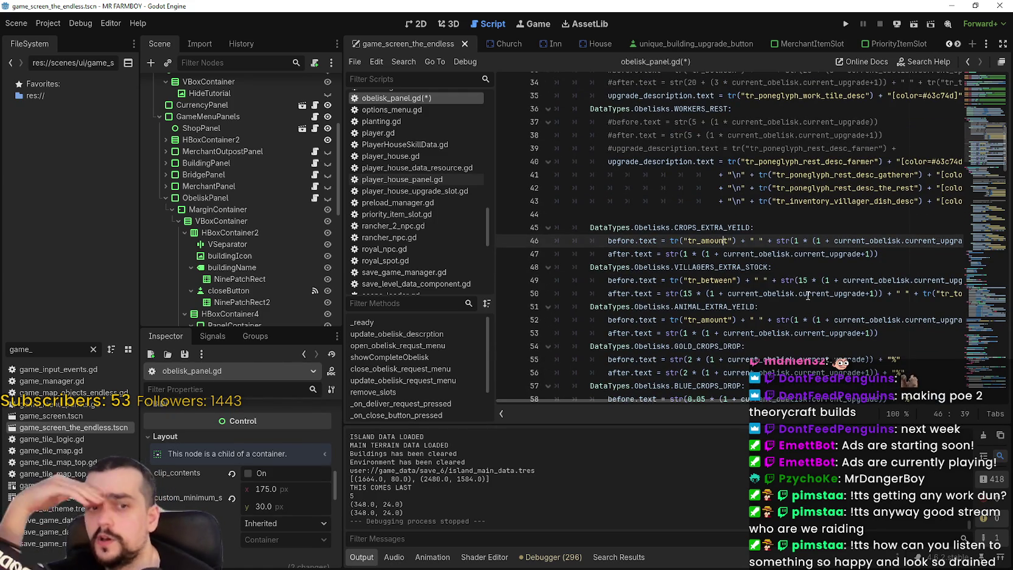
pyautogui.moveTo(700, 400)
pyautogui.mouseDown()
pyautogui.moveTo(811, 383)
pyautogui.moveTo(718, 372)
pyautogui.moveTo(894, 350)
pyautogui.moveTo(950, 355)
pyautogui.moveTo(702, 305)
pyautogui.mouseUp()
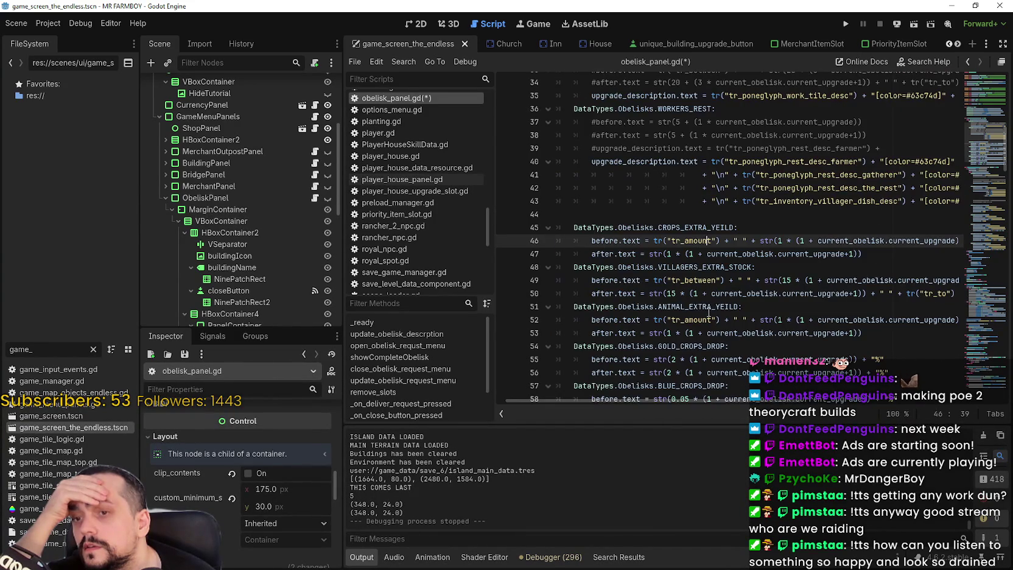
pyautogui.click(701, 306)
pyautogui.moveTo(724, 304)
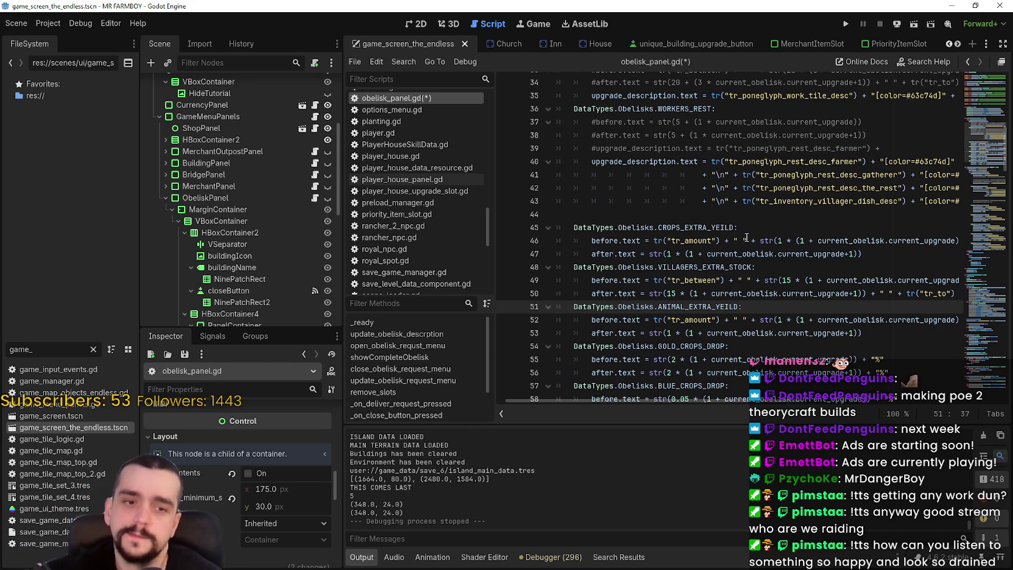
pyautogui.scroll(-1, 731, 225)
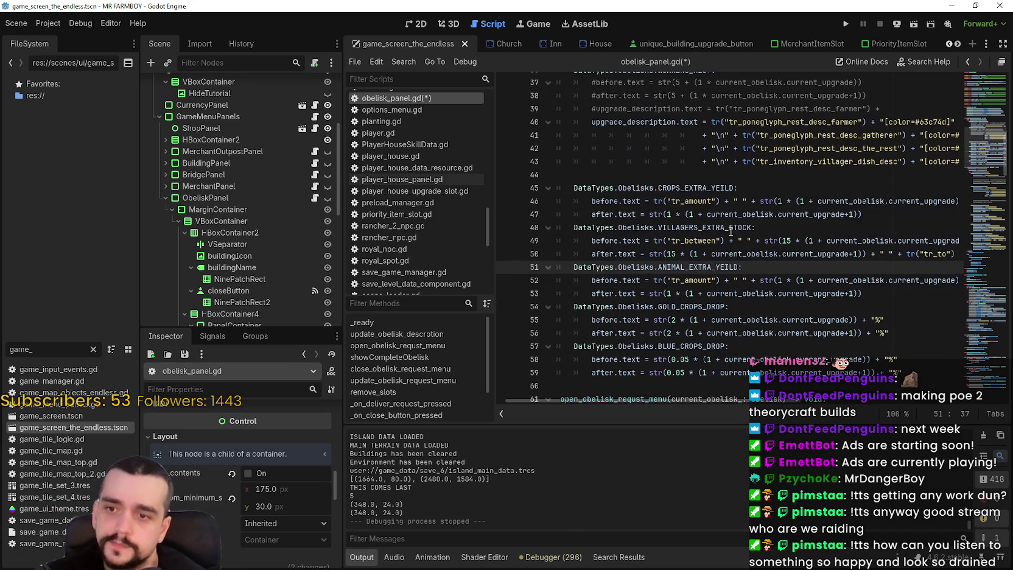
# Step: Select the BLUE_CROPS_DROP before and after formulas to review them
pyautogui.click(709, 296)
pyautogui.click(892, 345)
pyautogui.click(902, 336)
pyautogui.scroll(-3, 902, 337)
pyautogui.moveTo(903, 254)
pyautogui.mouseDown()
pyautogui.moveTo(730, 244)
pyautogui.moveTo(595, 201)
pyautogui.mouseUp()
pyautogui.click(650, 269)
pyautogui.moveTo(937, 255); pyautogui.dragTo(561, 244)
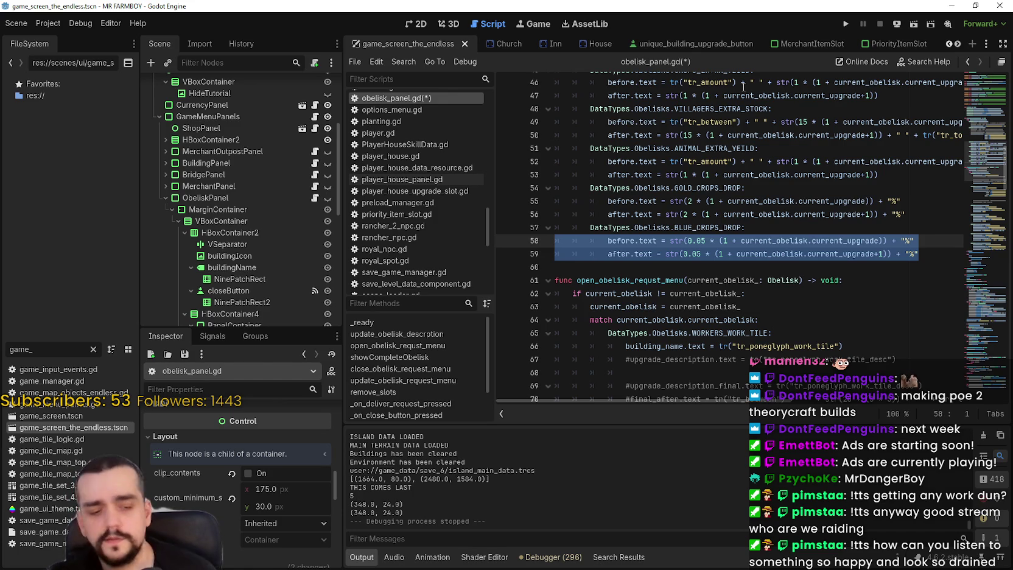
# Step: Scroll the editor tabs and open the church_panel scene
pyautogui.click(958, 44)
pyautogui.click(957, 44)
pyautogui.click(958, 45)
pyautogui.click(958, 44)
pyautogui.click(958, 44)
pyautogui.click(958, 44)
pyautogui.click(957, 44)
pyautogui.click(957, 45)
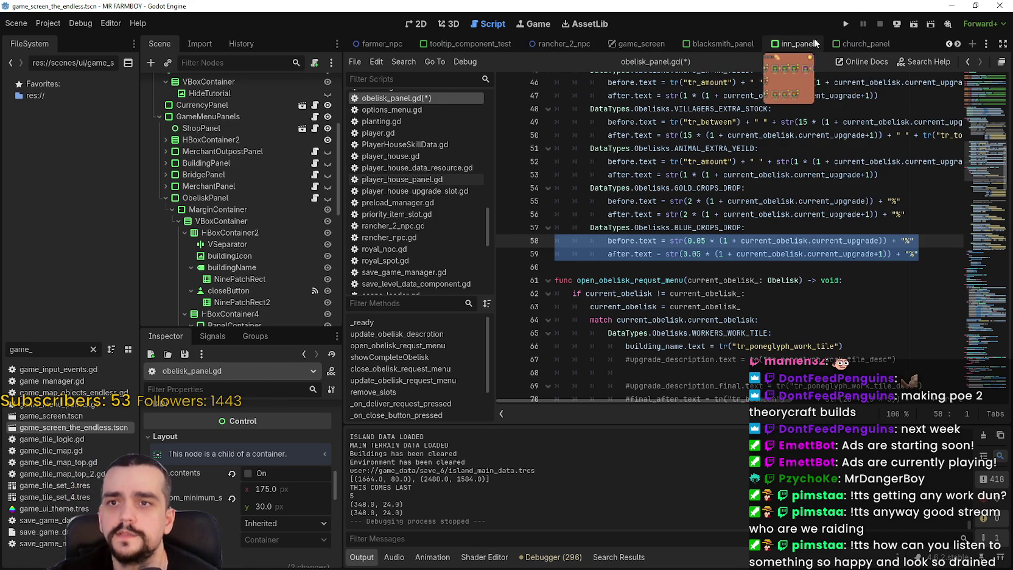
pyautogui.click(864, 43)
# Step: In the 2D view, compare the three GoldCropsBlessing slots' values in the Inspector
pyautogui.click(417, 25)
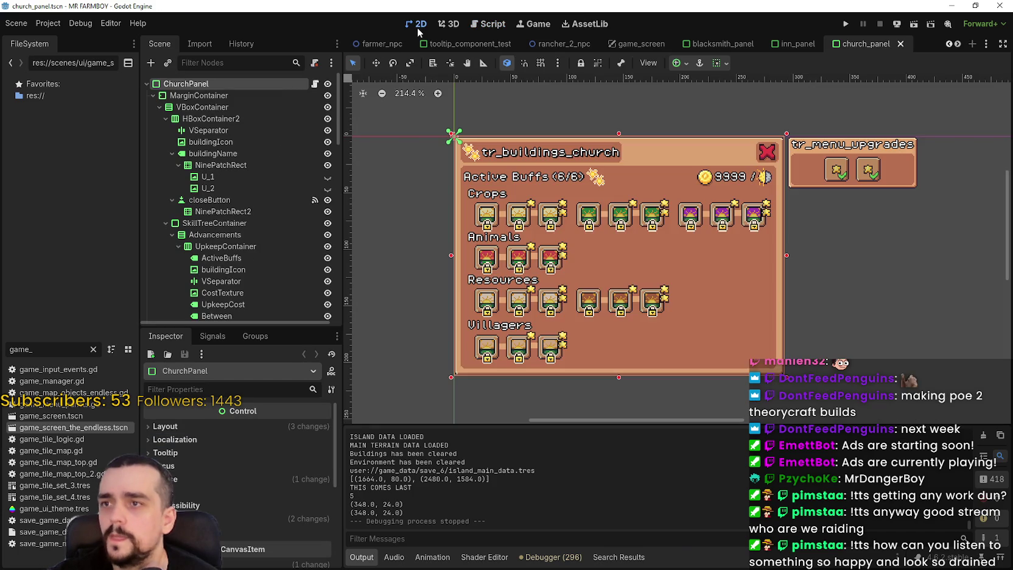
pyautogui.click(552, 213)
pyautogui.scroll(-3, 297, 510)
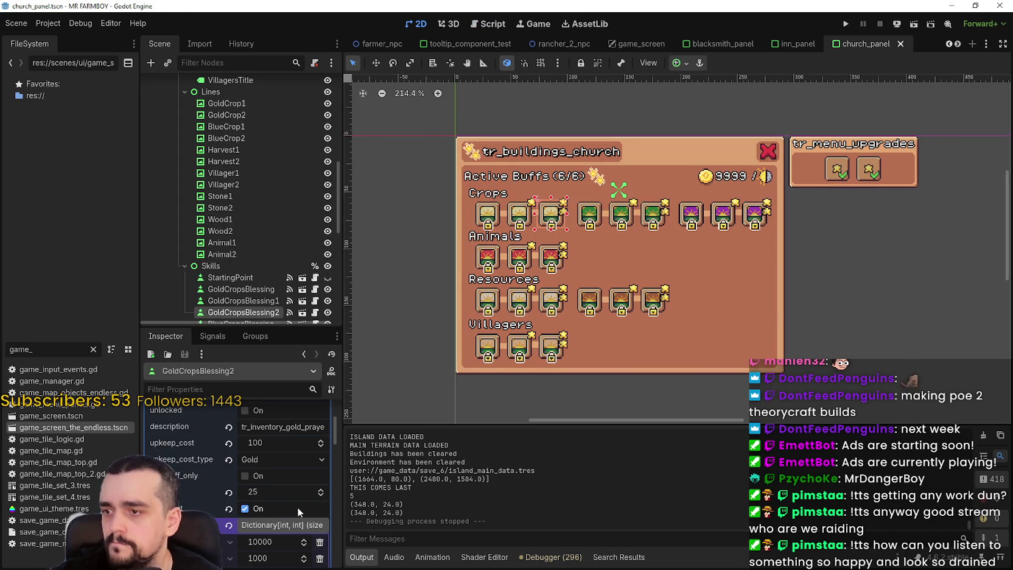
pyautogui.click(519, 213)
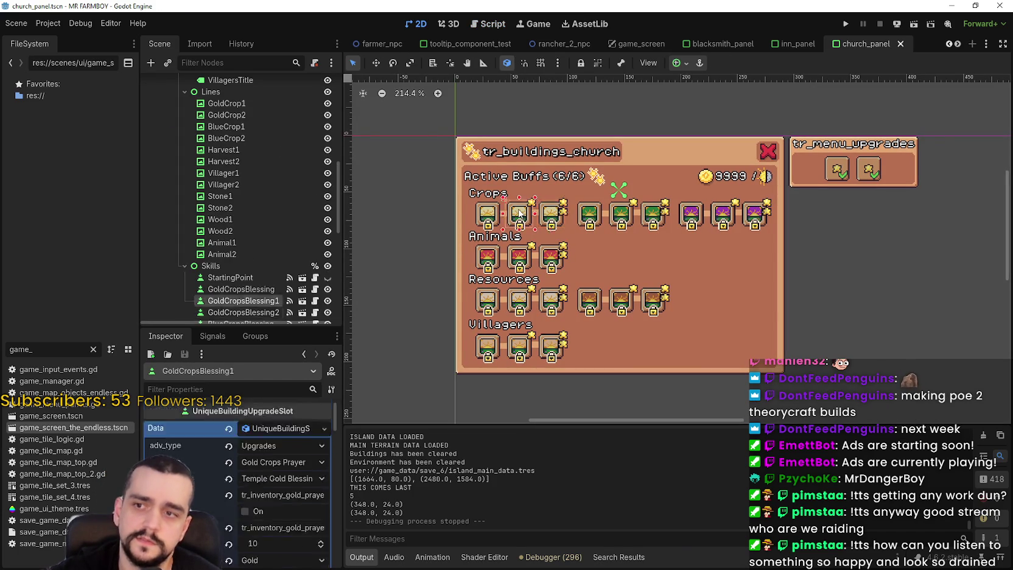
pyautogui.click(484, 214)
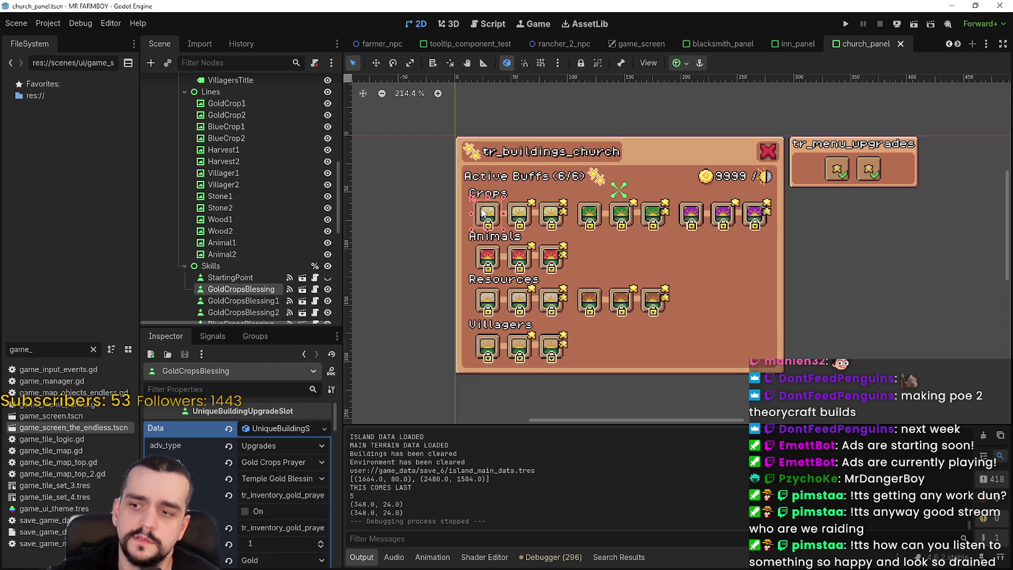
pyautogui.scroll(-3, 264, 530)
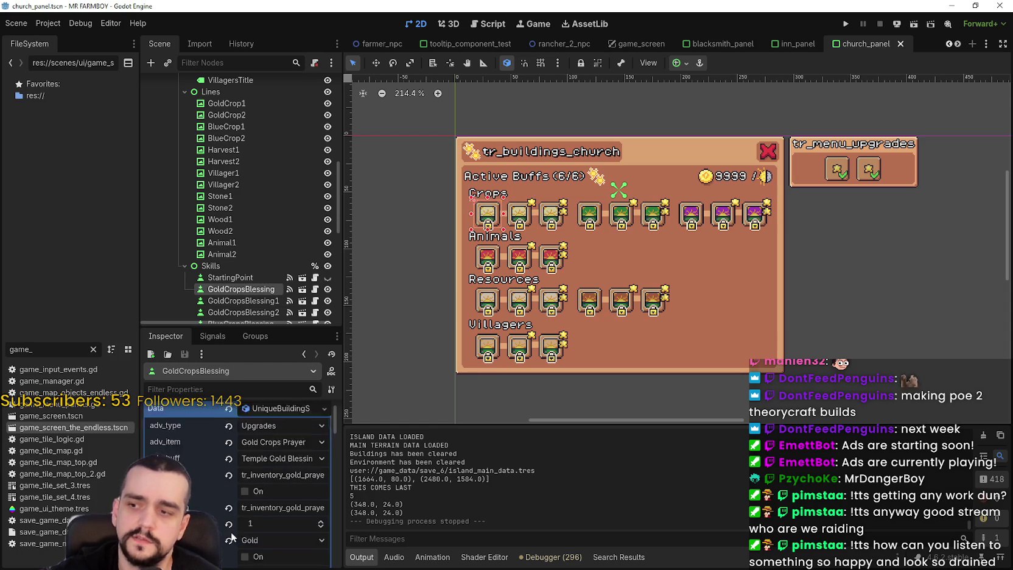
pyautogui.scroll(-1, 266, 517)
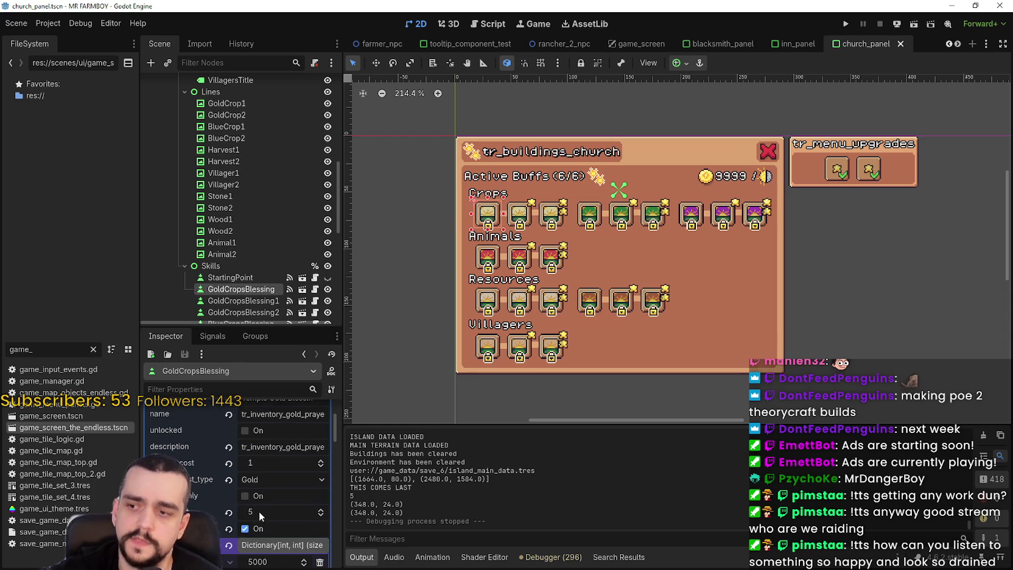
pyautogui.click(521, 212)
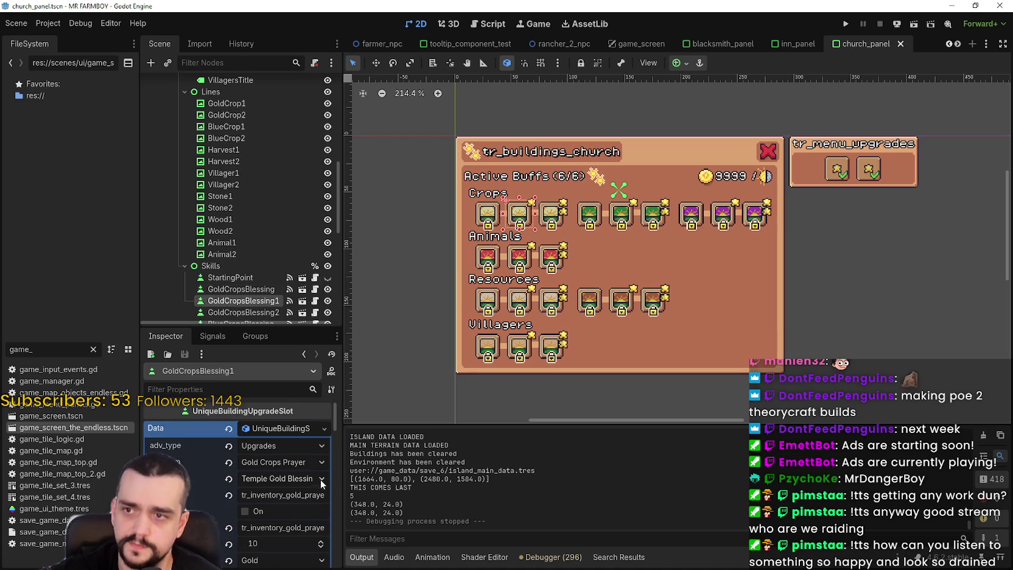
pyautogui.scroll(-4, 305, 487)
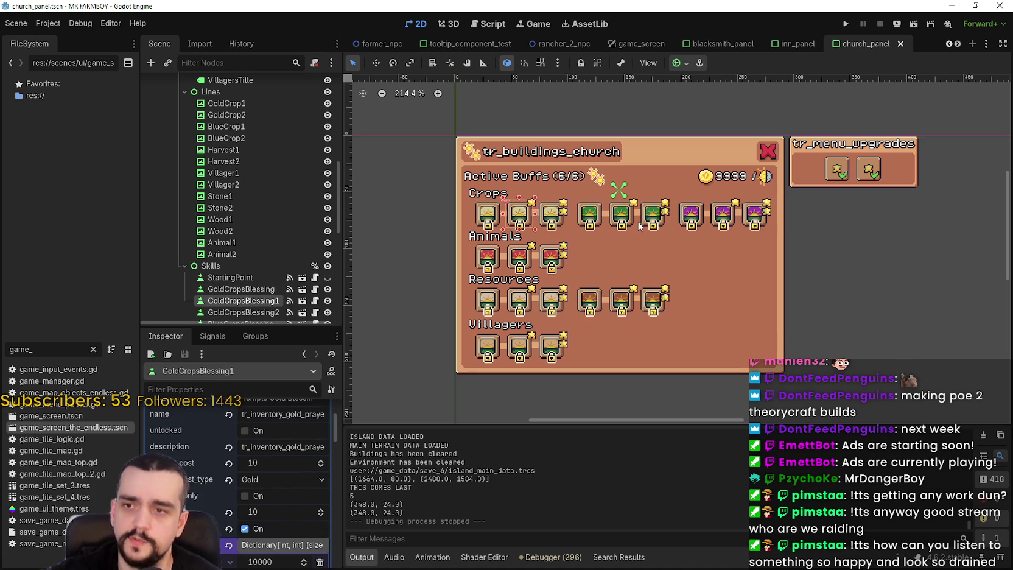
# Step: Inspect the blue crop blessing slots and mark BlueCropsBlessing's buff value as float
pyautogui.click(649, 219)
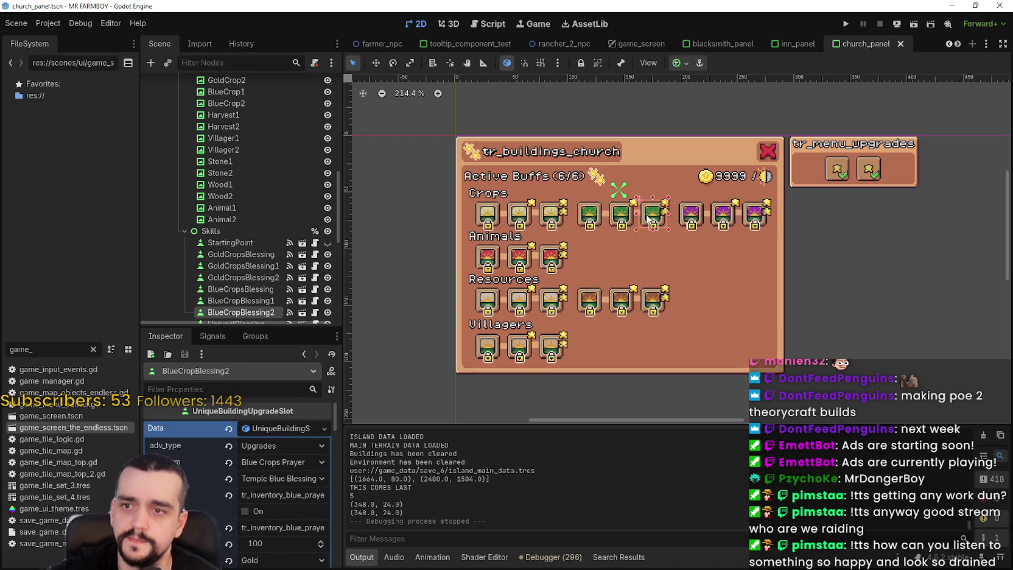
pyautogui.scroll(-1, 255, 493)
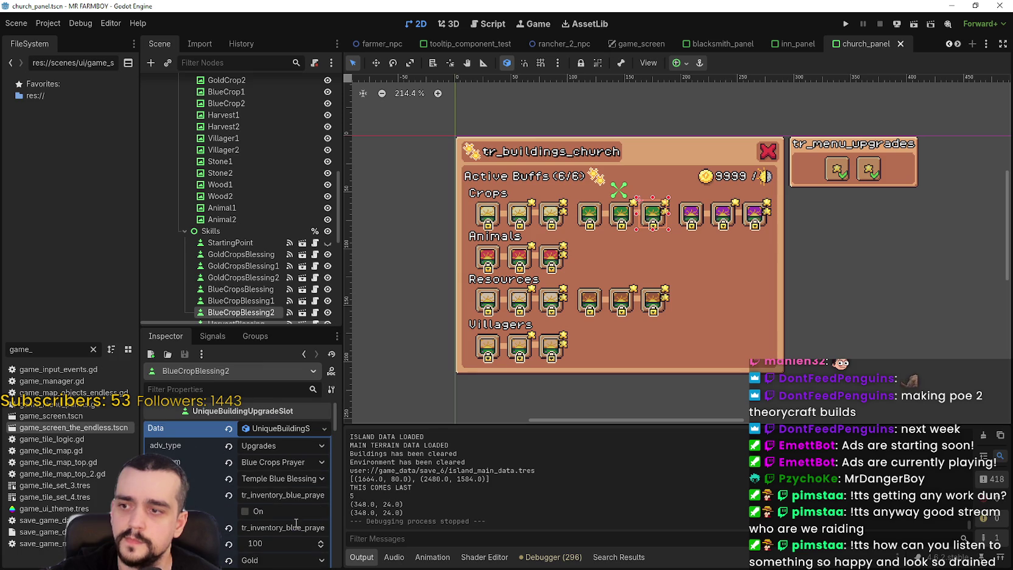
pyautogui.scroll(-3, 296, 522)
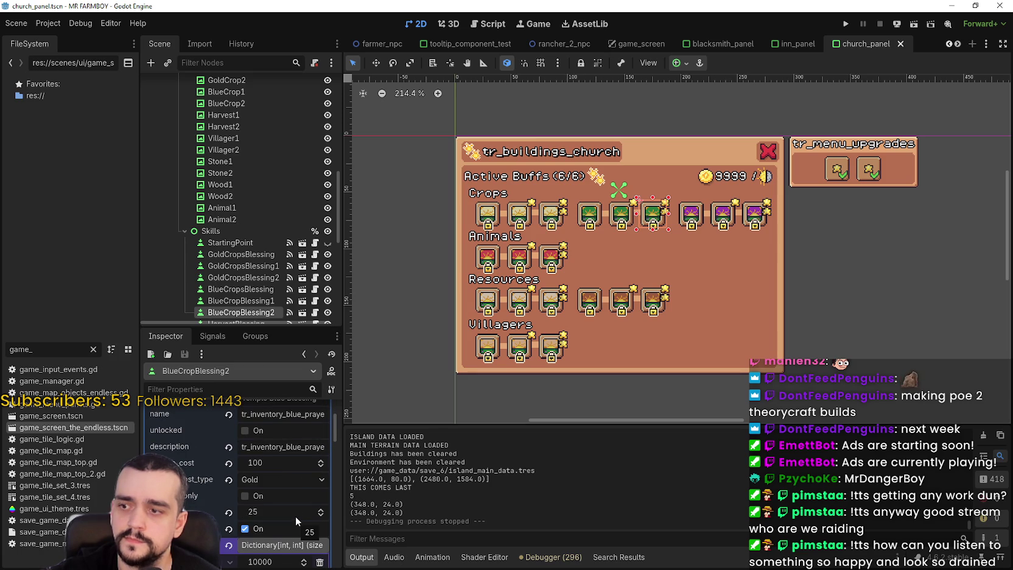
pyautogui.scroll(2, 605, 250)
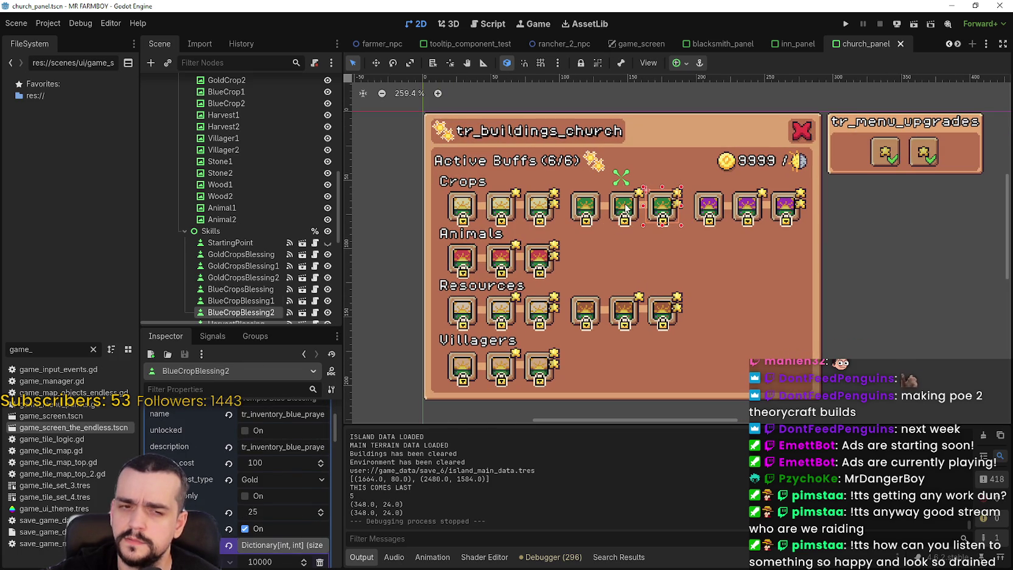
pyautogui.click(626, 209)
pyautogui.click(576, 210)
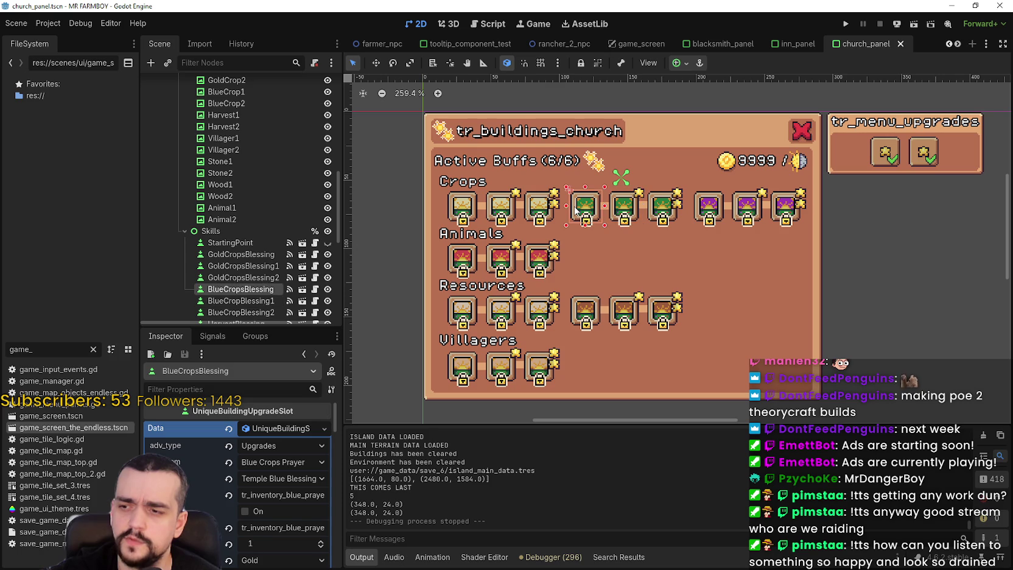
pyautogui.scroll(-3, 251, 487)
pyautogui.click(246, 508)
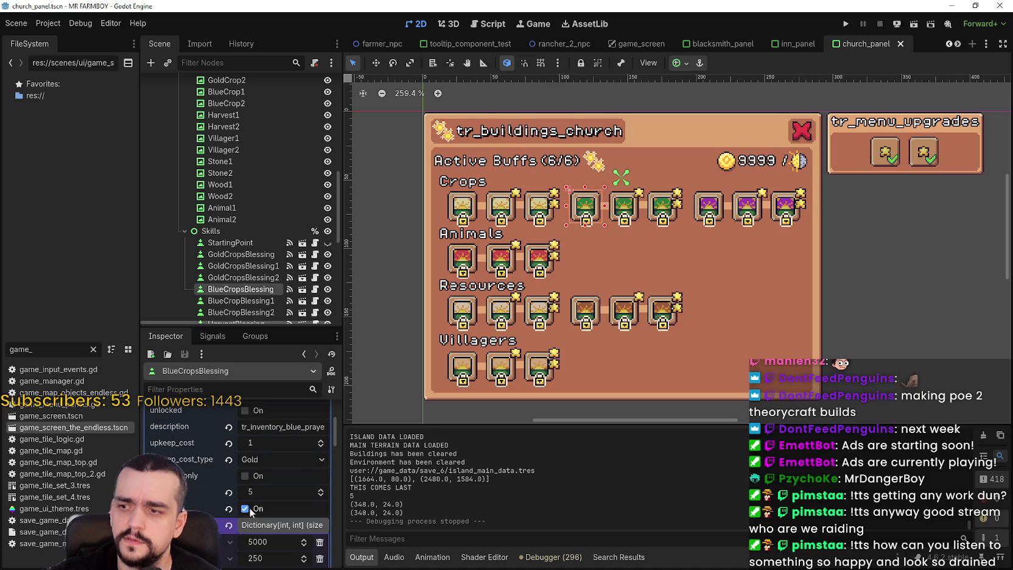
# Step: Recheck BlueCropBlessing1 and BlueCropBlessing2, then inspect the purple HarvestBlessing slot
pyautogui.click(623, 206)
pyautogui.scroll(-2, 256, 512)
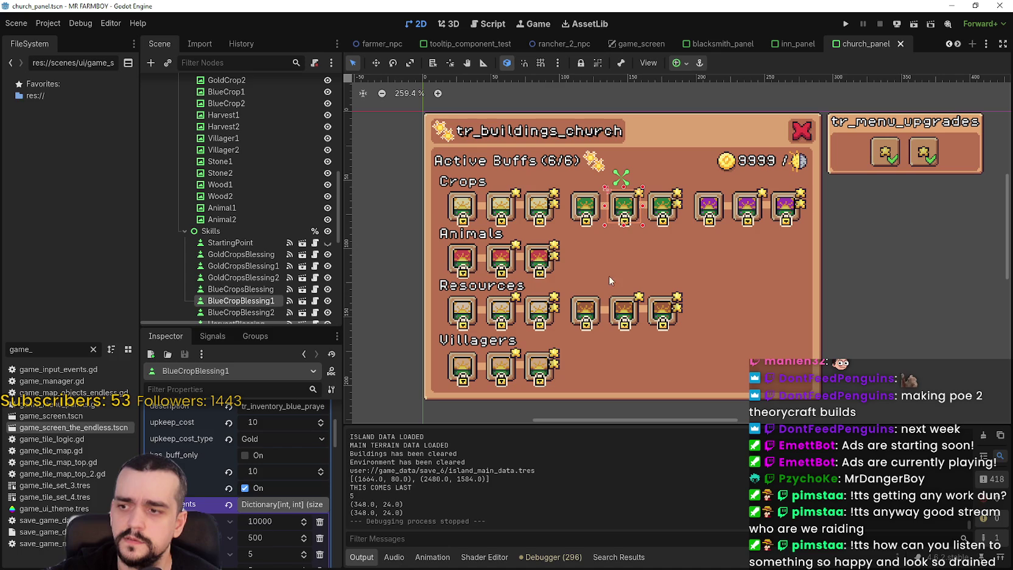
pyautogui.click(662, 207)
pyautogui.scroll(-2, 229, 537)
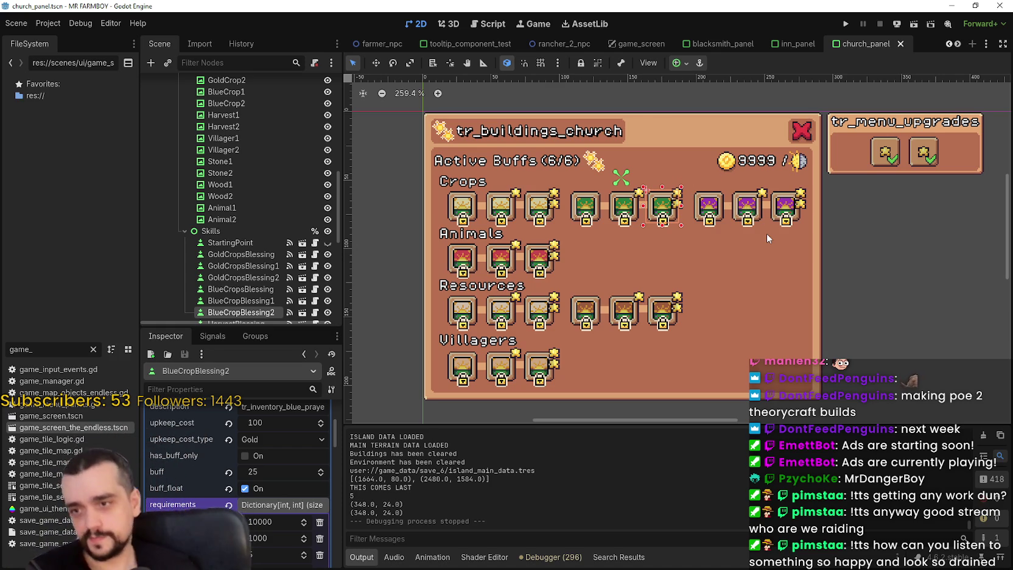
pyautogui.click(721, 210)
pyautogui.scroll(-3, 274, 463)
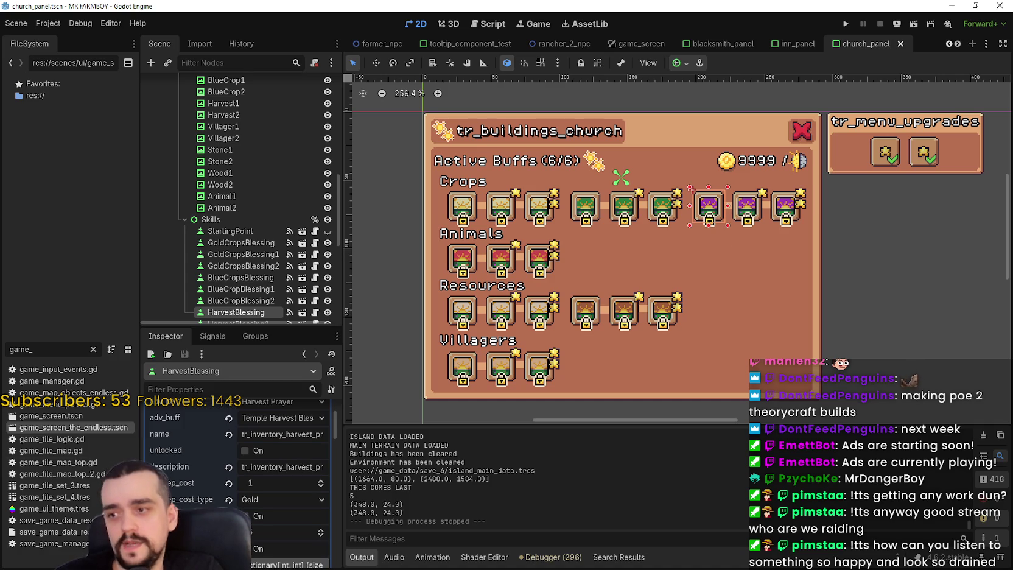
# Step: Read the upkeep cost and buff of HarvestBlessing1 and HarvestBlessing2
pyautogui.scroll(-2, 238, 481)
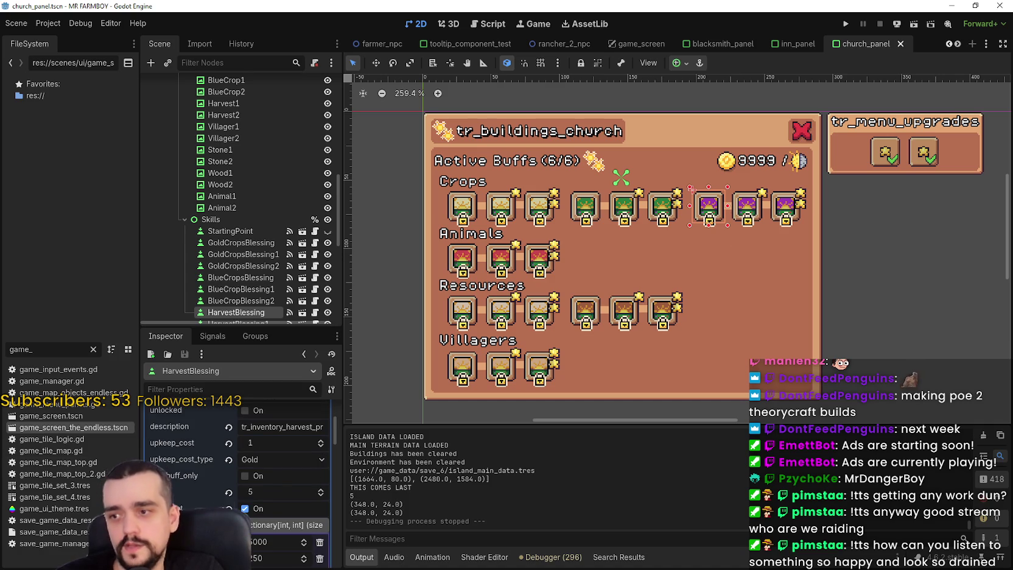
pyautogui.click(741, 207)
pyautogui.scroll(-5, 273, 508)
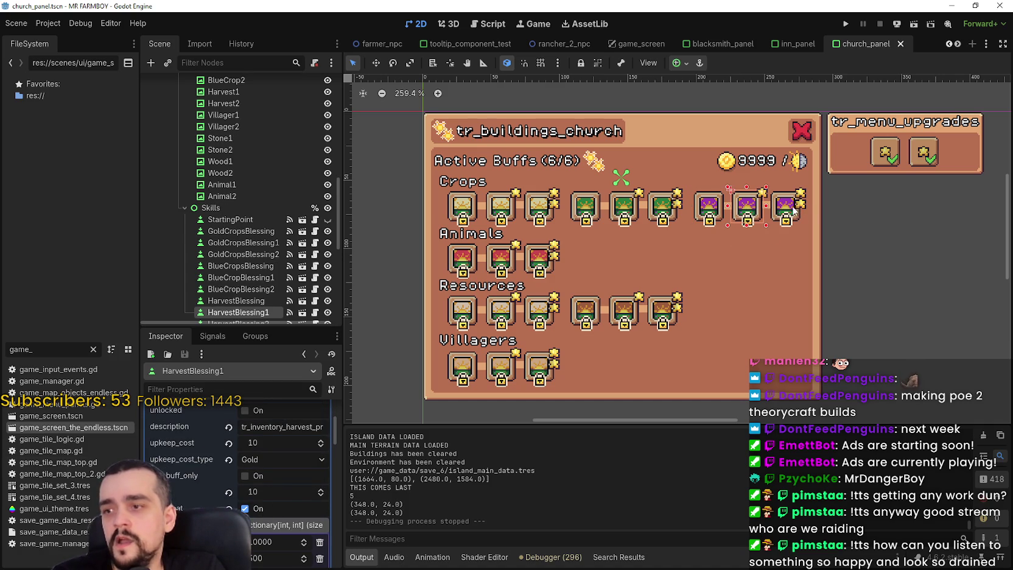
pyautogui.press('Down')
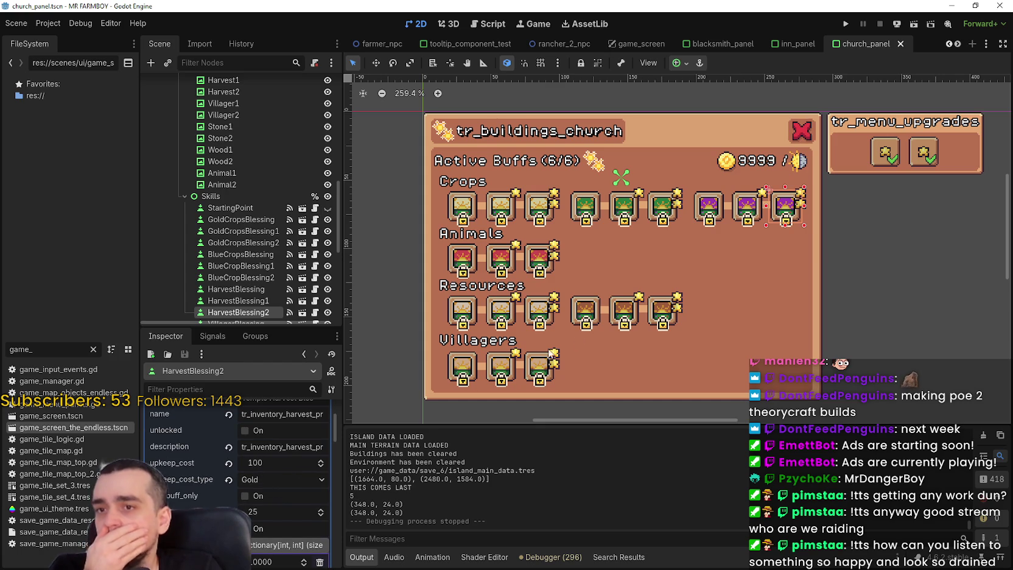
# Step: Check the third Animals, Resources and Villagers blessings' values, then open church_panel.gd
pyautogui.click(540, 255)
pyautogui.scroll(-3, 284, 524)
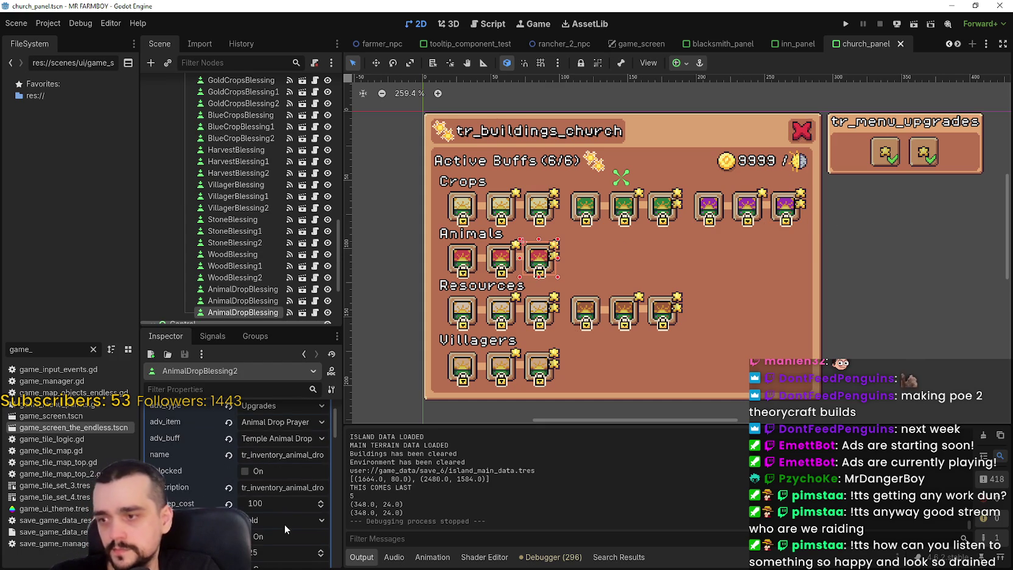
pyautogui.click(539, 316)
pyautogui.scroll(-3, 283, 467)
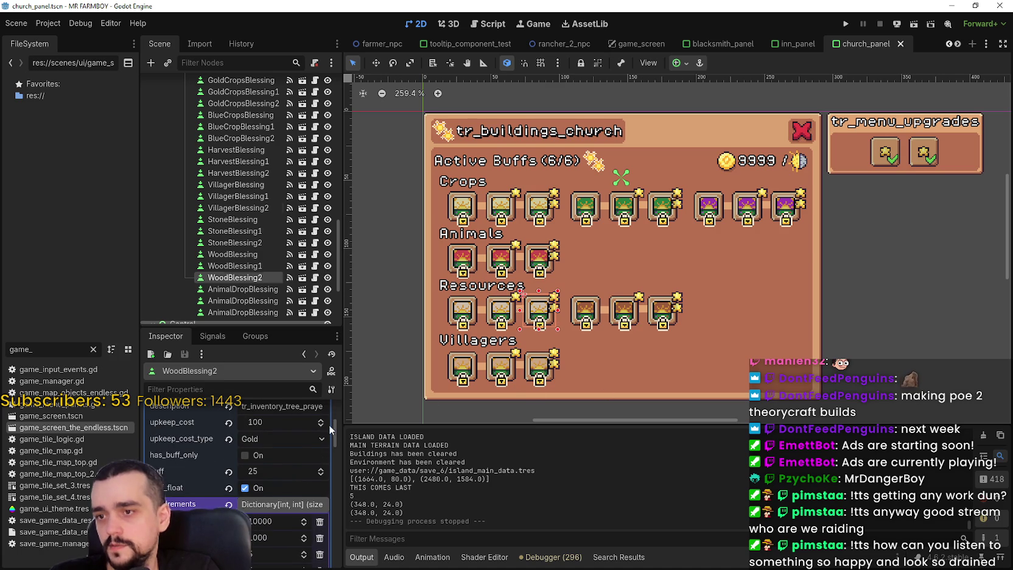
pyautogui.click(539, 368)
pyautogui.scroll(-2, 283, 475)
pyautogui.scroll(3, 238, 481)
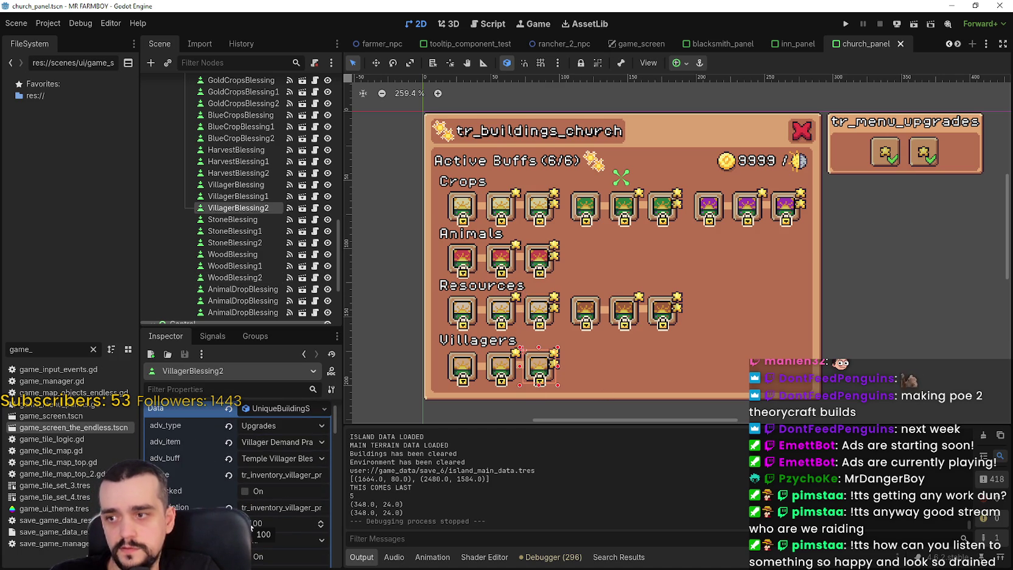
pyautogui.scroll(-2, 314, 499)
pyautogui.scroll(2, 306, 478)
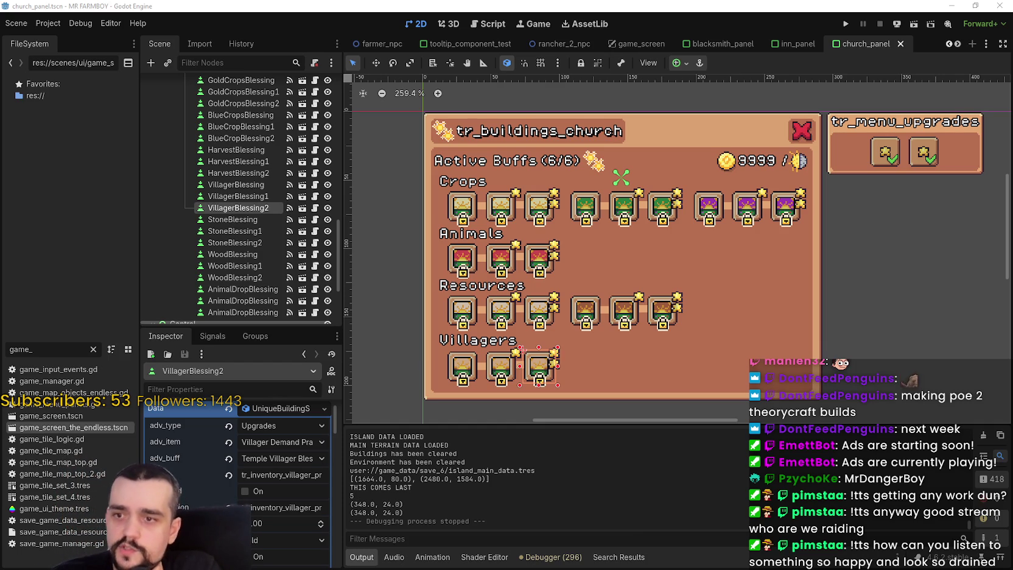
pyautogui.scroll(-4, 269, 509)
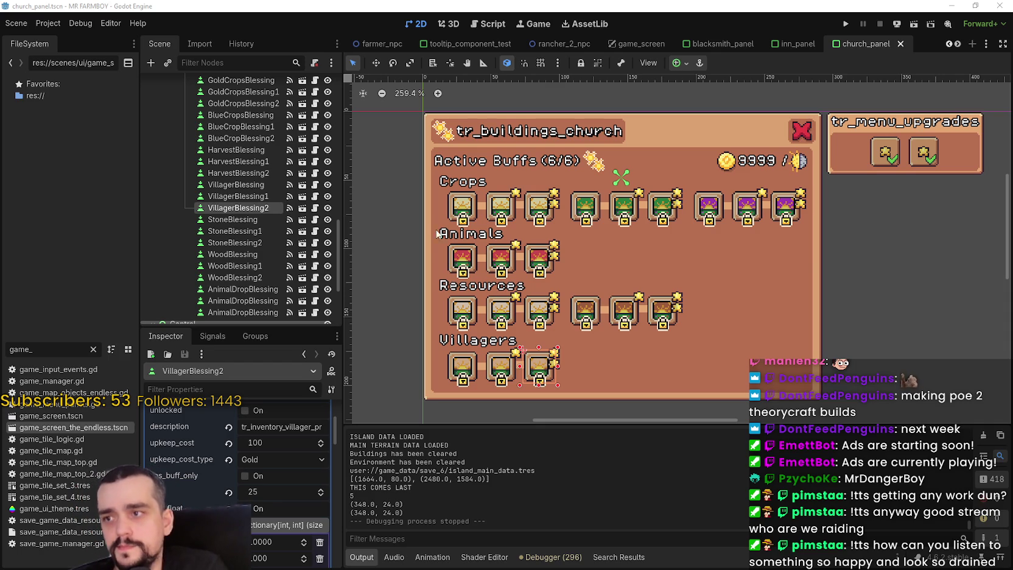
pyautogui.scroll(10, 298, 233)
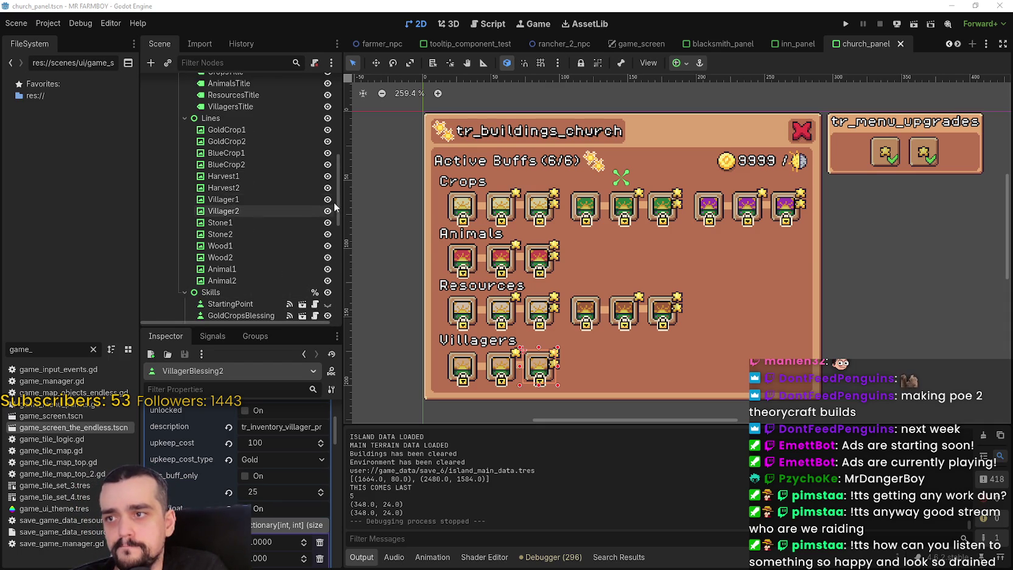
pyautogui.scroll(10, 340, 155)
pyautogui.click(315, 83)
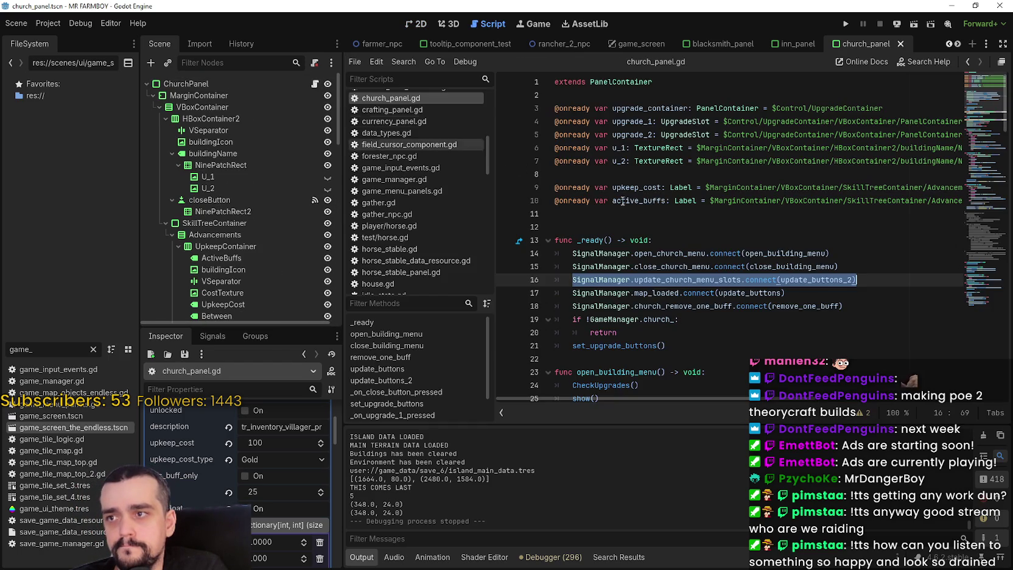
# Step: Filter the FileSystem dock for 'church' and open church.gd
pyautogui.press('Down')
pyautogui.press('Down')
pyautogui.press('Down')
pyautogui.scroll(-8, 971, 146)
pyautogui.moveTo(972, 146); pyautogui.dragTo(965, 244)
pyautogui.doubleClick(45, 349)
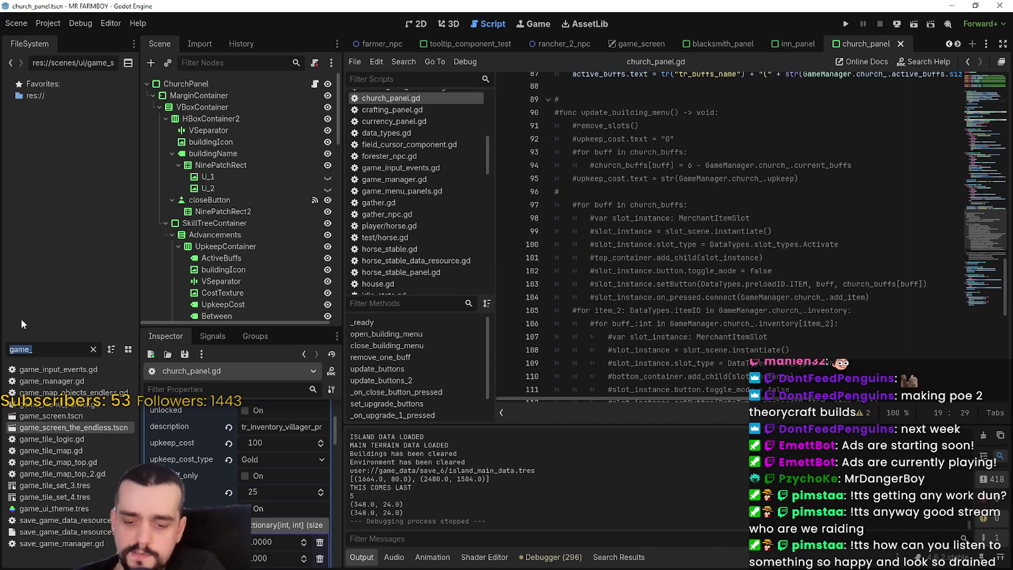
pyautogui.write('church')
pyautogui.doubleClick(63, 369)
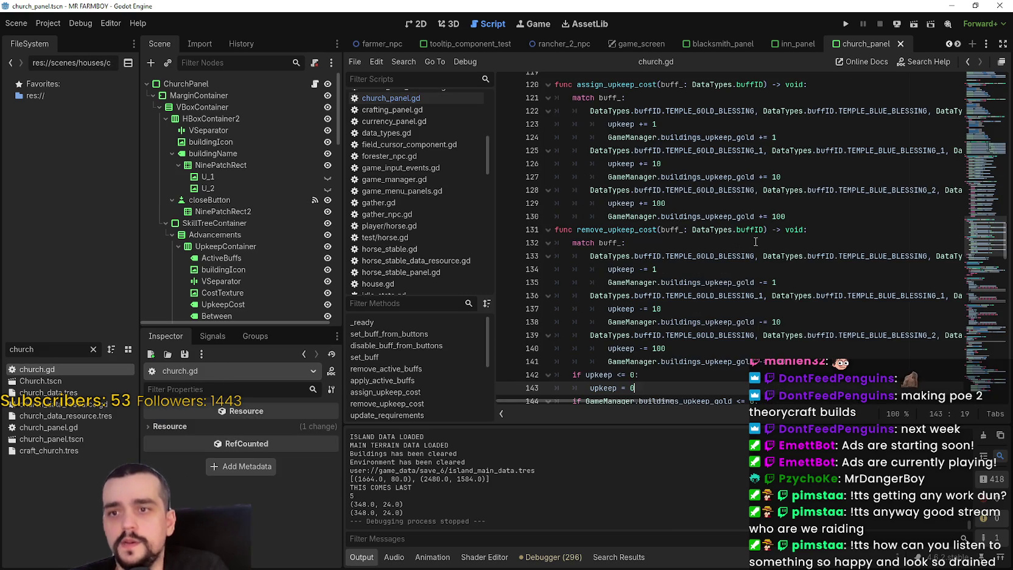
# Step: Review the _buffs values such as TEMPLE_BLUE_BLESSING 5, then search the project for blue_crops_prayer
pyautogui.scroll(-2, 987, 137)
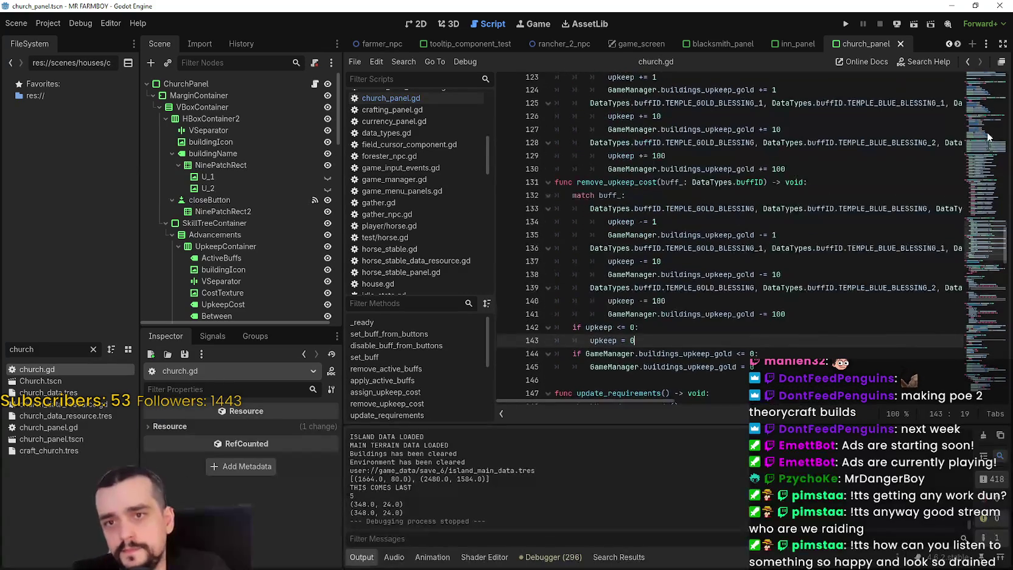
pyautogui.scroll(15, 988, 137)
pyautogui.scroll(3, 786, 323)
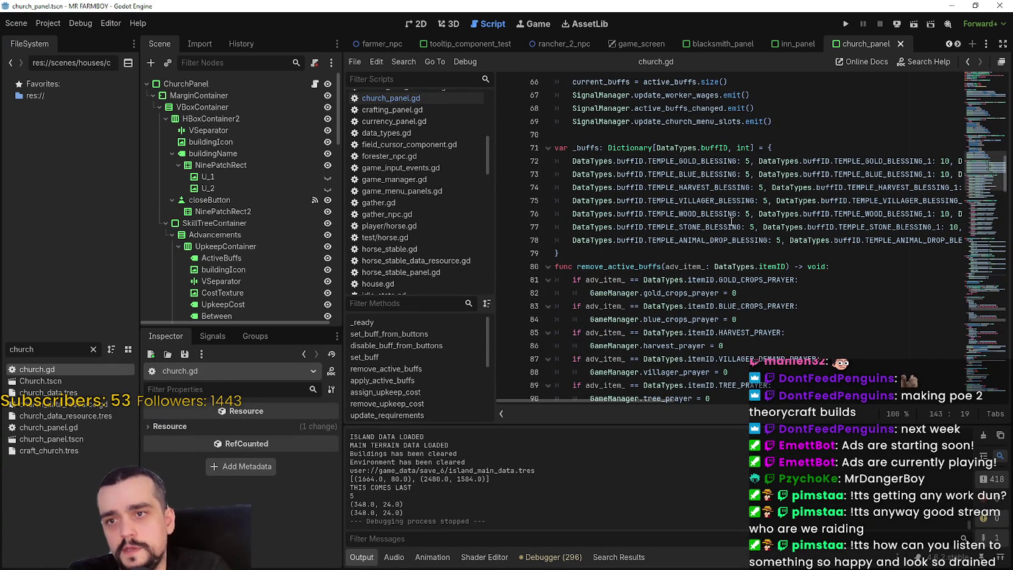
pyautogui.doubleClick(747, 174)
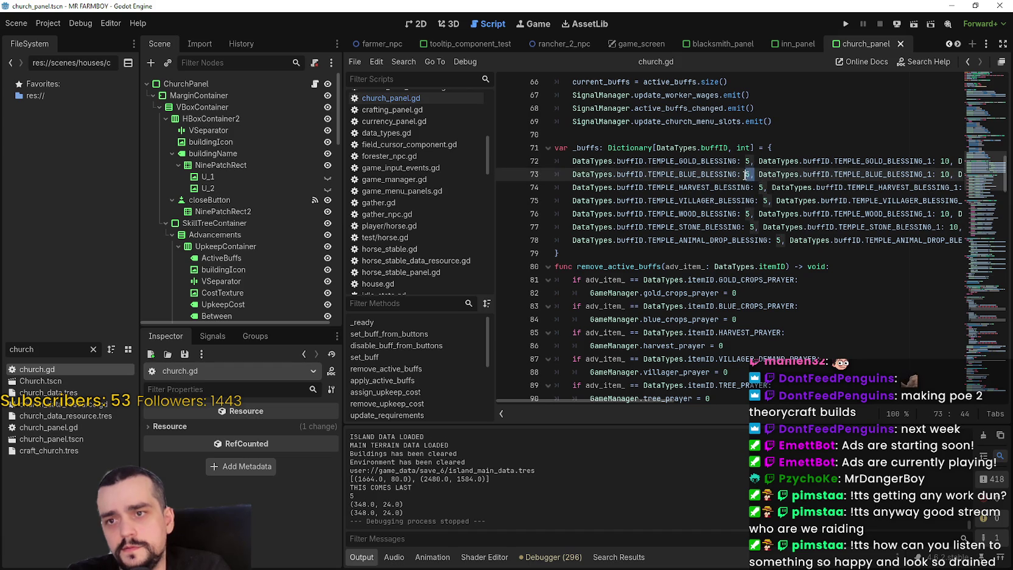
pyautogui.moveTo(616, 399)
pyautogui.mouseDown()
pyautogui.moveTo(730, 392)
pyautogui.moveTo(617, 378)
pyautogui.mouseUp()
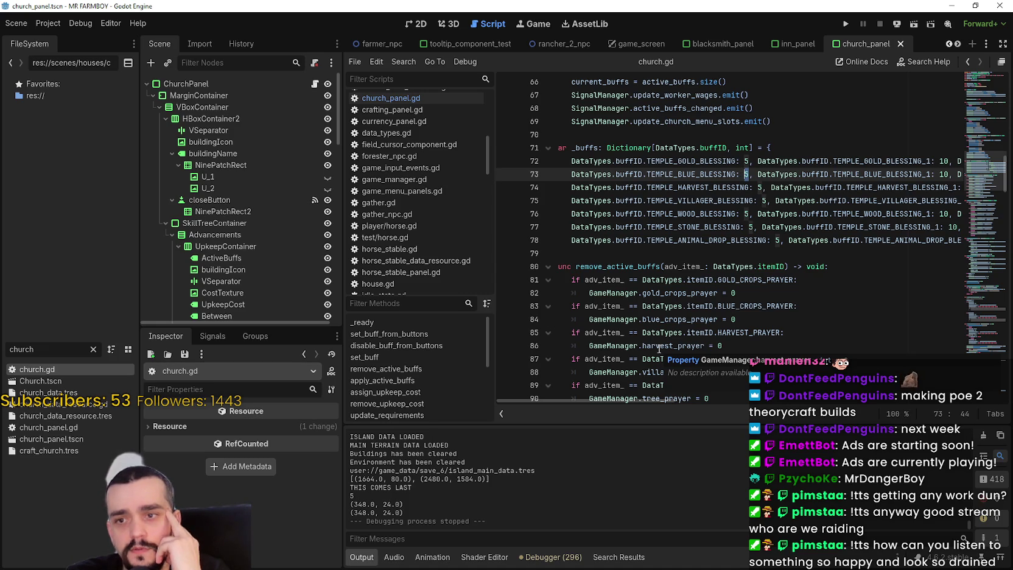
pyautogui.scroll(-2, 646, 349)
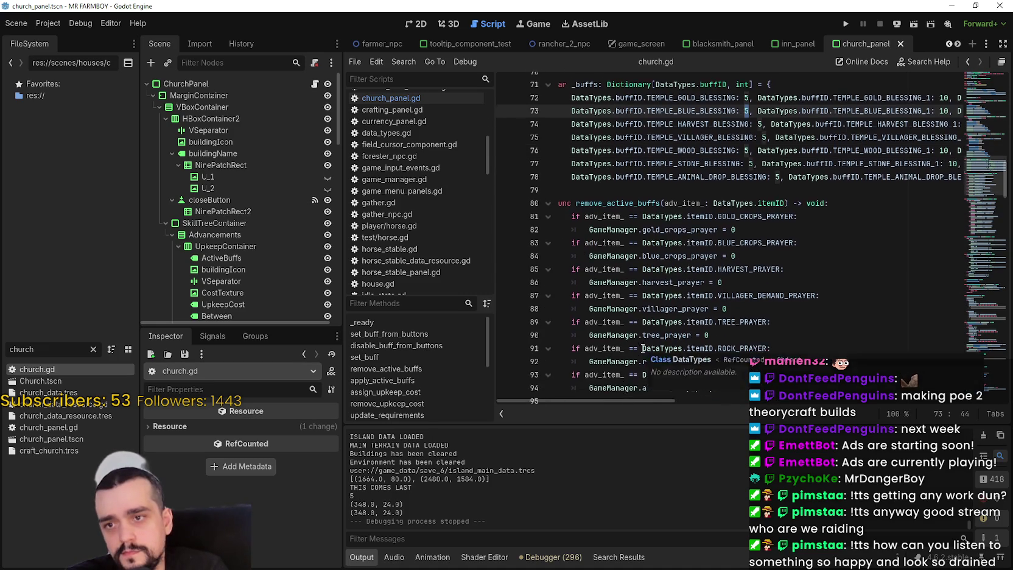
pyautogui.scroll(-2, 643, 348)
pyautogui.doubleClick(678, 201)
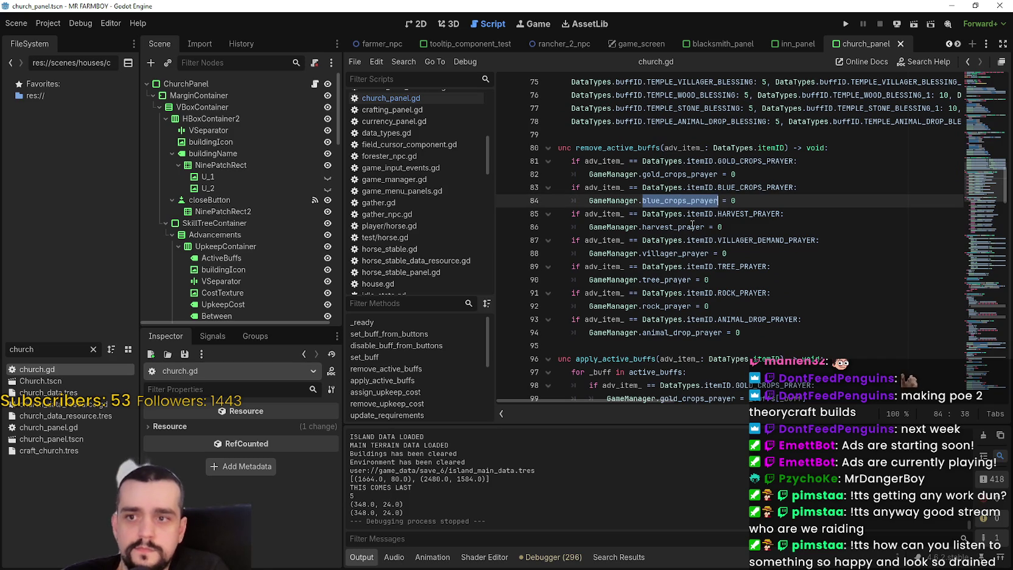
pyautogui.hotkey('ctrl', 'shift', 'f')
# Step: Run Find in Files for blue_crops_prayer and open the base_crop_crop.gd line 35 match
pyautogui.click(502, 336)
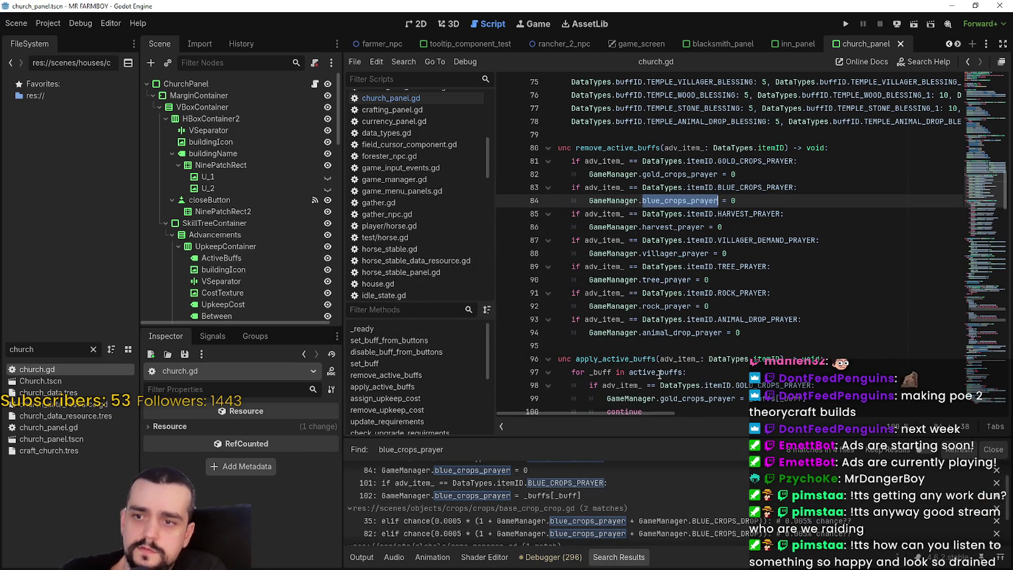
pyautogui.scroll(-4, 659, 374)
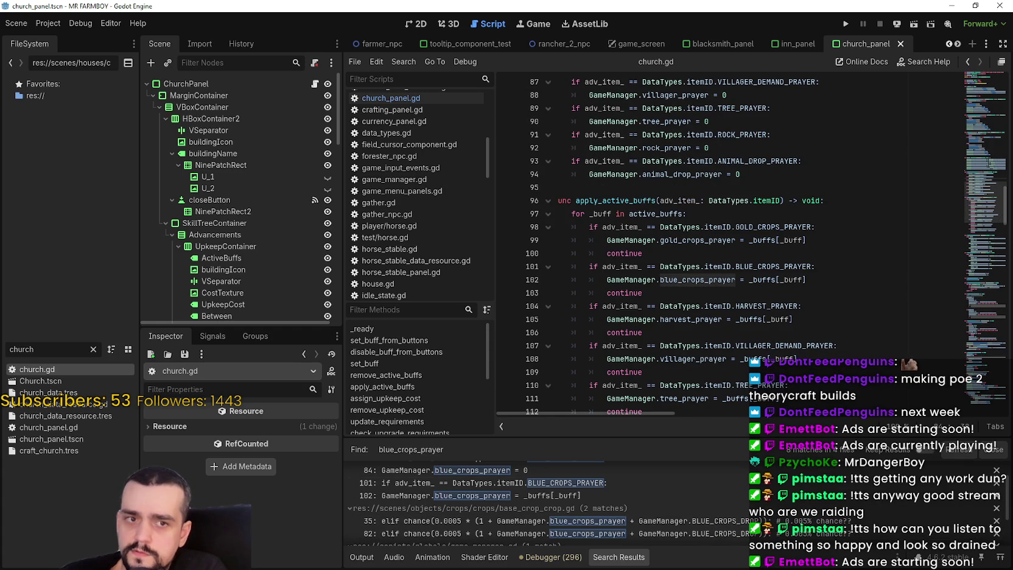
pyautogui.scroll(-2, 649, 523)
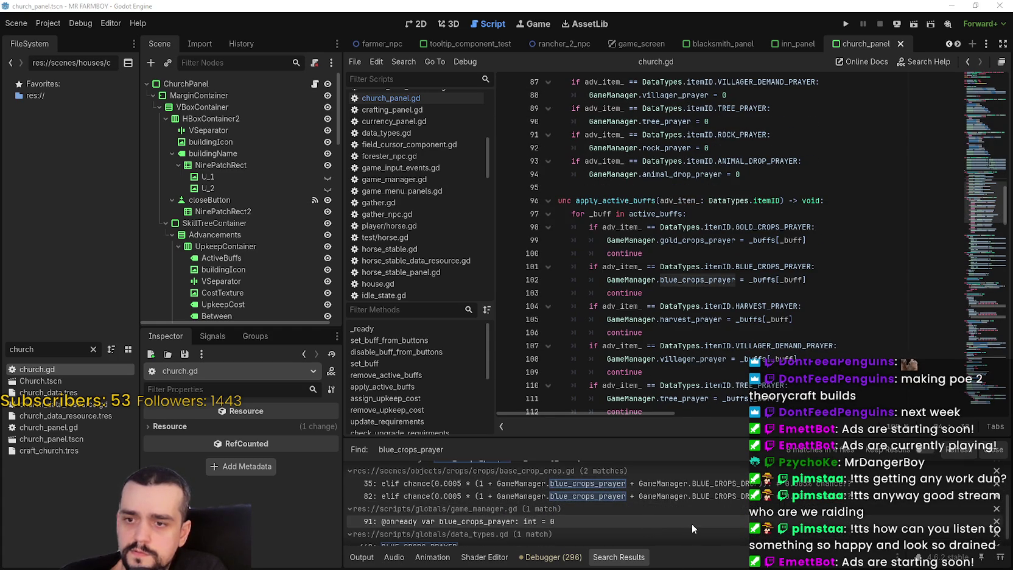
pyautogui.scroll(2, 691, 524)
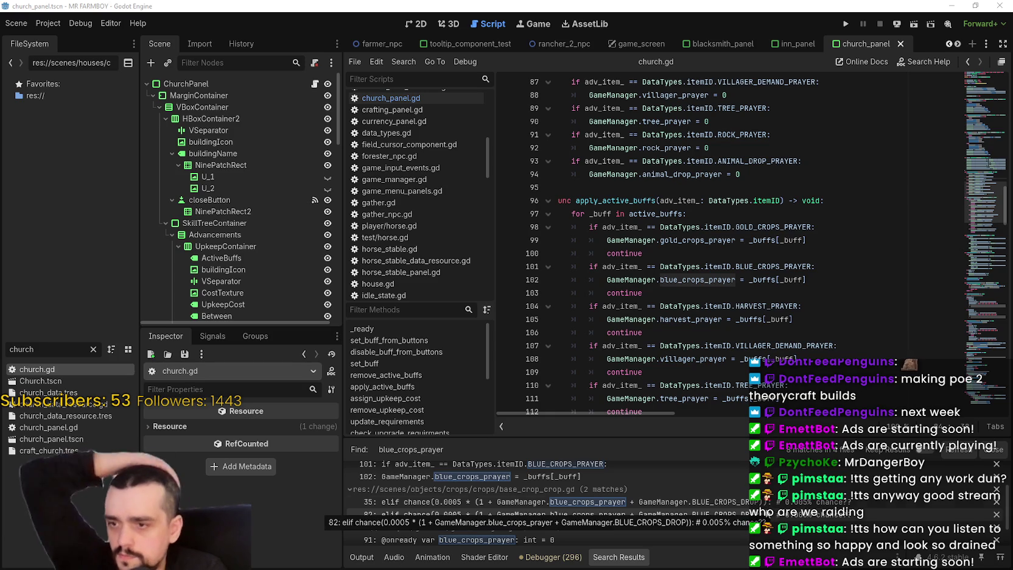
pyautogui.click(703, 502)
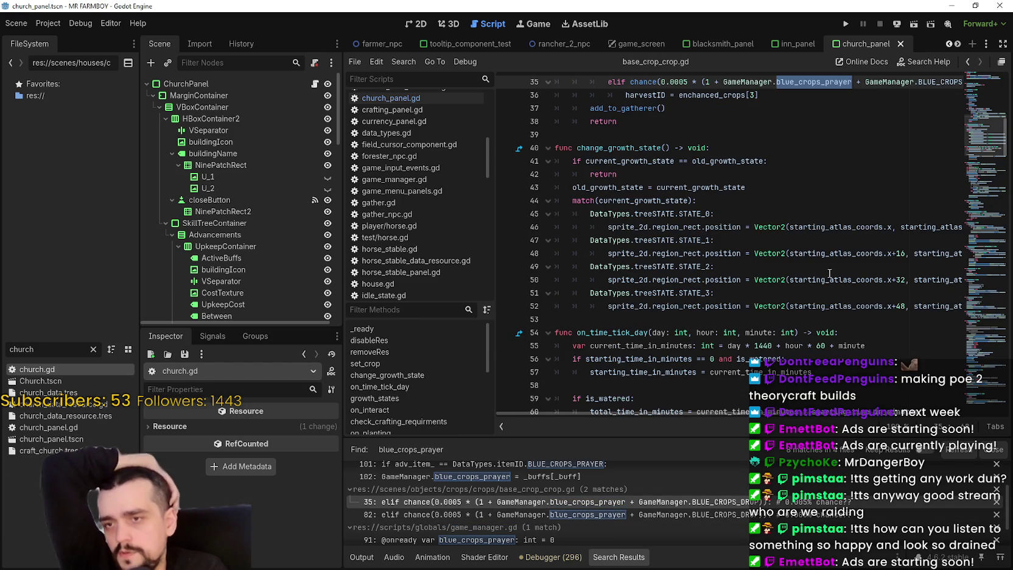
pyautogui.scroll(5, 829, 274)
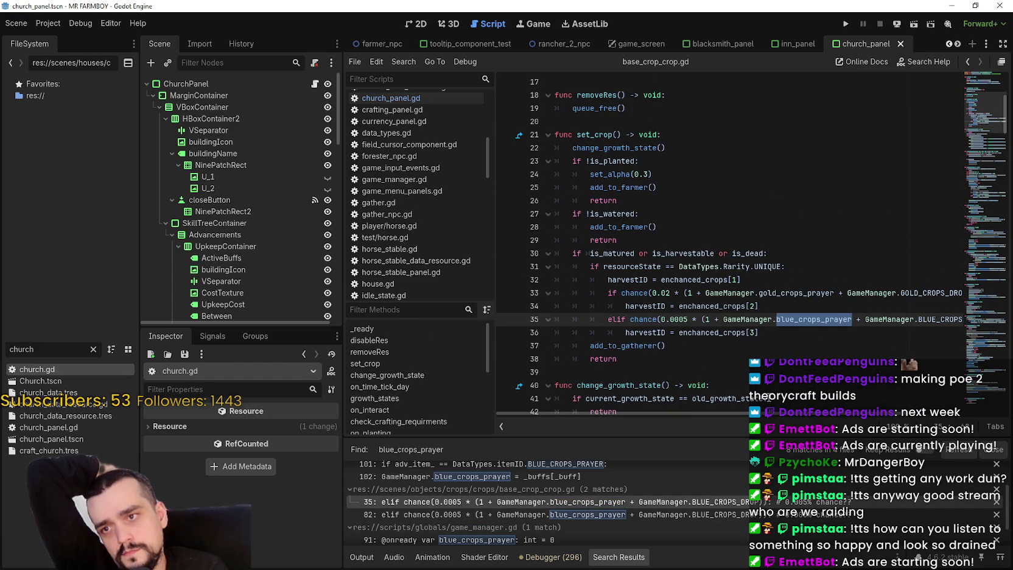
pyautogui.moveTo(766, 413)
pyautogui.mouseDown()
pyautogui.moveTo(874, 414)
pyautogui.moveTo(753, 402)
pyautogui.mouseUp()
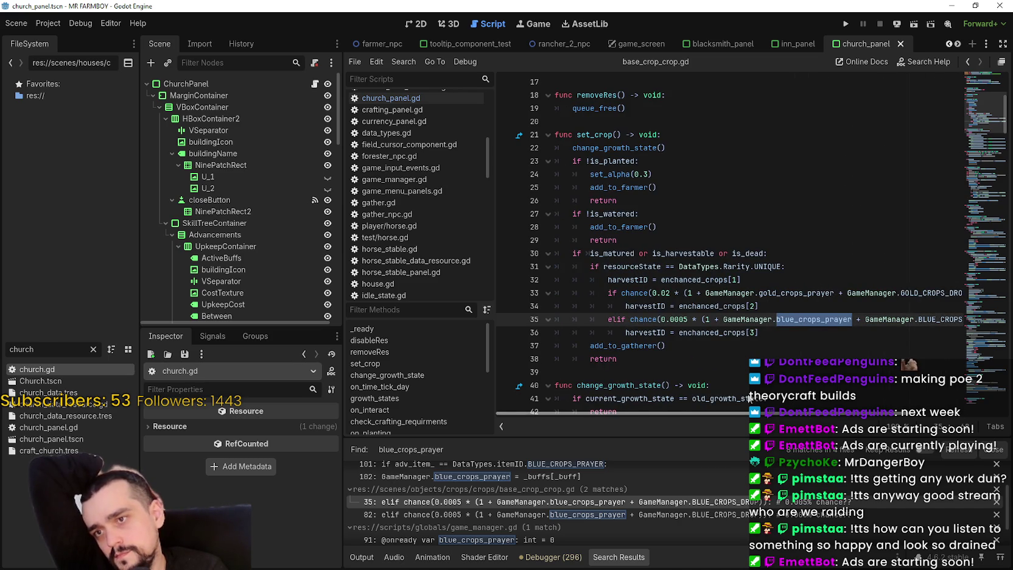
pyautogui.moveTo(750, 398); pyautogui.dragTo(951, 415)
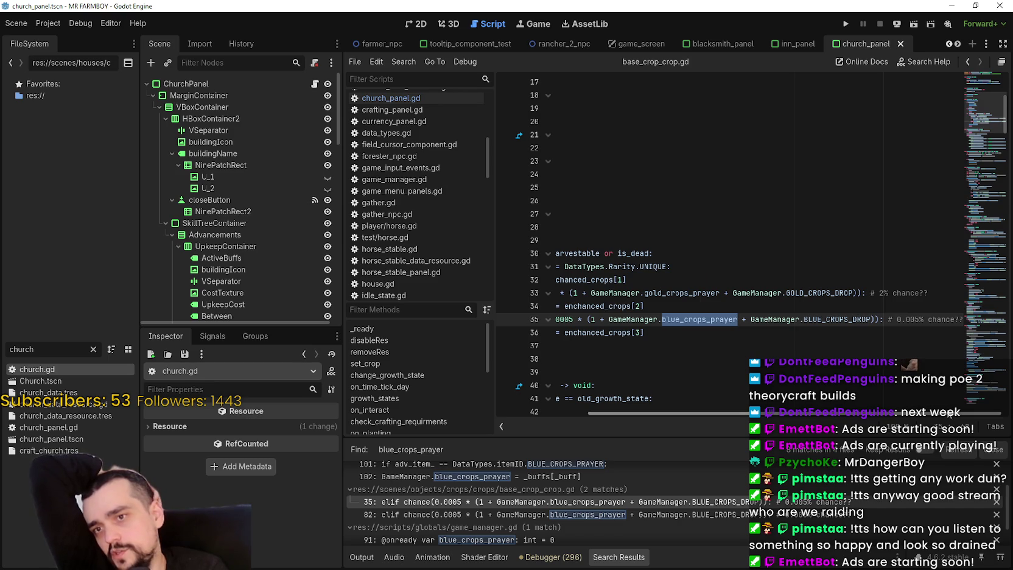
pyautogui.moveTo(950, 414); pyautogui.dragTo(837, 408)
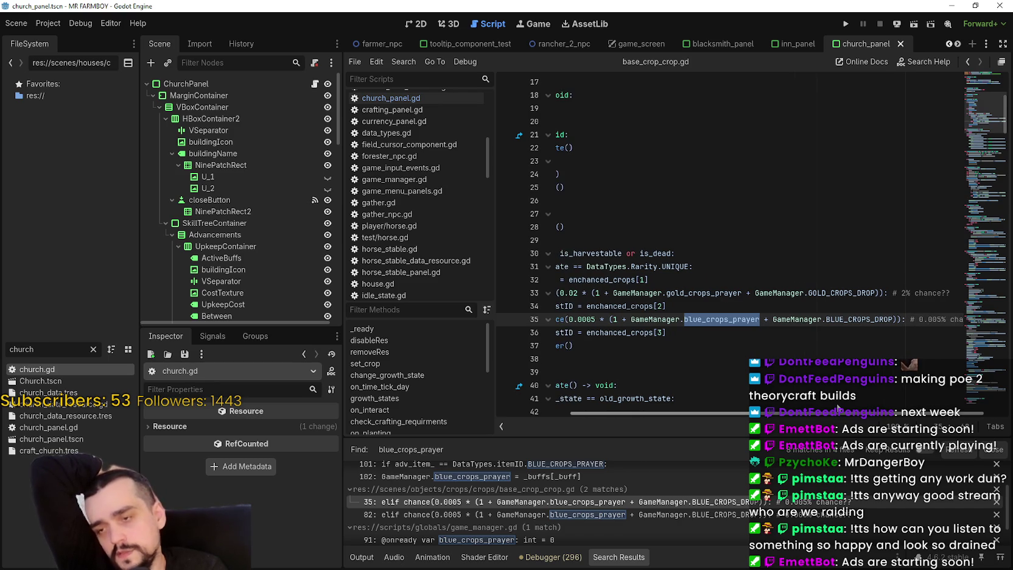
pyautogui.moveTo(838, 408); pyautogui.dragTo(835, 408)
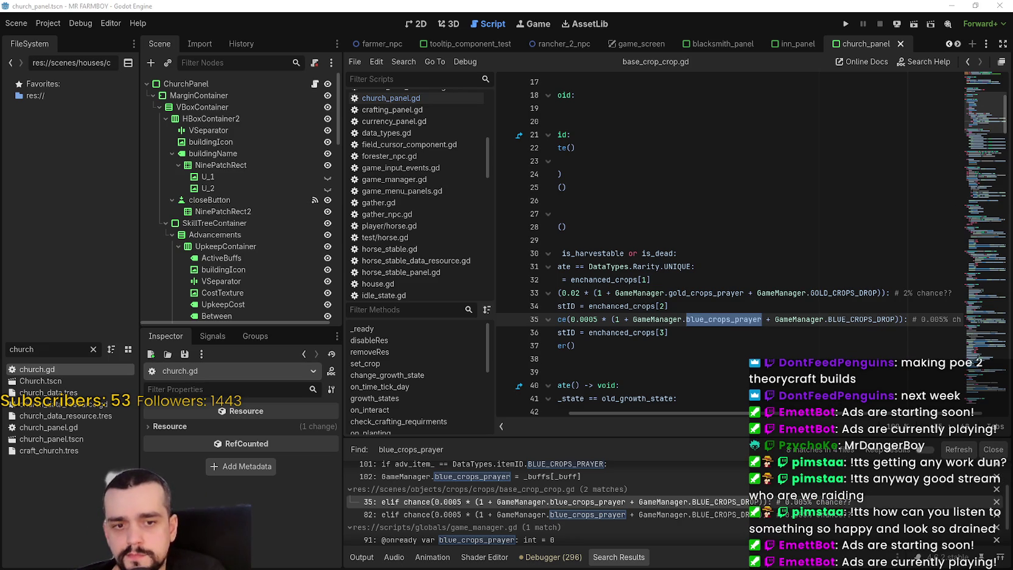
pyautogui.moveTo(702, 413)
pyautogui.mouseDown()
pyautogui.moveTo(647, 413)
pyautogui.moveTo(685, 414)
pyautogui.mouseUp()
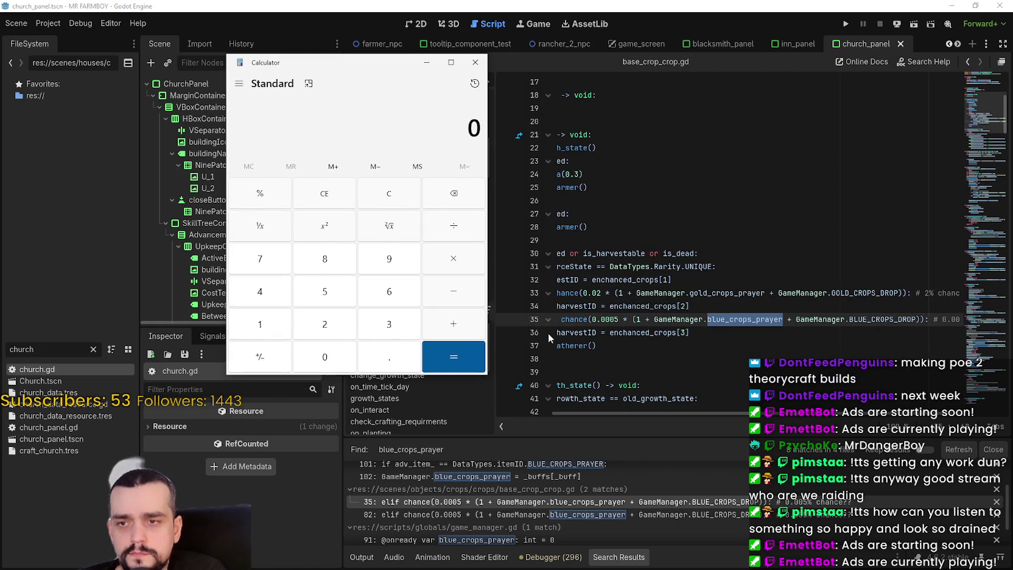
# Step: Bring Calculator forward and compute 0.0005 × 25 = 0.0125 for the boosted drop chance
pyautogui.moveTo(653, 409)
pyautogui.mouseDown()
pyautogui.moveTo(677, 411)
pyautogui.moveTo(610, 412)
pyautogui.moveTo(714, 406)
pyautogui.moveTo(682, 409)
pyautogui.mouseUp()
pyautogui.hotkey('alt', 'Tab')
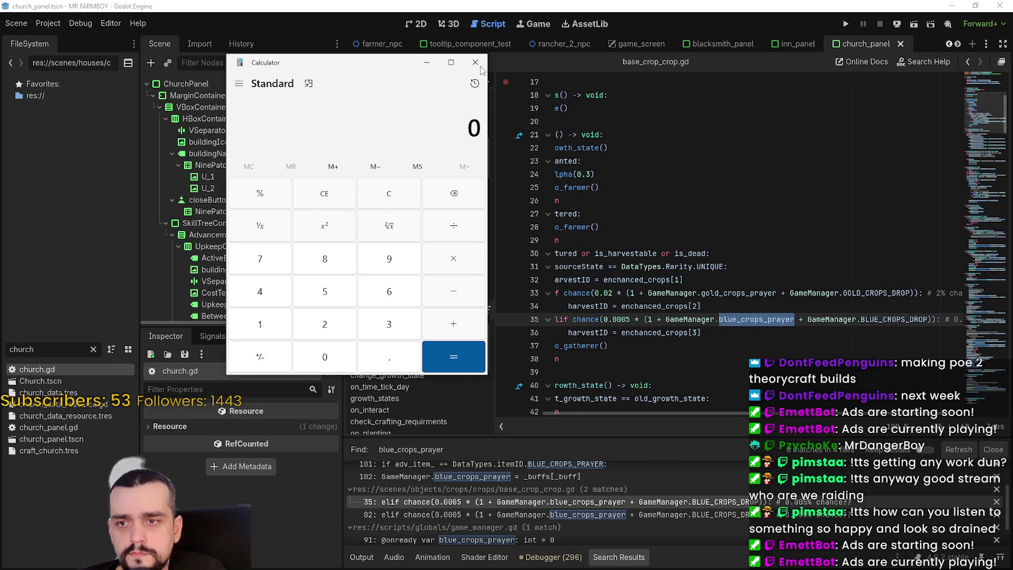
pyautogui.moveTo(394, 71); pyautogui.dragTo(304, 86)
pyautogui.write('25')
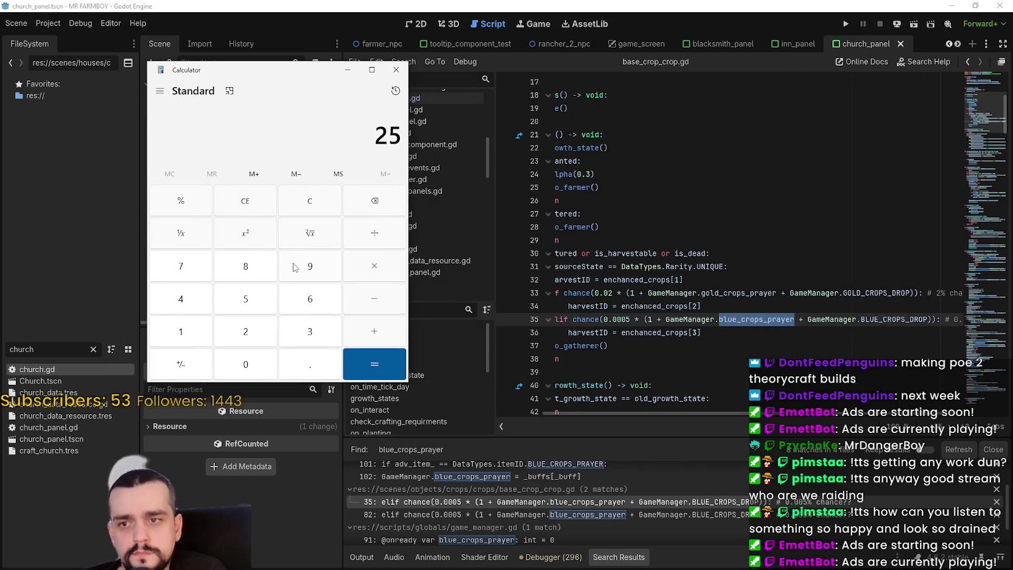
pyautogui.press('BackSpace')
pyautogui.press('BackSpace')
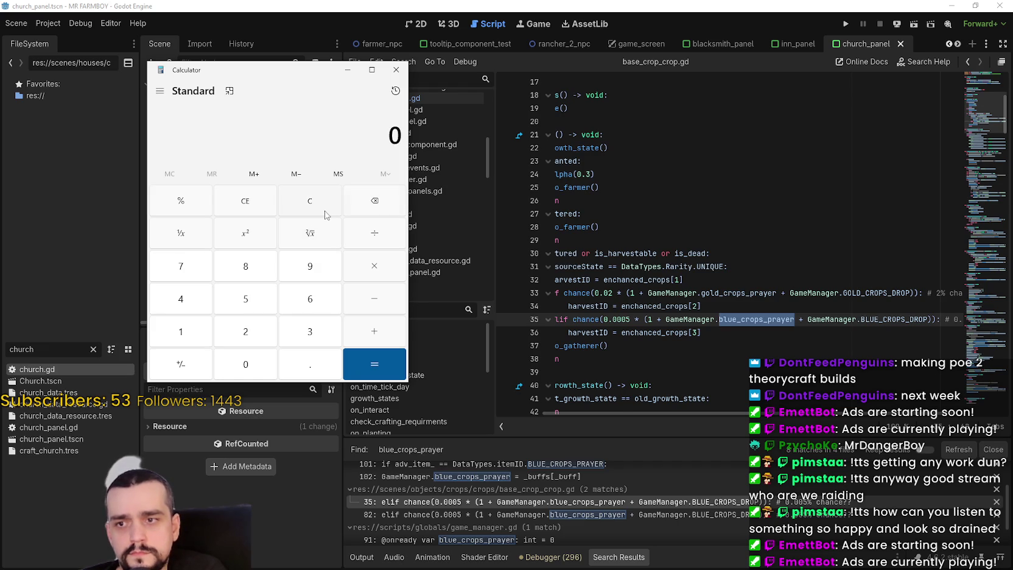
pyautogui.write('.0')
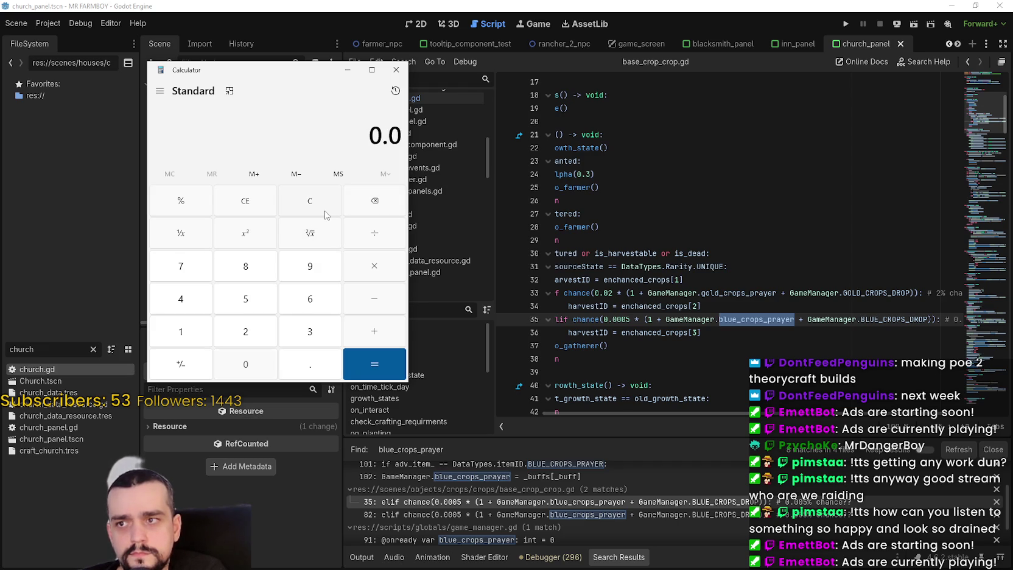
pyautogui.write('00')
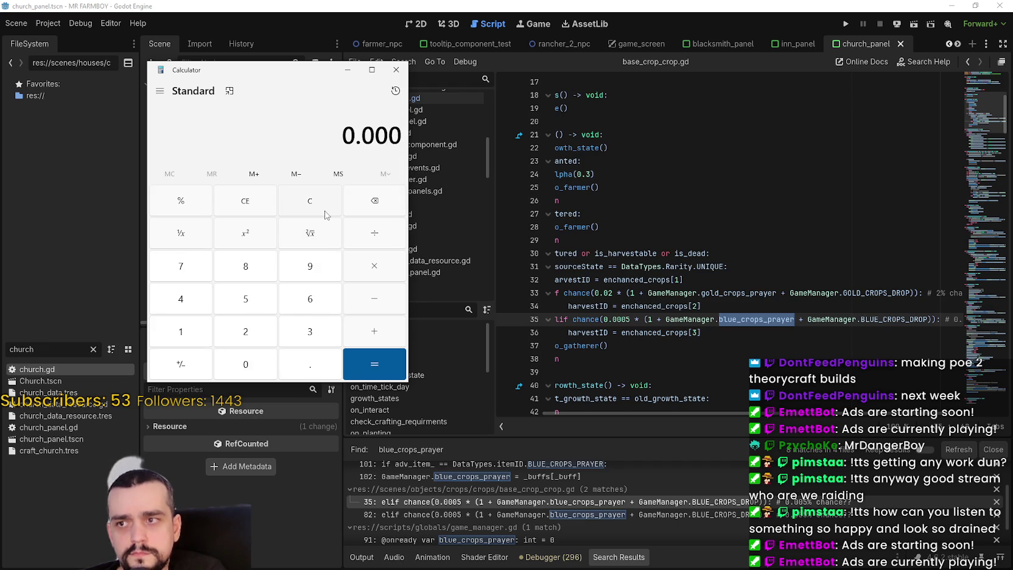
pyautogui.write('5')
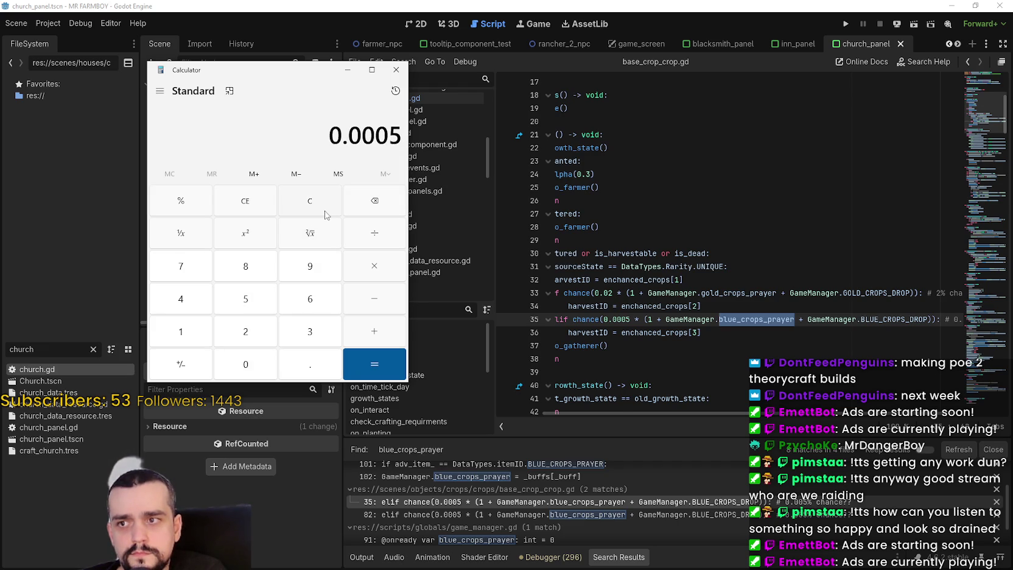
pyautogui.click(381, 275)
pyautogui.write('25')
pyautogui.press('Return')
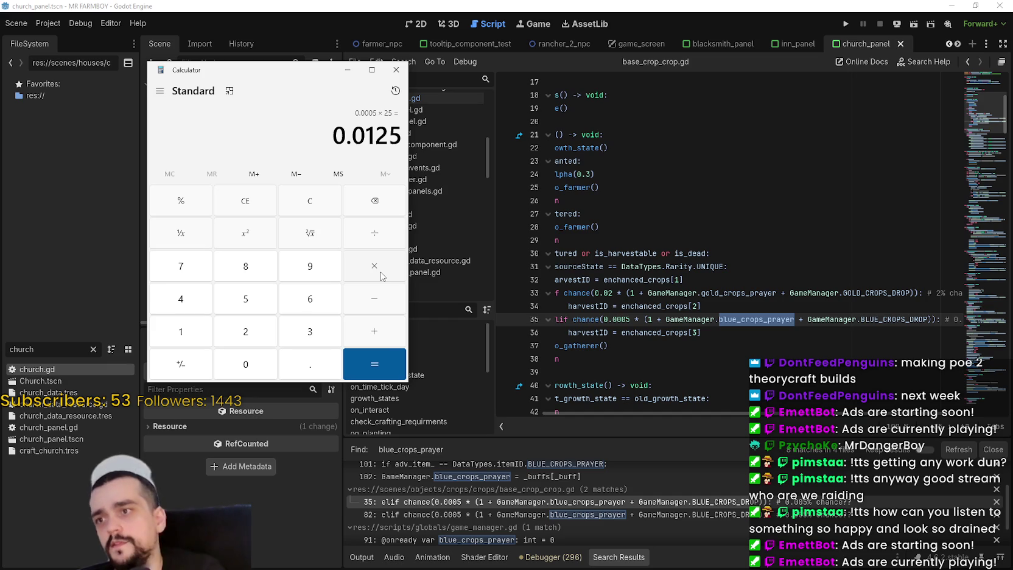
# Step: Clear Calculator and compute 0.0005 × 0.25 = 0.000125
pyautogui.click(313, 209)
pyautogui.write('0.0005')
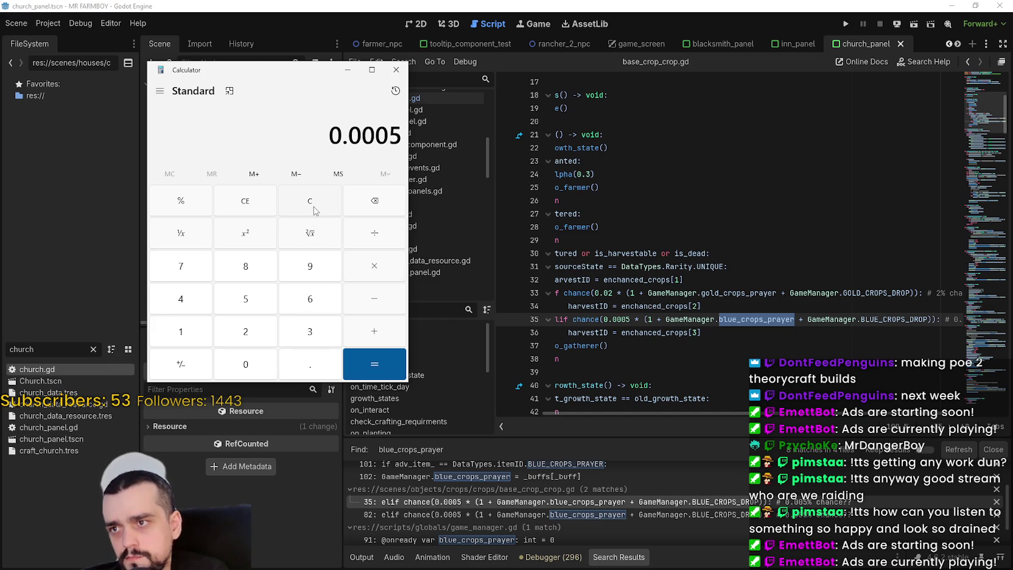
pyautogui.click(373, 263)
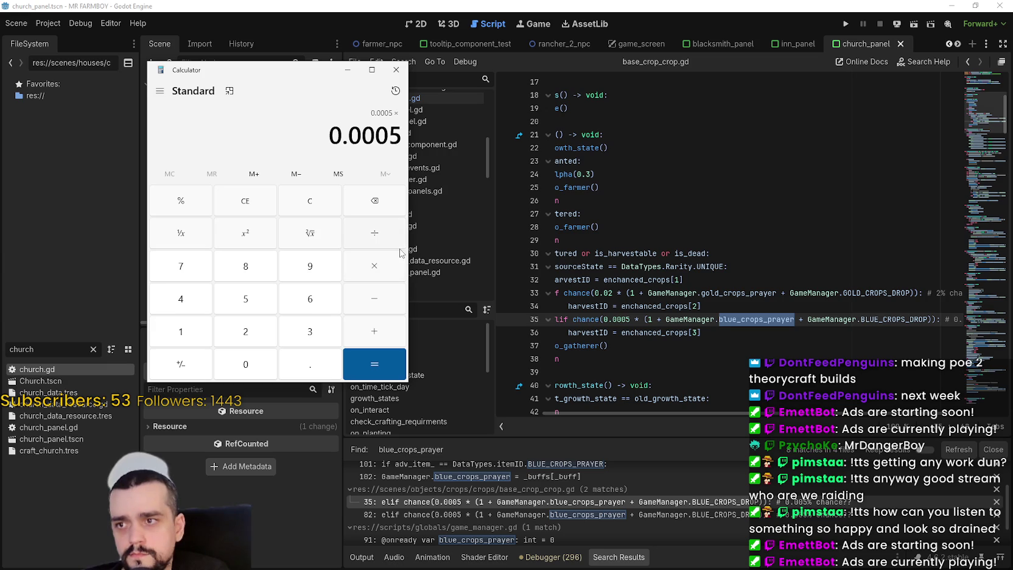
pyautogui.write('0.25')
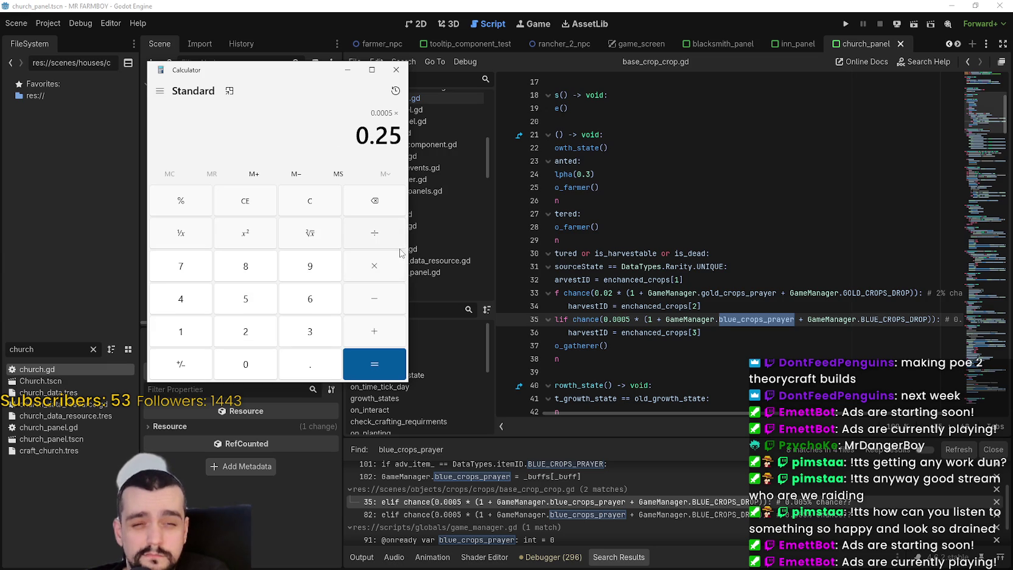
pyautogui.press('Return')
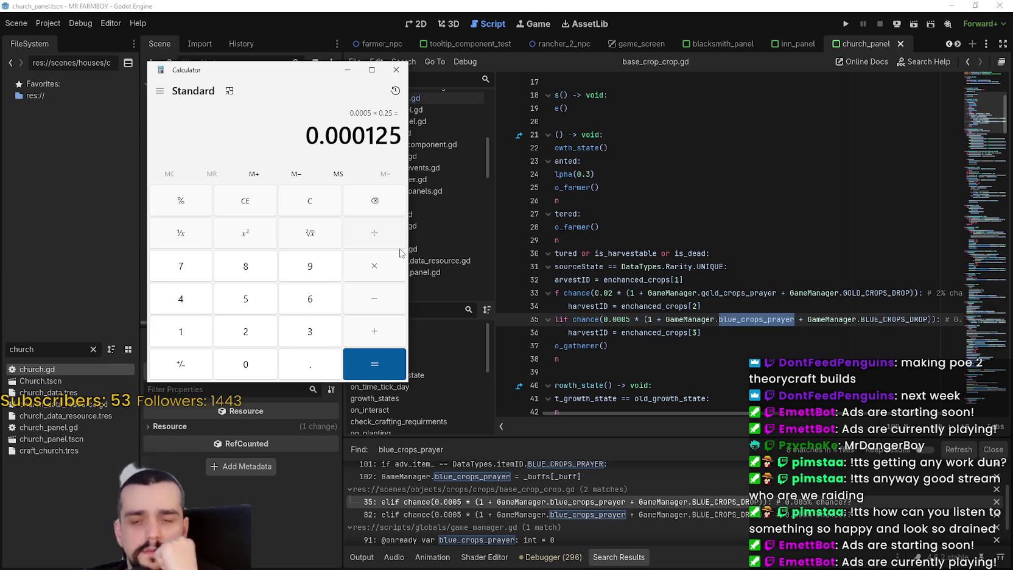
# Step: Bring Calculator back to the front and shift its window slightly left
pyautogui.moveTo(661, 415); pyautogui.dragTo(743, 415)
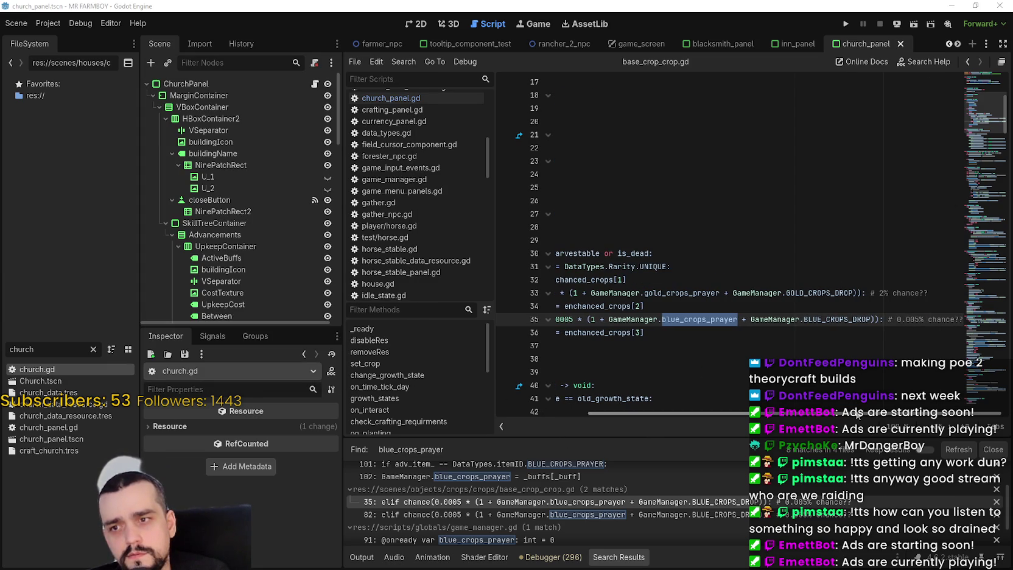
pyautogui.hotkey('alt', 'Tab')
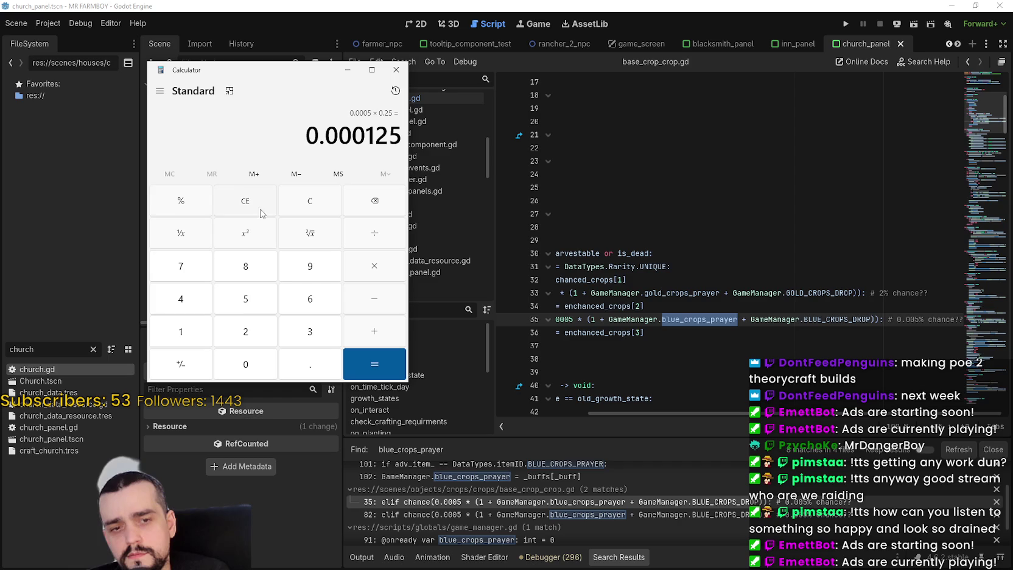
pyautogui.moveTo(290, 76); pyautogui.dragTo(247, 72)
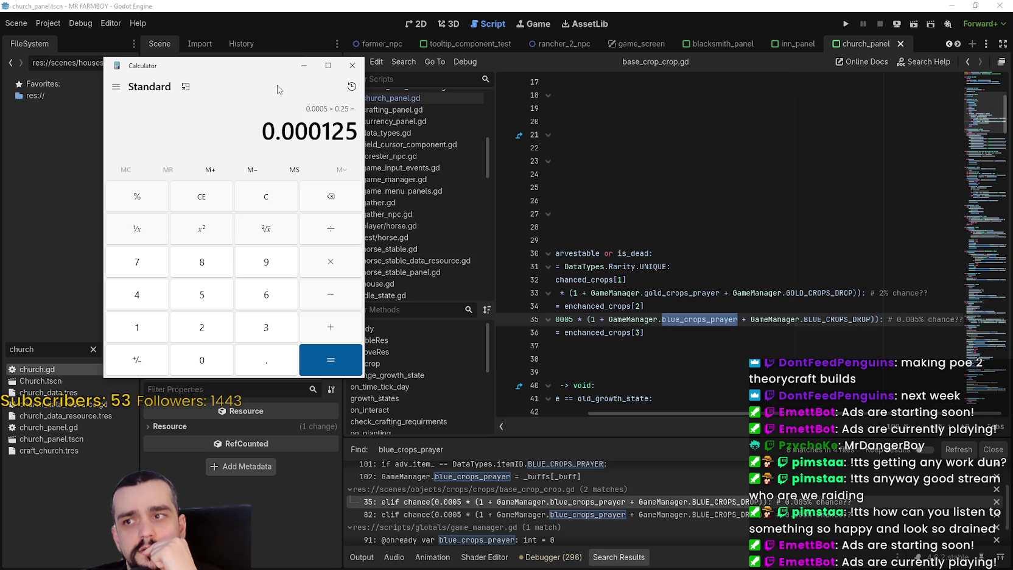
# Step: Clear Calculator and compute 0.0005 × 1.25 = 0.000625
pyautogui.click(271, 199)
pyautogui.write('0.0005')
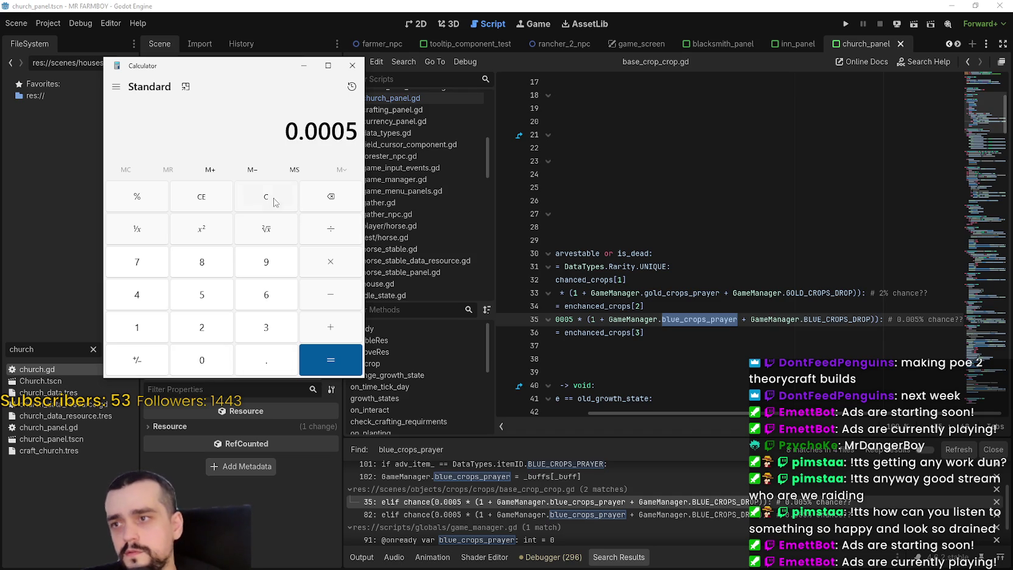
pyautogui.click(333, 267)
pyautogui.write('1.2')
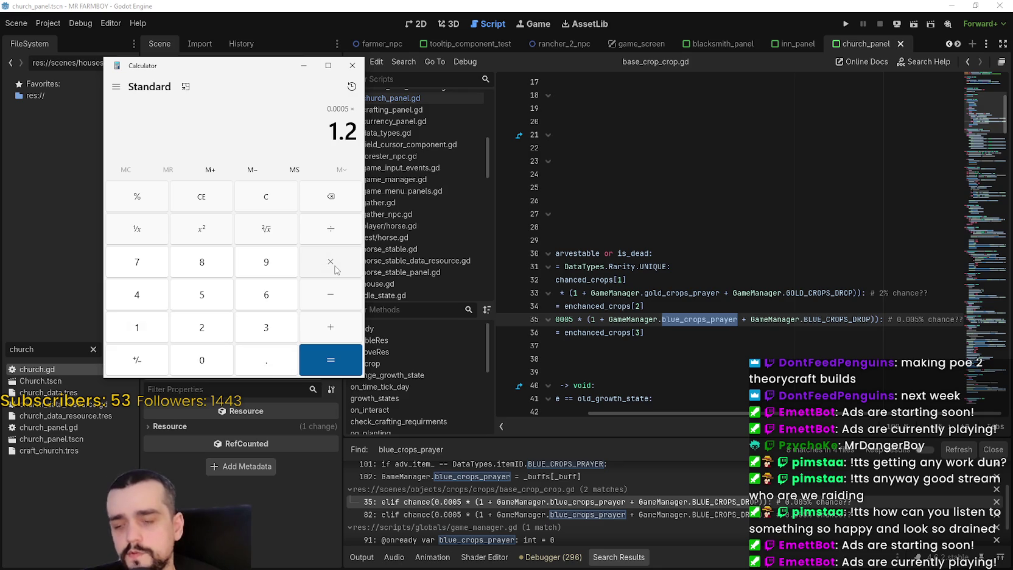
pyautogui.write('5')
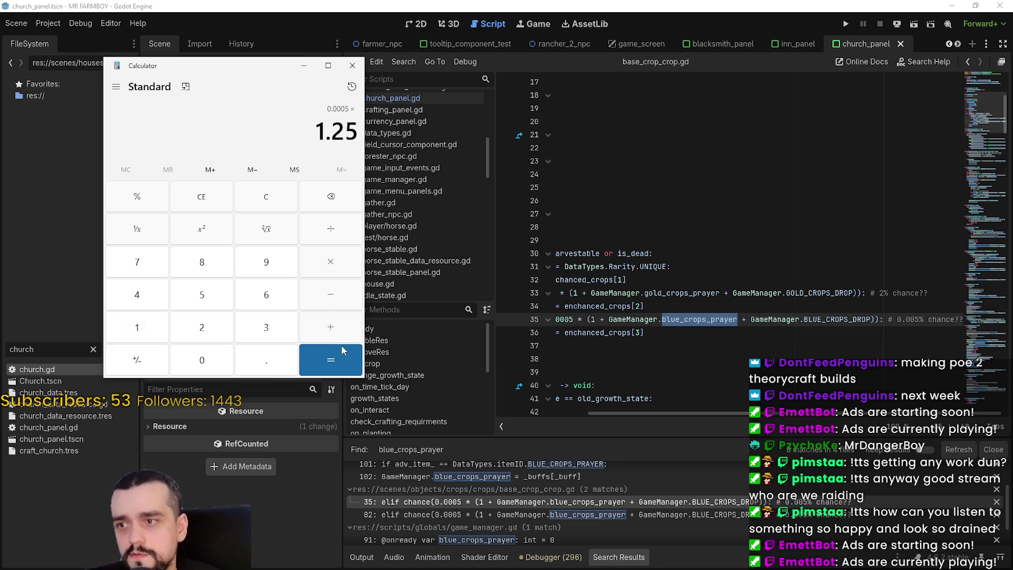
pyautogui.click(343, 345)
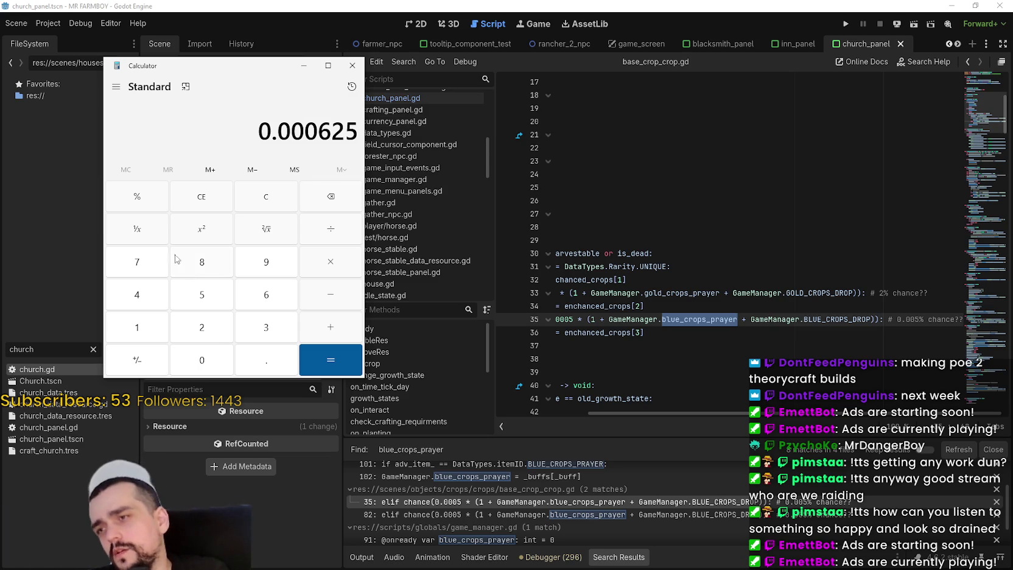
# Step: Clear and compute 0.0005 × 6 = 0.003, correcting the mistyped digits
pyautogui.click(265, 207)
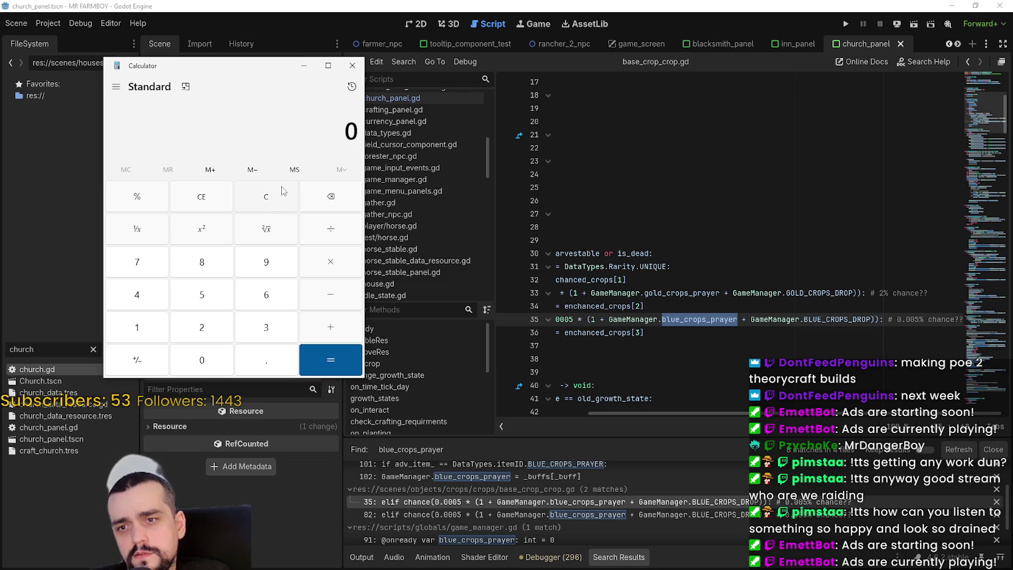
pyautogui.write('6')
pyautogui.press('BackSpace')
pyautogui.write('.00')
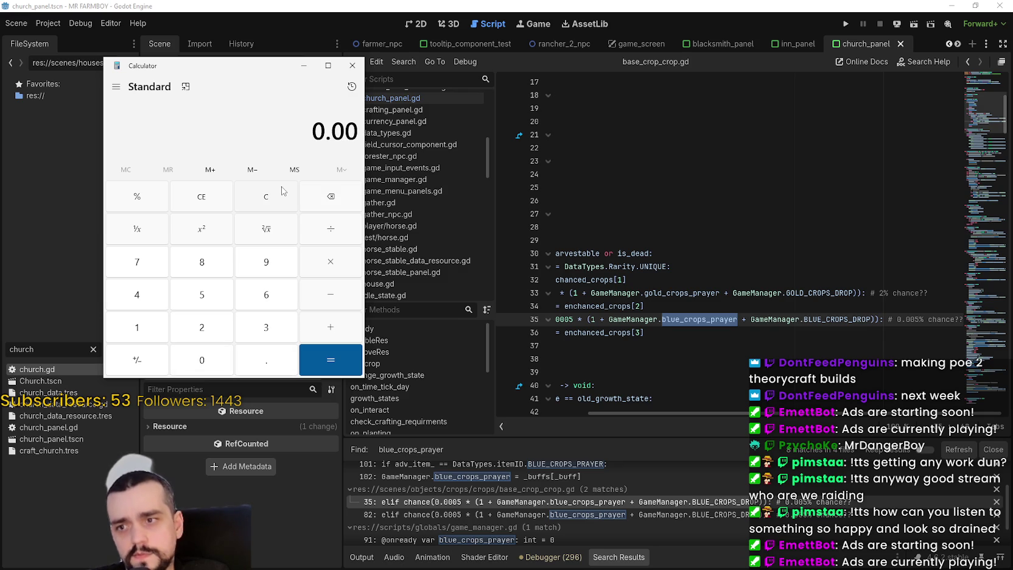
pyautogui.write('06')
pyautogui.press('BackSpace')
pyautogui.write('5')
pyautogui.click(320, 258)
pyautogui.write('6')
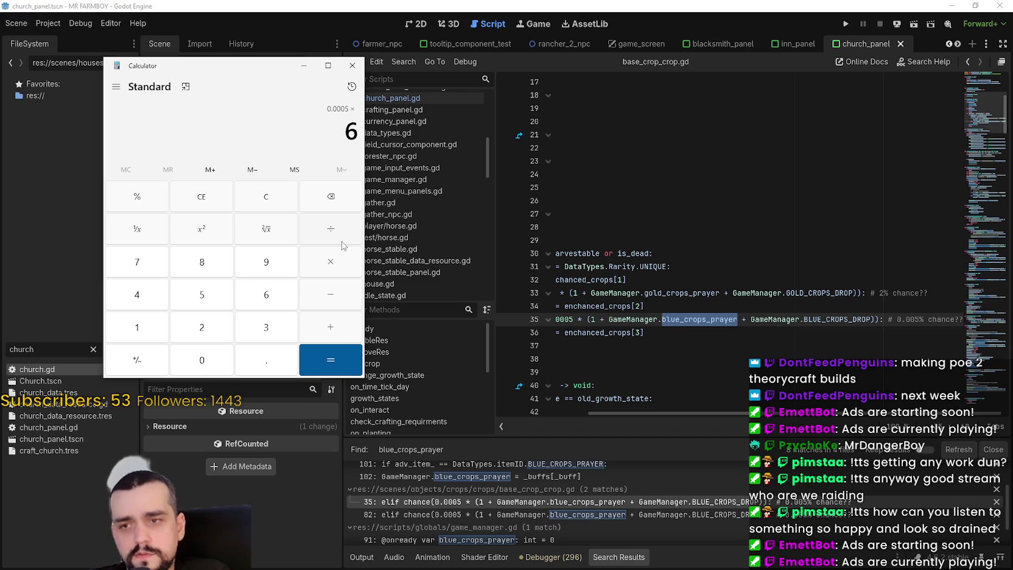
pyautogui.press('Return')
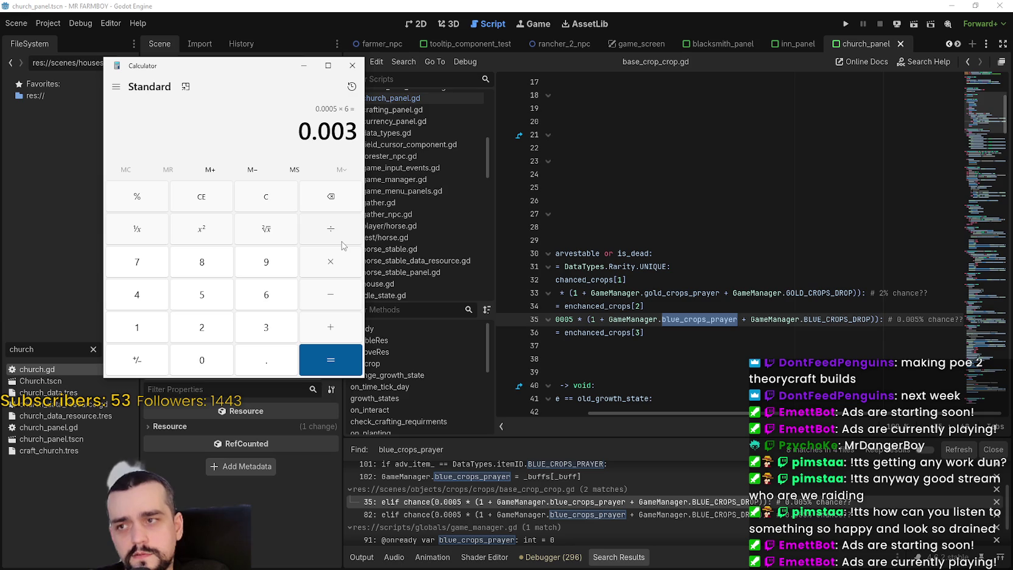
# Step: Switch between the Godot script editor and Calculator, leaving Calculator in front
pyautogui.moveTo(781, 414); pyautogui.dragTo(713, 414)
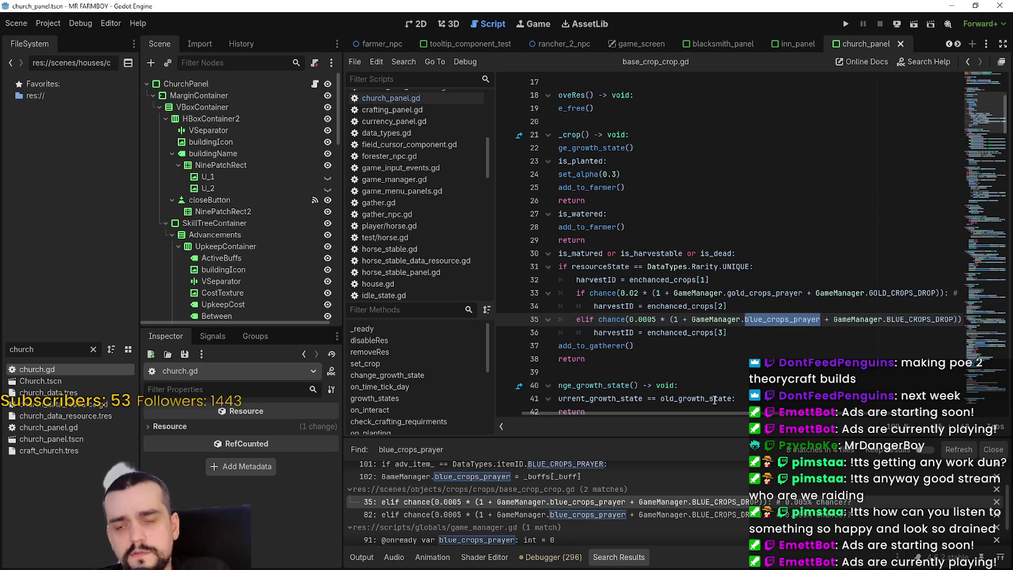
pyautogui.hotkey('alt', 'Tab')
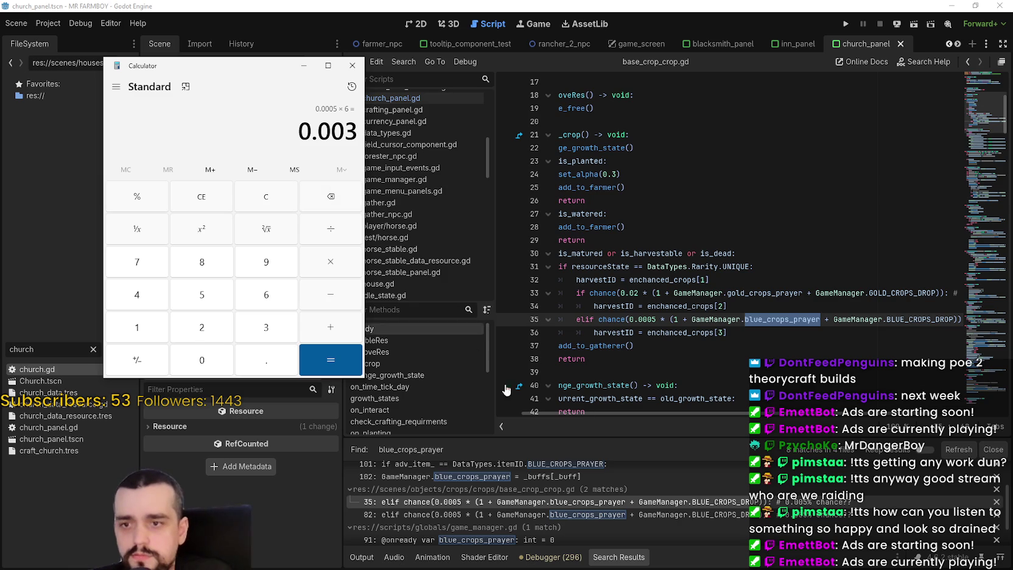
pyautogui.click(671, 412)
pyautogui.moveTo(686, 414); pyautogui.dragTo(753, 414)
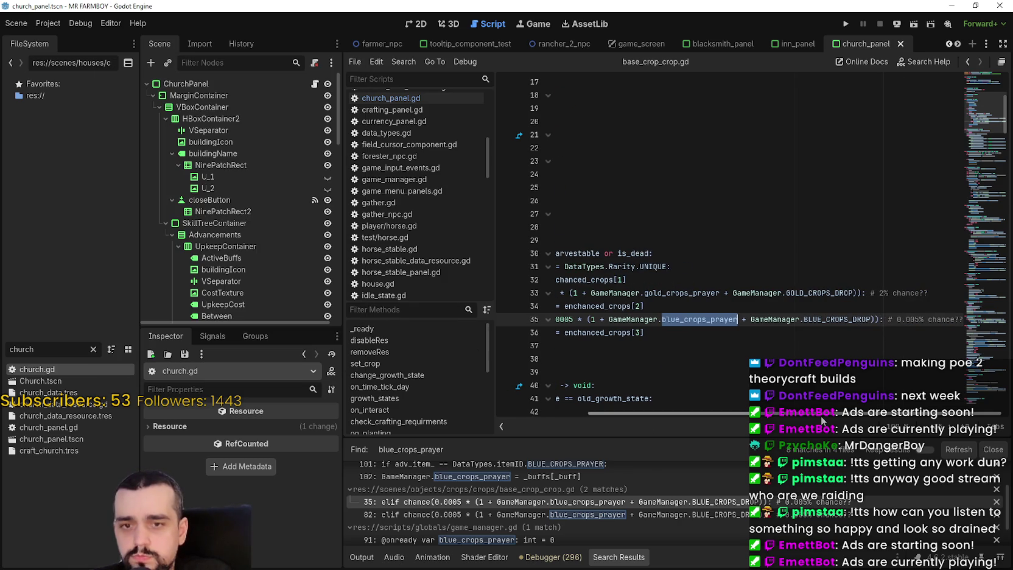
pyautogui.hotkey('alt', 'Tab')
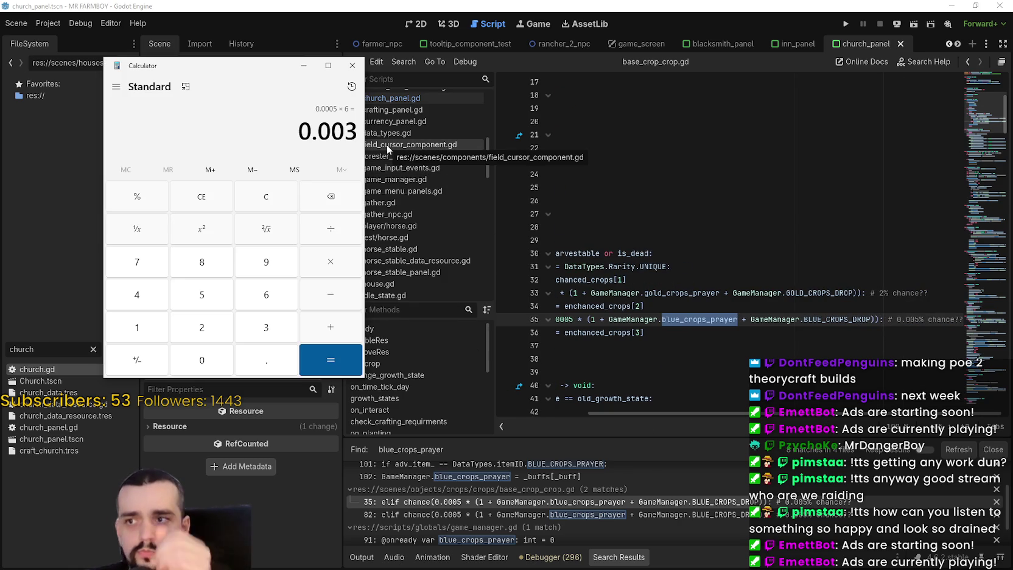